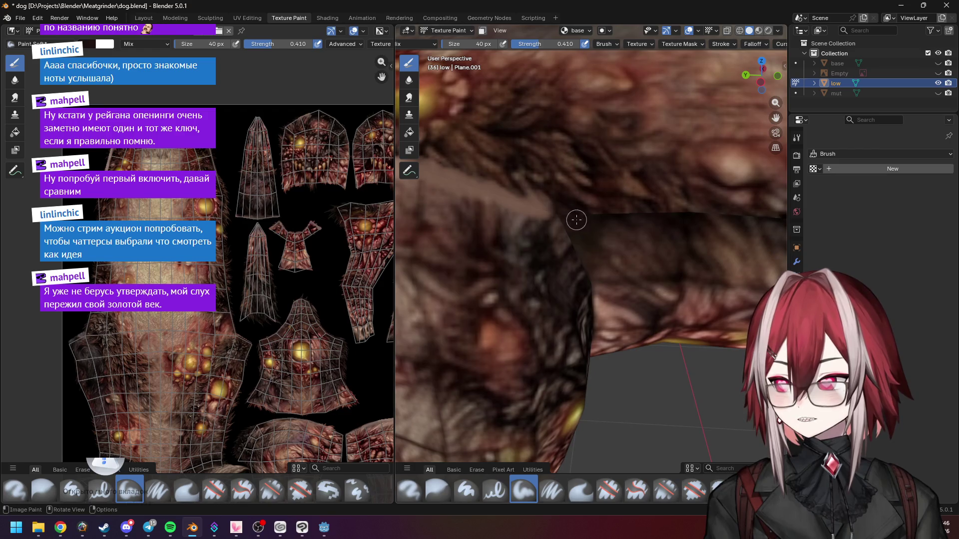
Step: Orbit and zoom the viewport in on the seam along the dog's belly fur
{"action": "scroll", "coordinate": [533, 207], "scroll_direction": "down", "scroll_amount": 3}
{"action": "mouse_move", "coordinate": [533, 207]}
{"action": "middle_mouse_down"}
{"action": "mouse_move", "coordinate": [520, 249]}
{"action": "mouse_move", "coordinate": [586, 321]}
{"action": "mouse_move", "coordinate": [584, 295]}
{"action": "middle_mouse_up"}
{"action": "scroll", "coordinate": [535, 265], "scroll_direction": "down", "scroll_amount": 4}
{"action": "scroll", "coordinate": [584, 295], "scroll_direction": "up", "scroll_amount": 5}
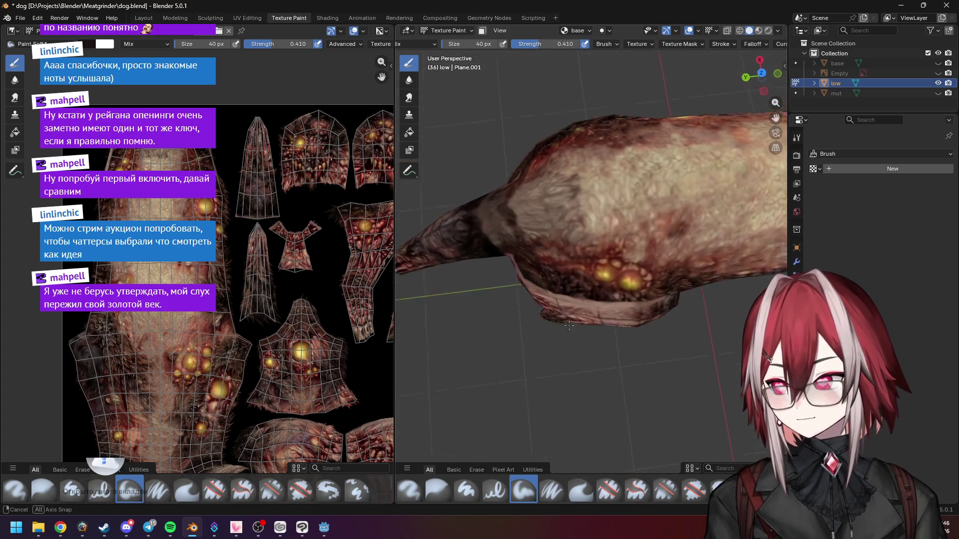
{"action": "scroll", "coordinate": [582, 242], "scroll_direction": "down", "scroll_amount": 5}
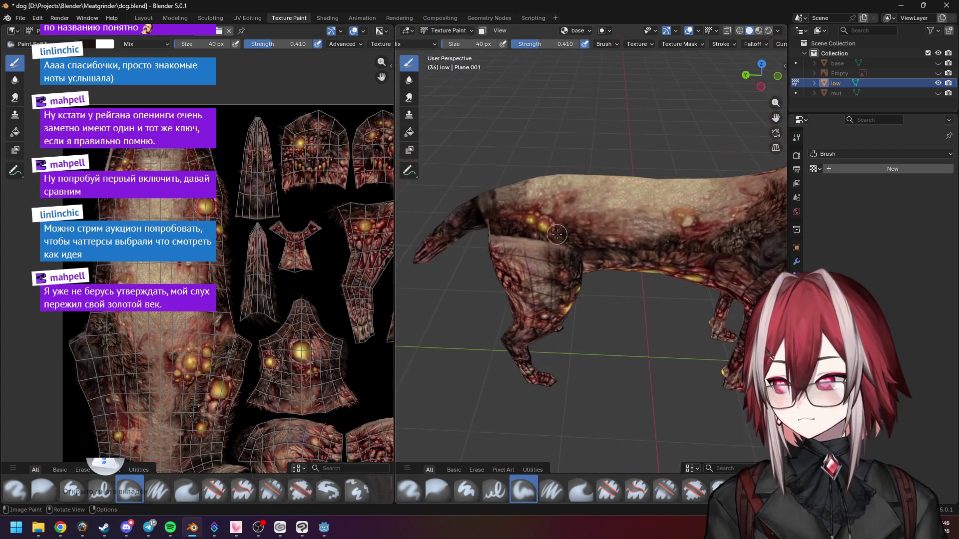
{"action": "scroll", "coordinate": [557, 233], "scroll_direction": "up", "scroll_amount": 6}
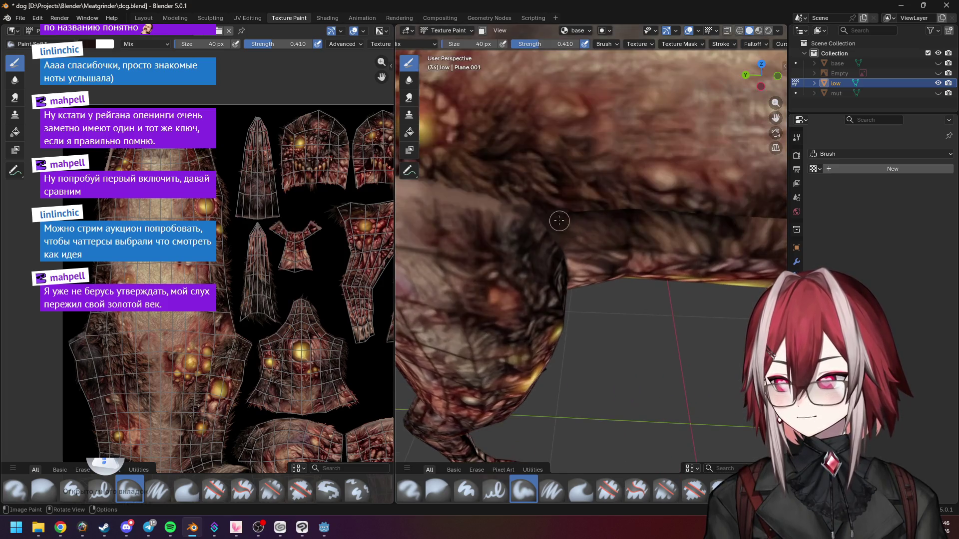
{"action": "scroll", "coordinate": [551, 209], "scroll_direction": "down", "scroll_amount": 5}
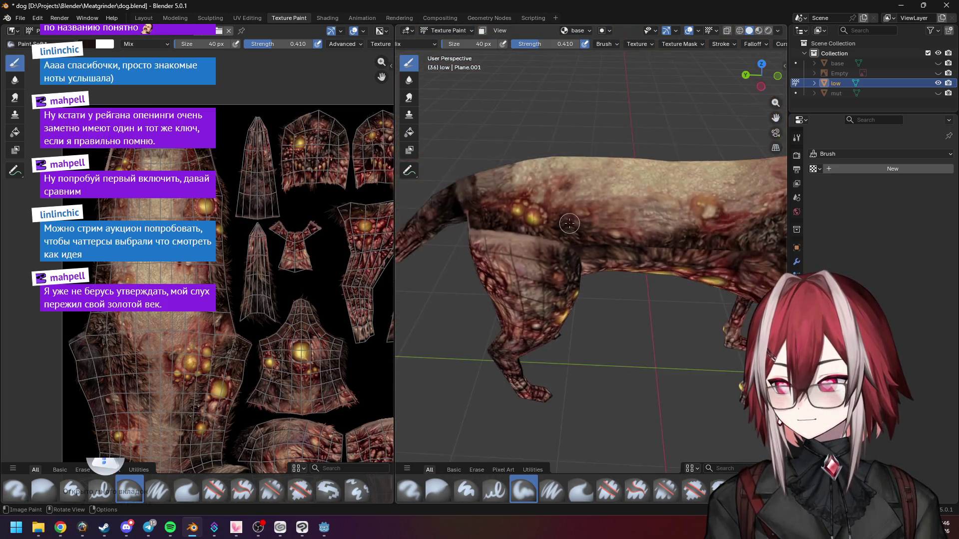
{"action": "scroll", "coordinate": [565, 219], "scroll_direction": "up", "scroll_amount": 5}
{"action": "scroll", "coordinate": [515, 189], "scroll_direction": "up", "scroll_amount": 2}
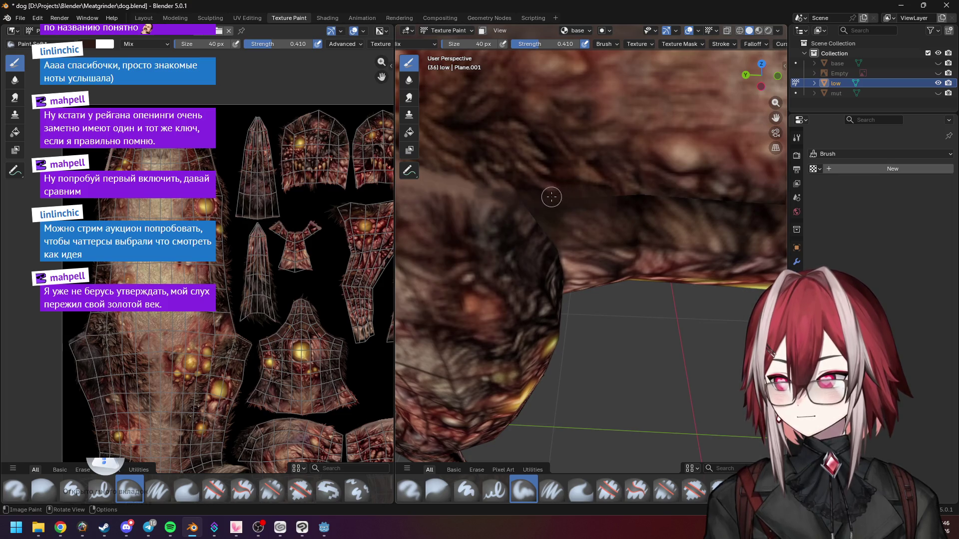
{"action": "scroll", "coordinate": [710, 229], "scroll_direction": "down", "scroll_amount": 5}
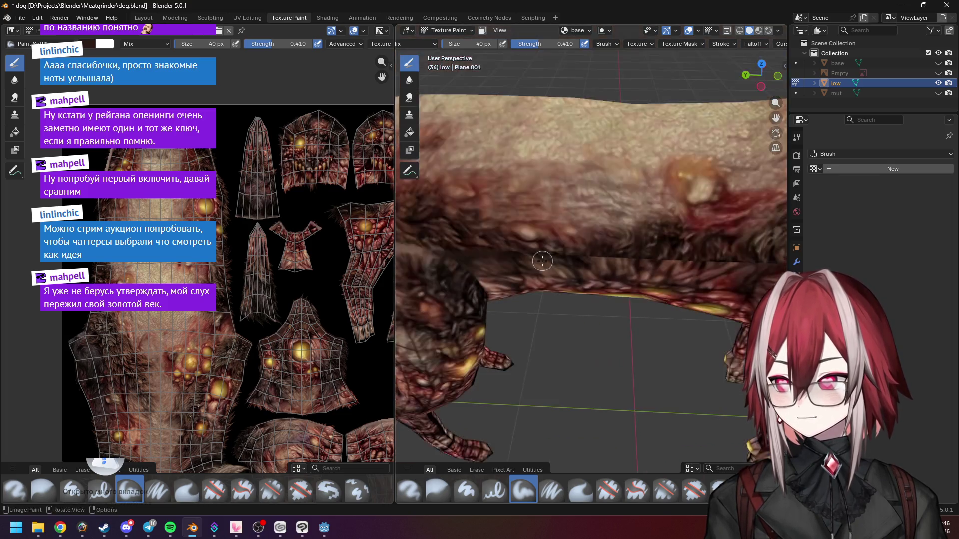
{"action": "mouse_move", "coordinate": [664, 230]}
{"action": "middle_mouse_down"}
{"action": "mouse_move", "coordinate": [624, 228]}
{"action": "mouse_move", "coordinate": [606, 265]}
{"action": "middle_mouse_up"}
{"action": "scroll", "coordinate": [606, 264], "scroll_direction": "down", "scroll_amount": 5}
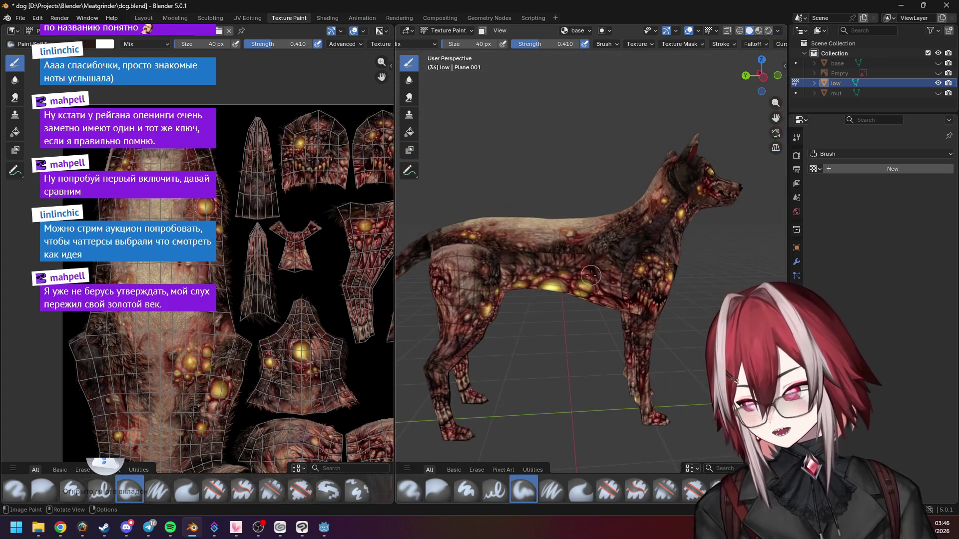
{"action": "mouse_move", "coordinate": [595, 269]}
{"action": "middle_mouse_down"}
{"action": "mouse_move", "coordinate": [621, 286]}
{"action": "mouse_move", "coordinate": [593, 276]}
{"action": "middle_mouse_up"}
{"action": "scroll", "coordinate": [593, 275], "scroll_direction": "up", "scroll_amount": 3}
{"action": "scroll", "coordinate": [593, 276], "scroll_direction": "up", "scroll_amount": 8}
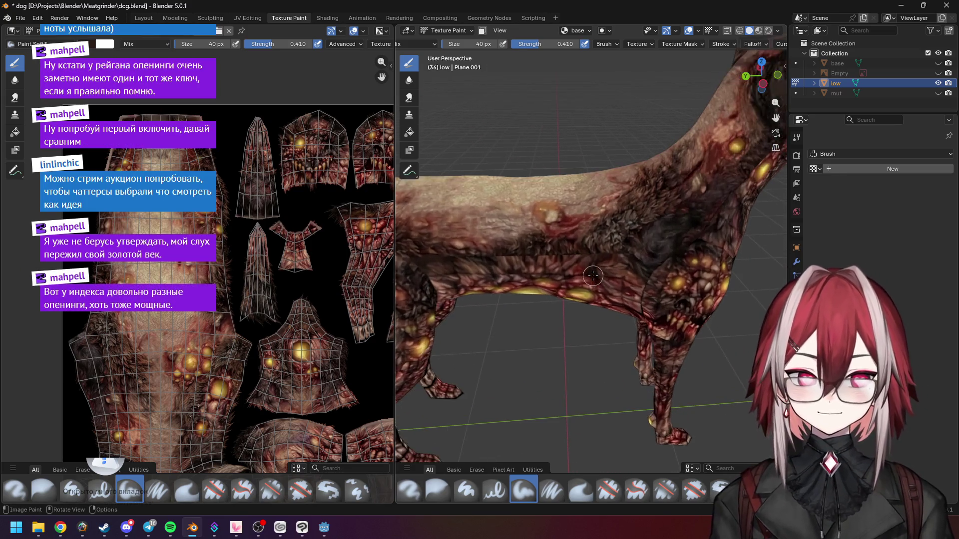
{"action": "scroll", "coordinate": [608, 257], "scroll_direction": "up", "scroll_amount": 4}
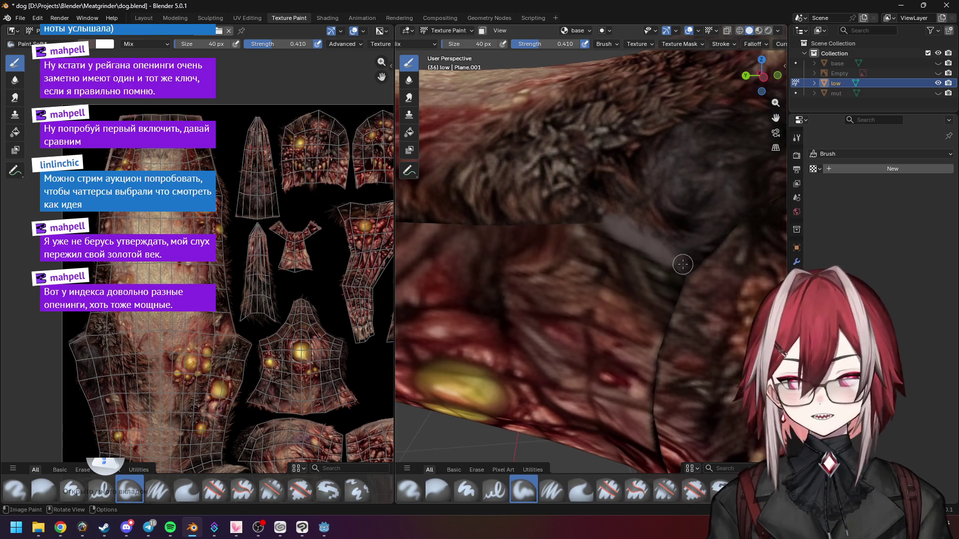
{"action": "middle_click_drag", "start_coordinate": [675, 260], "coordinate": [679, 276]}
{"action": "scroll", "coordinate": [679, 276], "scroll_direction": "up", "scroll_amount": 2}
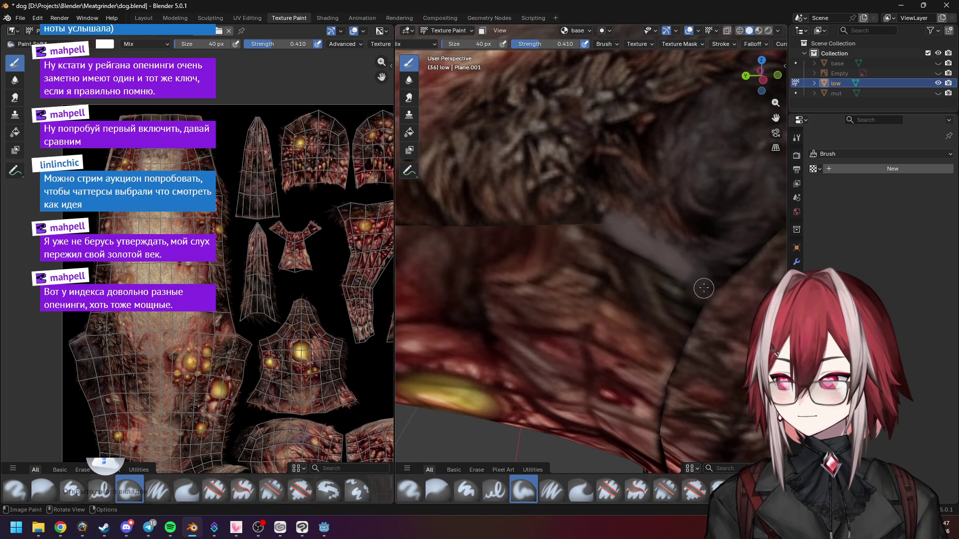
Step: Activate the brush colour sampler with S and follow the seam down the belly
{"action": "key", "text": "s"}
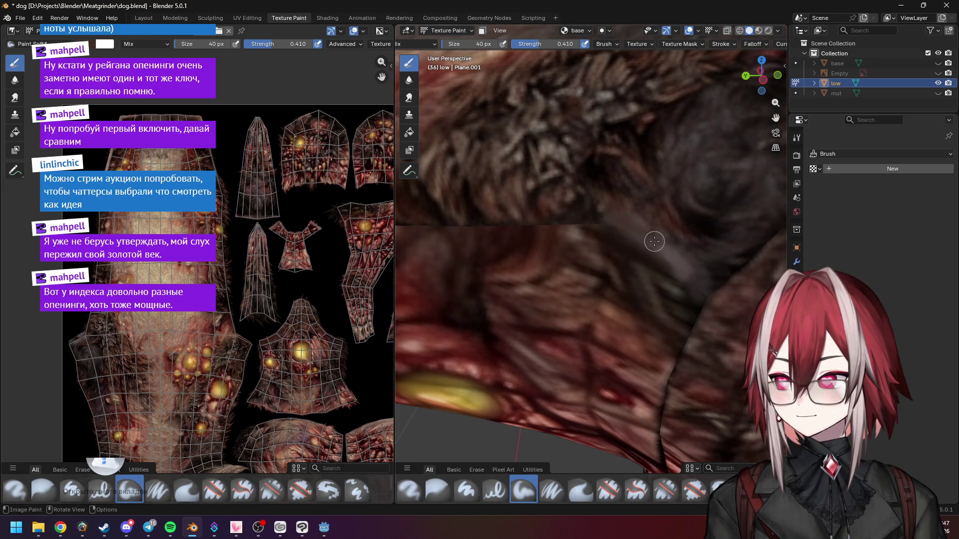
{"action": "middle_click_drag", "start_coordinate": [609, 227], "coordinate": [650, 248], "text": "shift"}
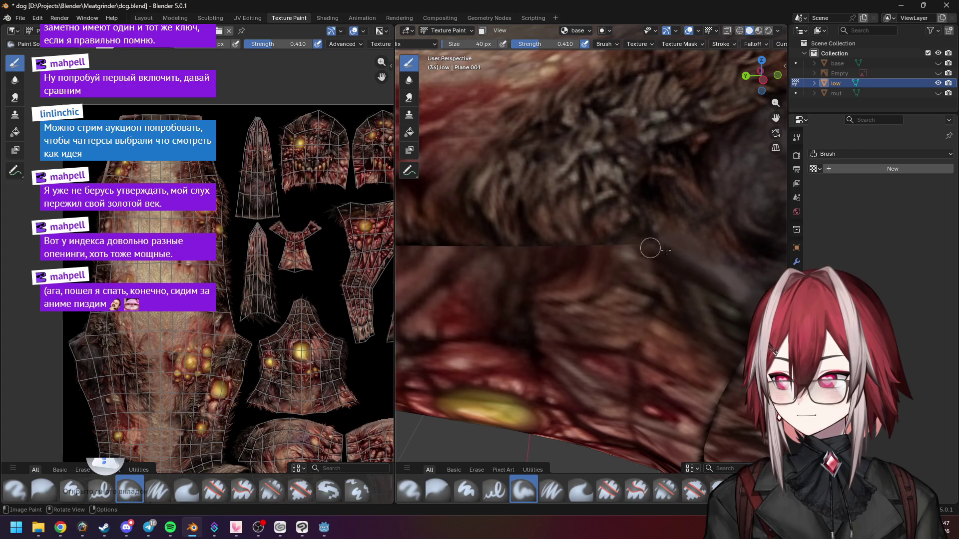
{"action": "middle_click_drag", "start_coordinate": [610, 251], "coordinate": [639, 254], "text": "shift"}
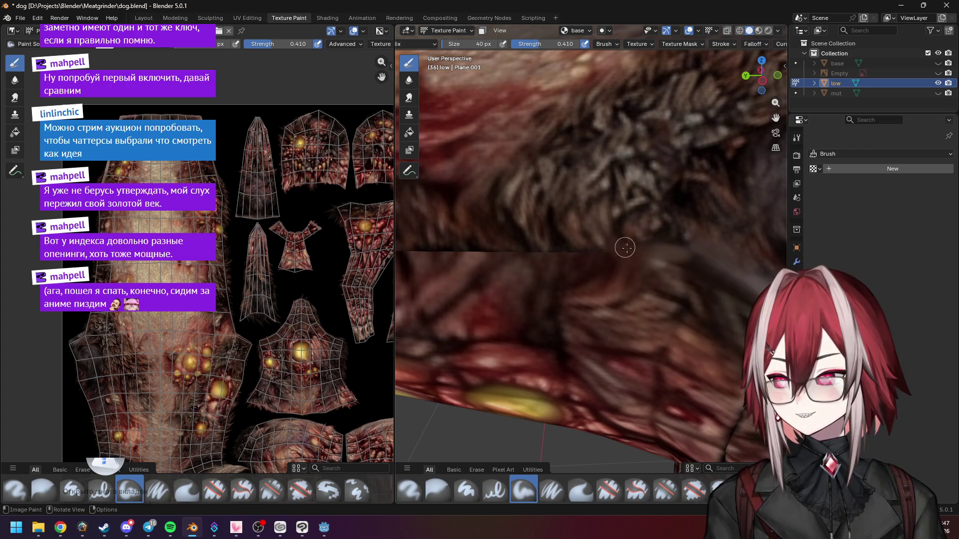
{"action": "middle_click_drag", "start_coordinate": [603, 262], "coordinate": [643, 268], "text": "shift"}
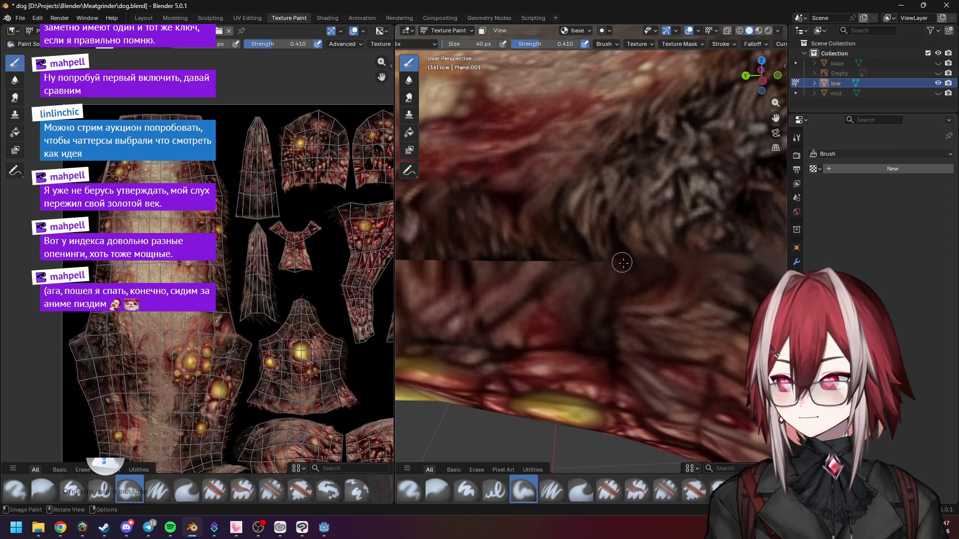
{"action": "middle_click_drag", "start_coordinate": [614, 271], "coordinate": [638, 266], "text": "shift"}
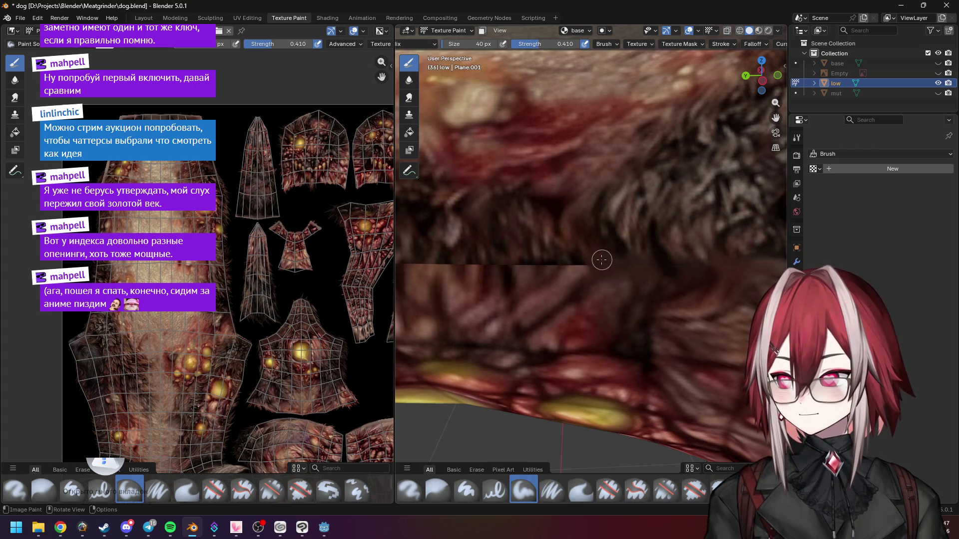
{"action": "scroll", "coordinate": [603, 259], "scroll_direction": "down", "scroll_amount": 5}
{"action": "scroll", "coordinate": [595, 249], "scroll_direction": "up", "scroll_amount": 5}
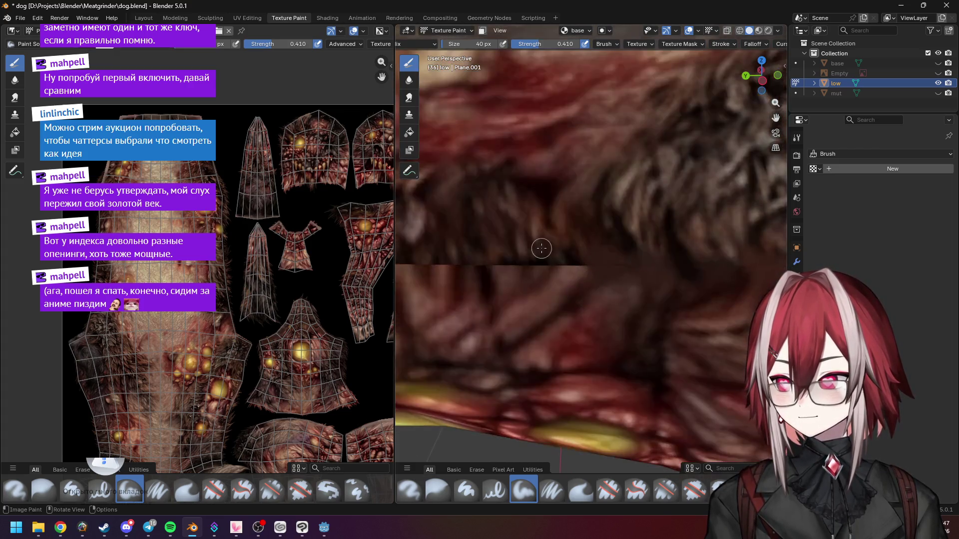
{"action": "middle_click_drag", "start_coordinate": [546, 247], "coordinate": [590, 259], "text": "shift"}
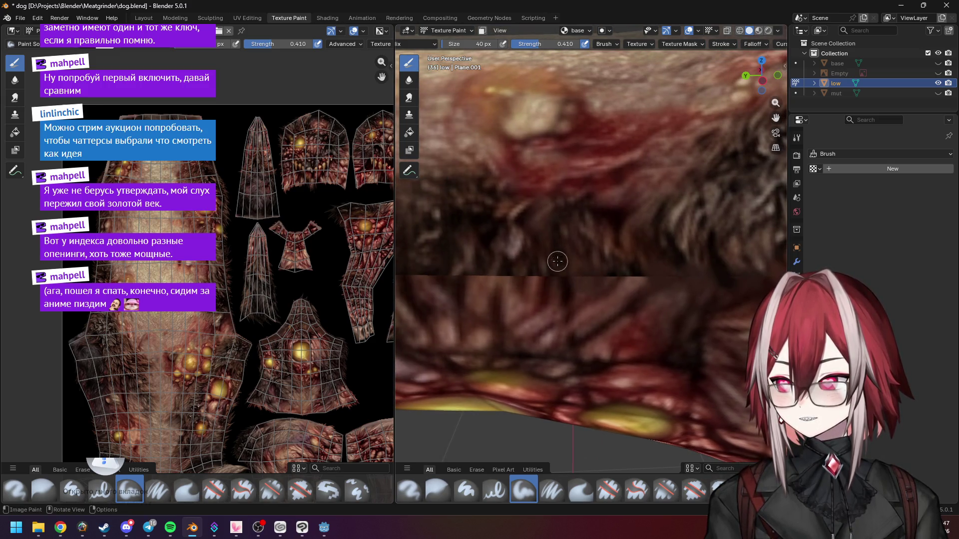
{"action": "scroll", "coordinate": [560, 262], "scroll_direction": "down", "scroll_amount": 8}
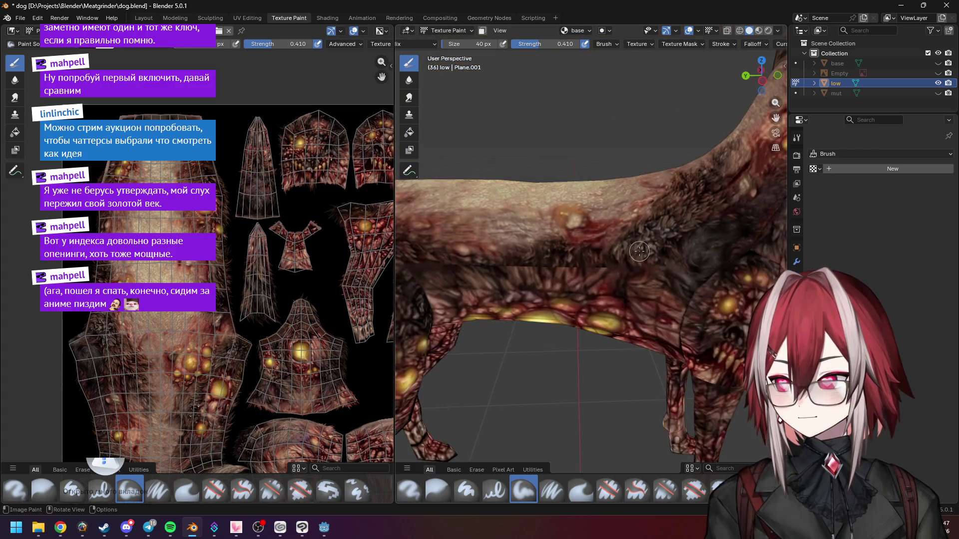
Step: Reframe the dog from side-on and three-quarter angles, ending turned toward the belly texture
{"action": "middle_click_drag", "start_coordinate": [649, 255], "coordinate": [648, 251]}
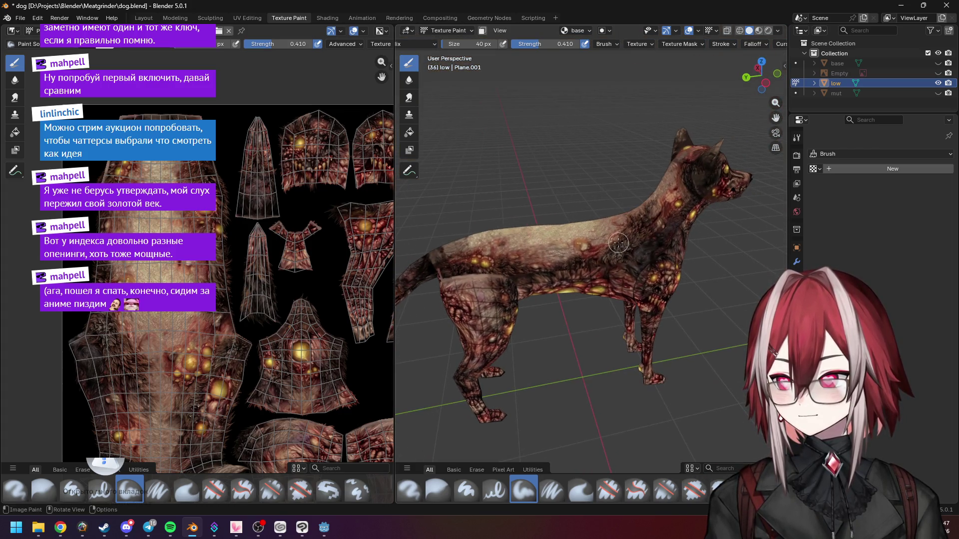
{"action": "scroll", "coordinate": [618, 243], "scroll_direction": "up", "scroll_amount": 2}
{"action": "scroll", "coordinate": [584, 260], "scroll_direction": "down", "scroll_amount": 3}
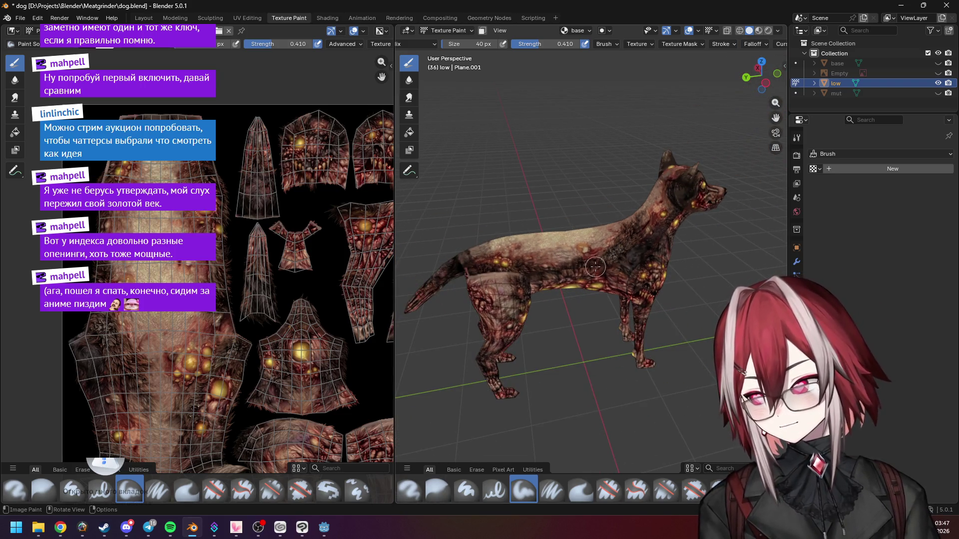
{"action": "scroll", "coordinate": [595, 266], "scroll_direction": "up", "scroll_amount": 2}
{"action": "scroll", "coordinate": [574, 266], "scroll_direction": "up", "scroll_amount": 2}
{"action": "mouse_move", "coordinate": [577, 269]}
{"action": "middle_mouse_down"}
{"action": "mouse_move", "coordinate": [636, 295]}
{"action": "mouse_move", "coordinate": [622, 313]}
{"action": "middle_mouse_up"}
{"action": "scroll", "coordinate": [654, 266], "scroll_direction": "down", "scroll_amount": 3}
{"action": "mouse_move", "coordinate": [655, 266]}
{"action": "middle_mouse_down"}
{"action": "mouse_move", "coordinate": [626, 324]}
{"action": "mouse_move", "coordinate": [556, 340]}
{"action": "mouse_move", "coordinate": [602, 295]}
{"action": "middle_mouse_up"}
{"action": "scroll", "coordinate": [625, 324], "scroll_direction": "up", "scroll_amount": 2}
{"action": "scroll", "coordinate": [609, 284], "scroll_direction": "up", "scroll_amount": 3}
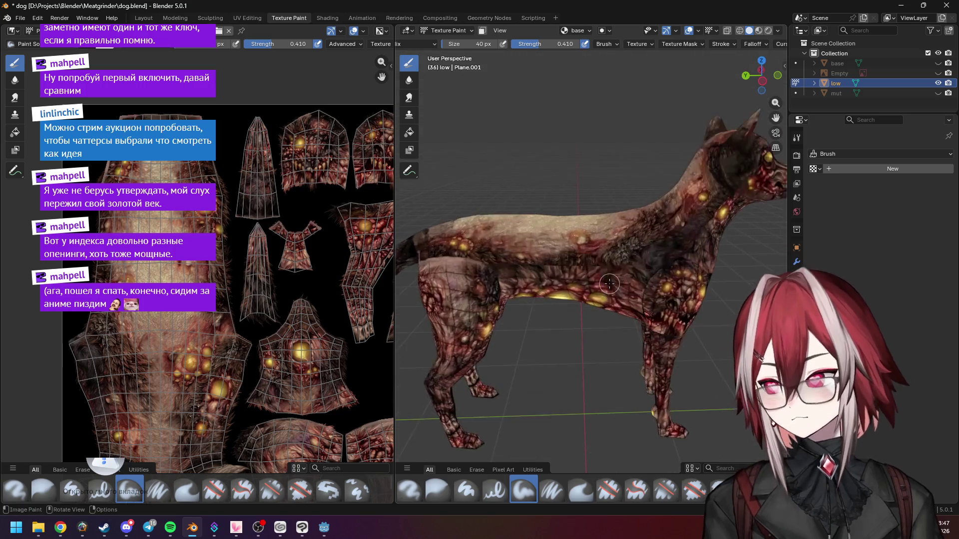
{"action": "scroll", "coordinate": [610, 284], "scroll_direction": "up", "scroll_amount": 8}
{"action": "middle_click_drag", "start_coordinate": [678, 250], "coordinate": [659, 263]}
{"action": "scroll", "coordinate": [643, 260], "scroll_direction": "up", "scroll_amount": 2}
{"action": "scroll", "coordinate": [665, 250], "scroll_direction": "down", "scroll_amount": 2}
{"action": "scroll", "coordinate": [659, 263], "scroll_direction": "up", "scroll_amount": 3}
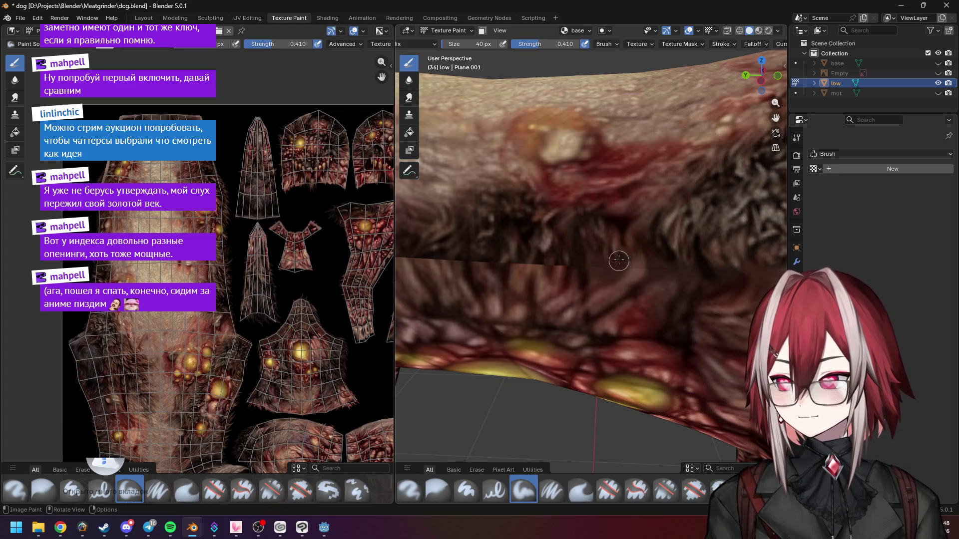
Step: Orbit and zoom in close on the fur seam across the dog's chest
{"action": "scroll", "coordinate": [595, 271], "scroll_direction": "up", "scroll_amount": 2}
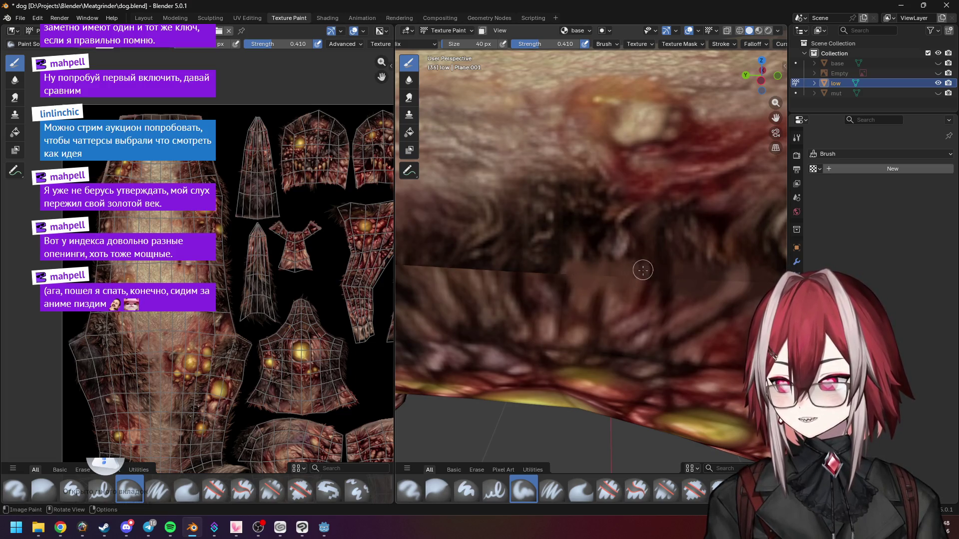
{"action": "middle_click_drag", "start_coordinate": [541, 292], "coordinate": [659, 250]}
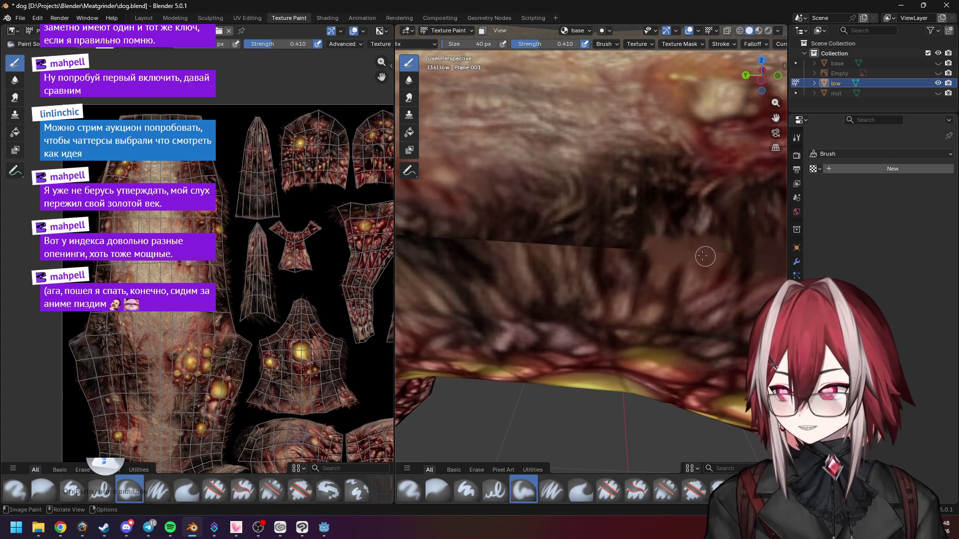
{"action": "middle_click_drag", "start_coordinate": [722, 250], "coordinate": [584, 257]}
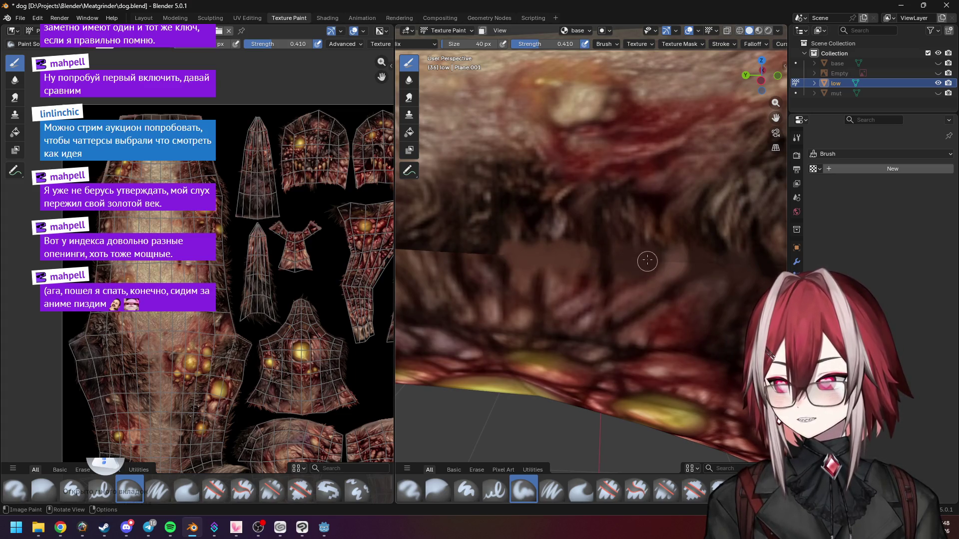
{"action": "mouse_move", "coordinate": [632, 264]}
{"action": "middle_mouse_down"}
{"action": "mouse_move", "coordinate": [575, 262]}
{"action": "mouse_move", "coordinate": [601, 268]}
{"action": "middle_mouse_up"}
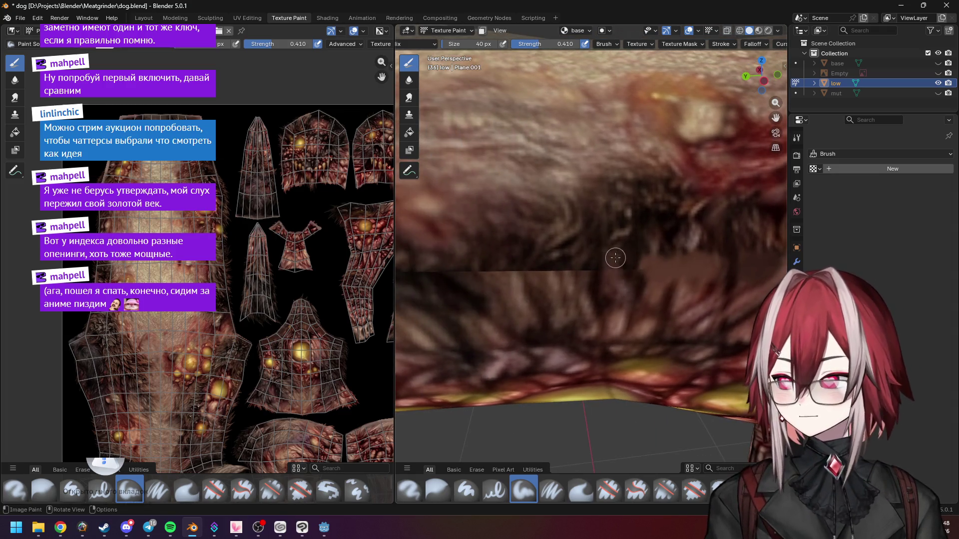
{"action": "middle_click_drag", "start_coordinate": [608, 275], "coordinate": [595, 260]}
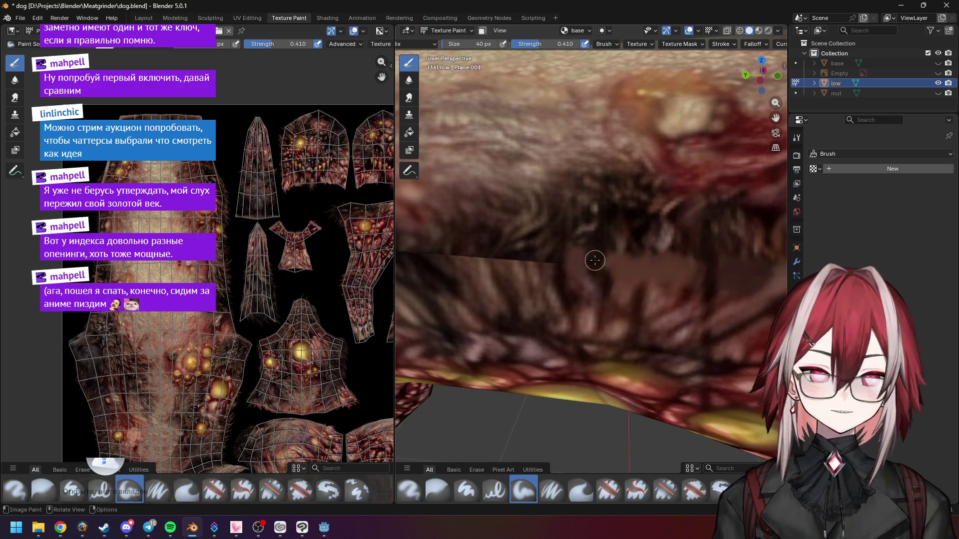
{"action": "scroll", "coordinate": [595, 260], "scroll_direction": "up", "scroll_amount": 1}
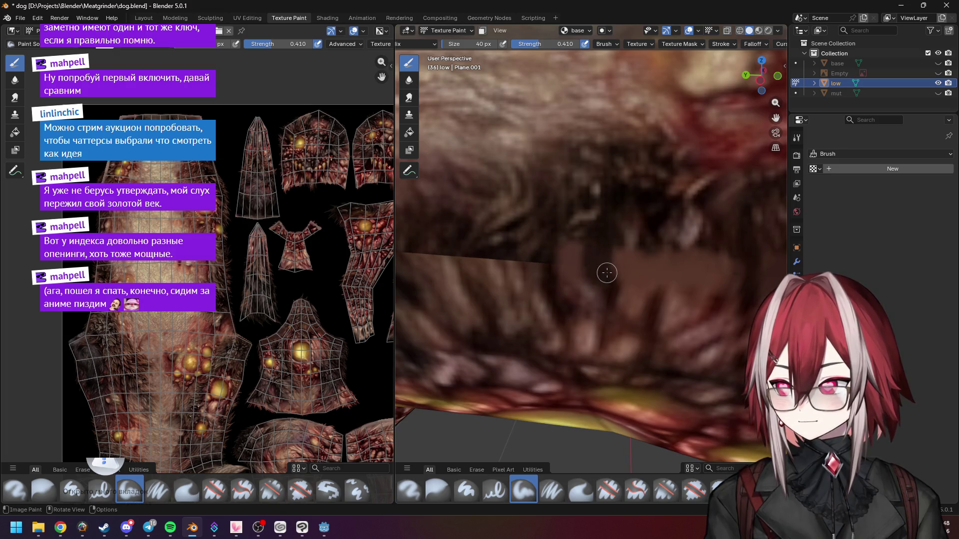
{"action": "middle_click_drag", "start_coordinate": [607, 273], "coordinate": [581, 254]}
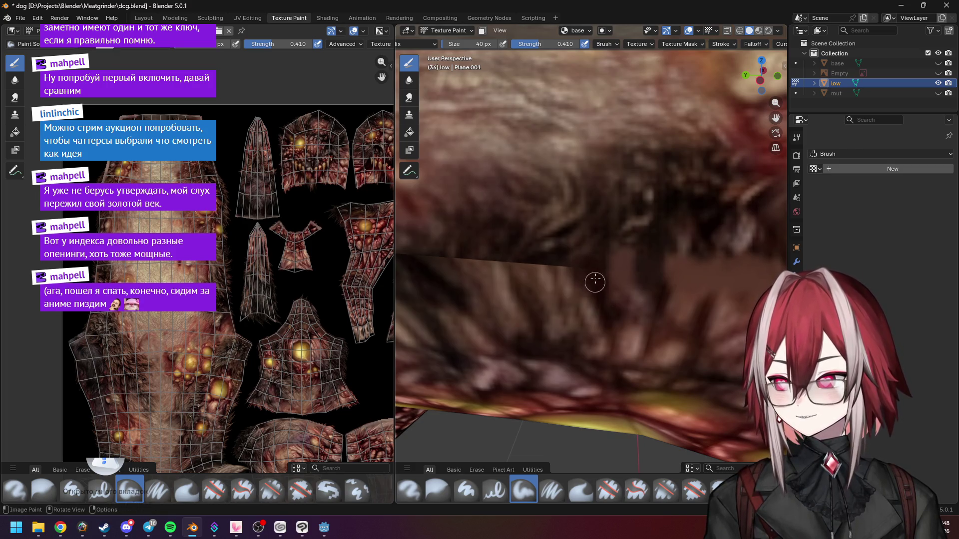
{"action": "middle_click_drag", "start_coordinate": [574, 285], "coordinate": [620, 275]}
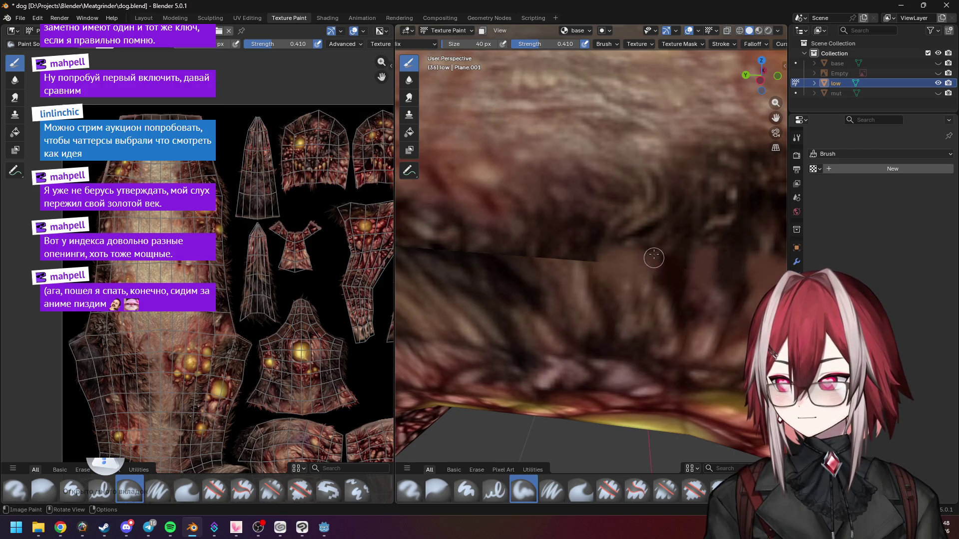
{"action": "scroll", "coordinate": [629, 259], "scroll_direction": "down", "scroll_amount": 3}
{"action": "scroll", "coordinate": [629, 258], "scroll_direction": "up", "scroll_amount": 2}
{"action": "middle_click_drag", "start_coordinate": [592, 263], "coordinate": [623, 275]}
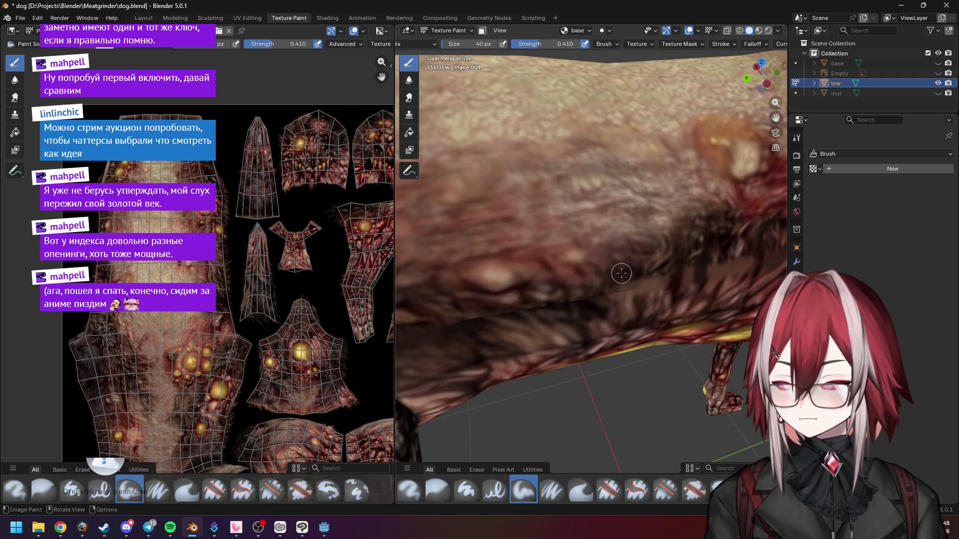
Step: Show and then hide the brush settings sidebar, and orbit slightly around the mesh
{"action": "key", "text": "n"}
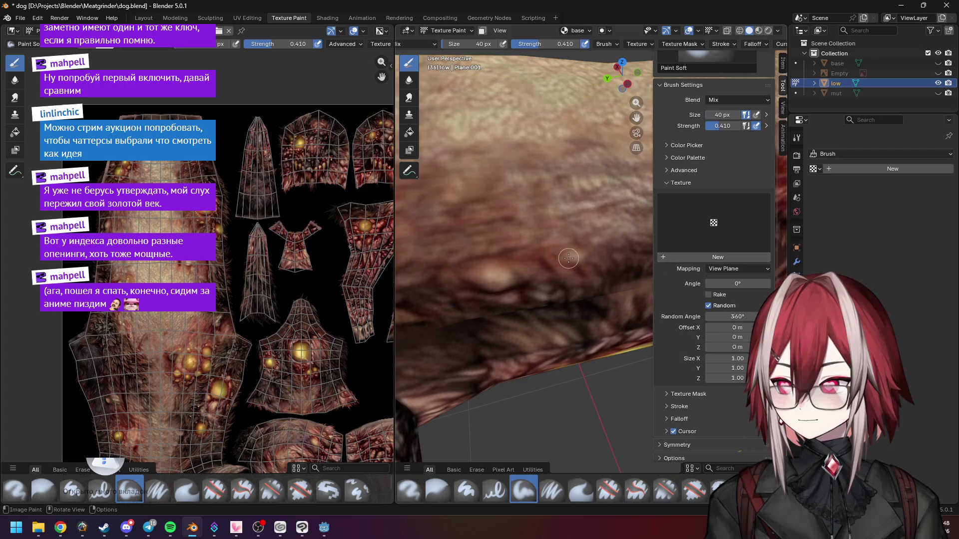
{"action": "key", "text": "n"}
{"action": "middle_click_drag", "start_coordinate": [642, 247], "coordinate": [556, 235]}
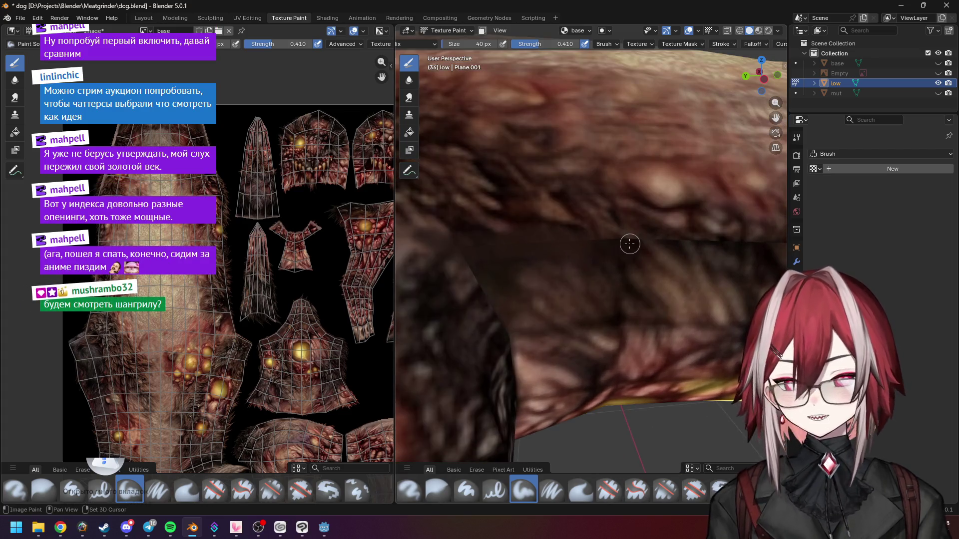
{"action": "middle_click_drag", "start_coordinate": [632, 242], "coordinate": [580, 250]}
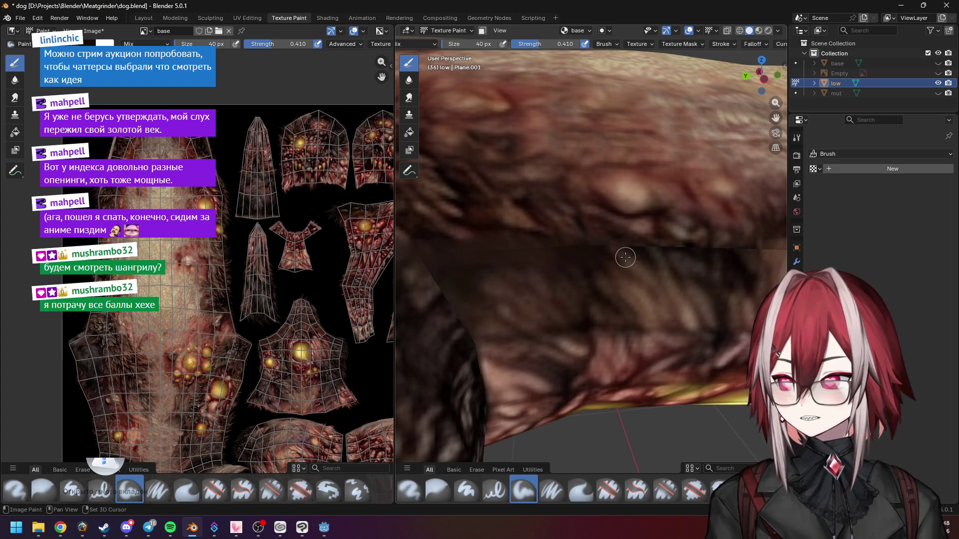
Step: Adjust the zoom, then switch to the ChatGPT chat in Chrome
{"action": "scroll", "coordinate": [579, 240], "scroll_direction": "up", "scroll_amount": 2}
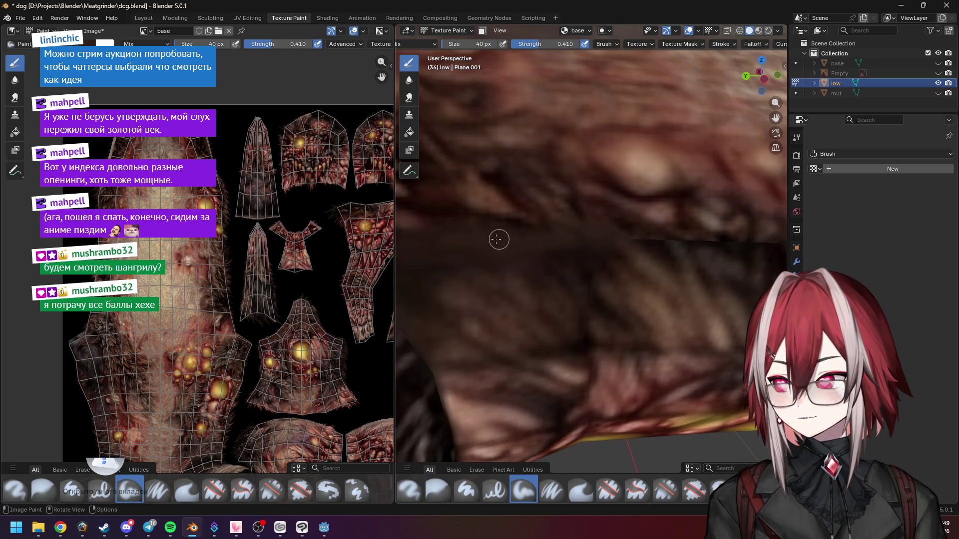
{"action": "scroll", "coordinate": [504, 240], "scroll_direction": "down", "scroll_amount": 2}
{"action": "scroll", "coordinate": [636, 250], "scroll_direction": "up", "scroll_amount": 2}
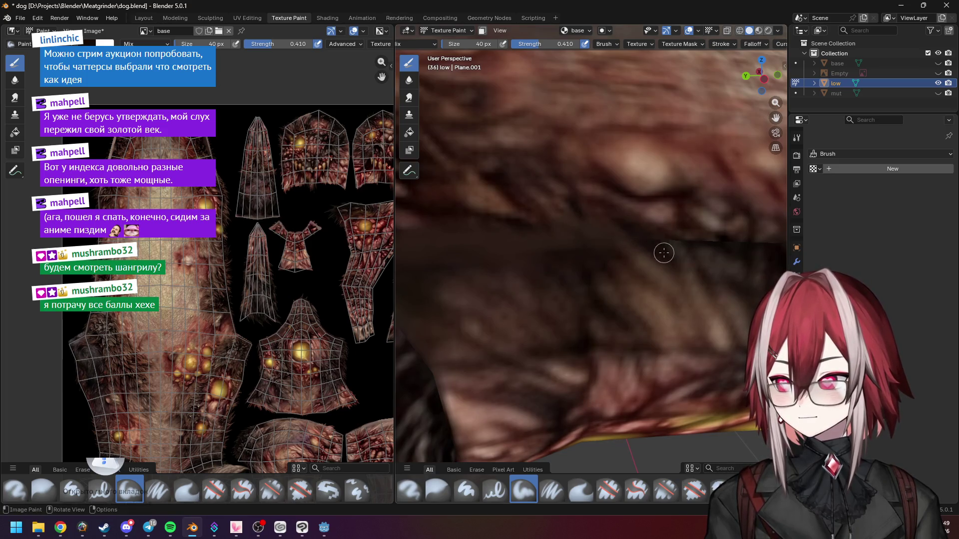
{"action": "left_click", "coordinate": [60, 528]}
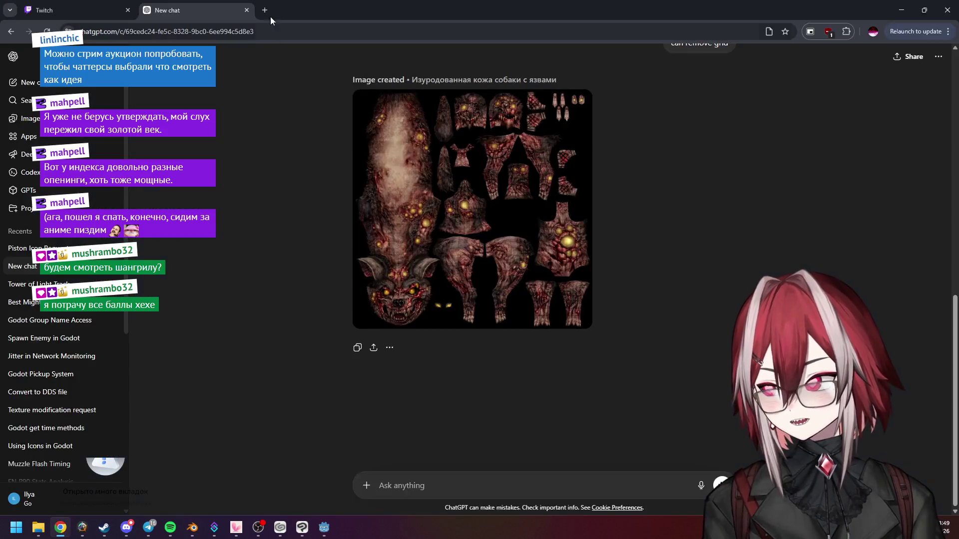
Step: Search Google for 'шангри ла аниме' in a new tab
{"action": "left_click", "coordinate": [272, 9]}
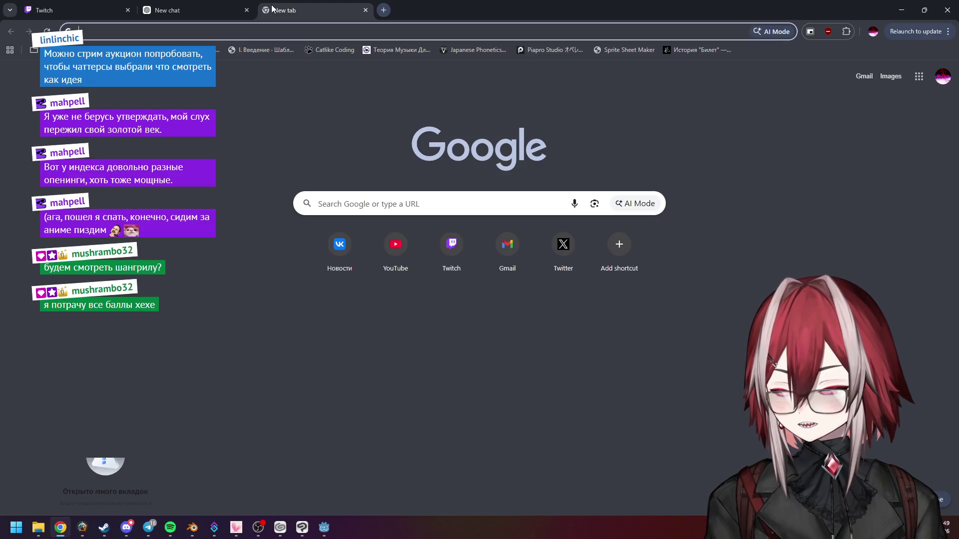
{"action": "type", "text": "шана"}
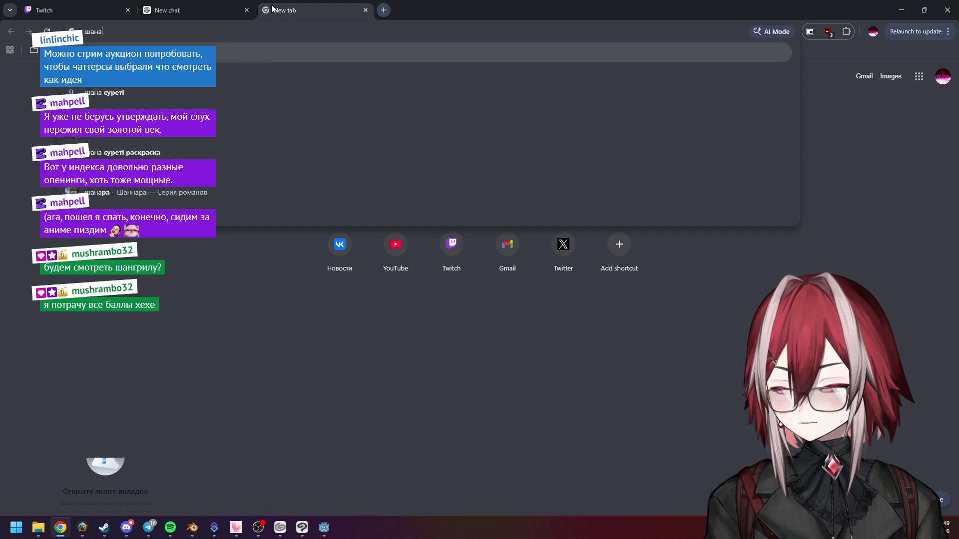
{"action": "key", "text": "BackSpace"}
{"action": "type", "text": "гл"}
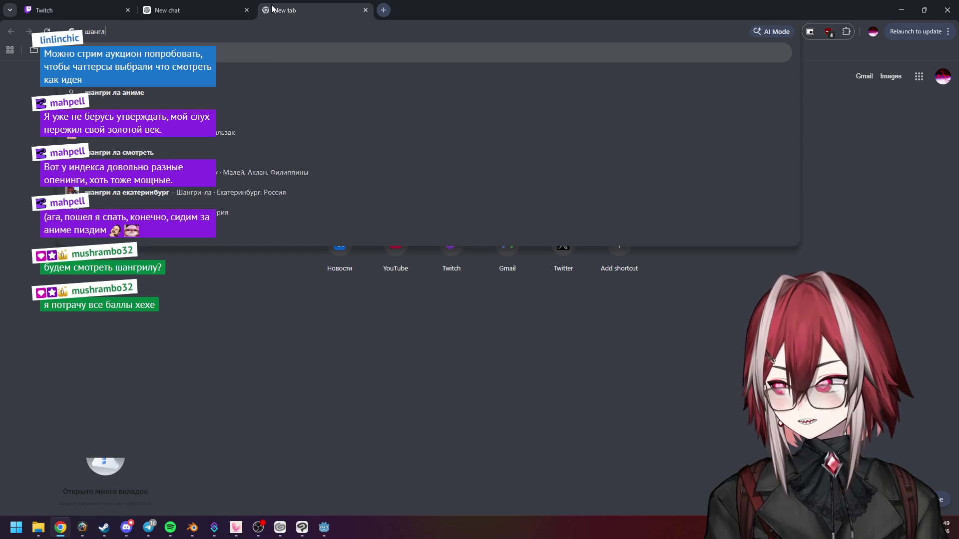
{"action": "key", "text": "Return"}
{"action": "left_click", "coordinate": [176, 70]}
{"action": "left_click", "coordinate": [176, 91]}
Step: Open the first result, the Рубеж Шангри-Ла Kinopoisk page, dismiss the Yandex Plus promo and skim it
{"action": "middle_click", "coordinate": [253, 140]}
{"action": "left_click", "coordinate": [446, 10]}
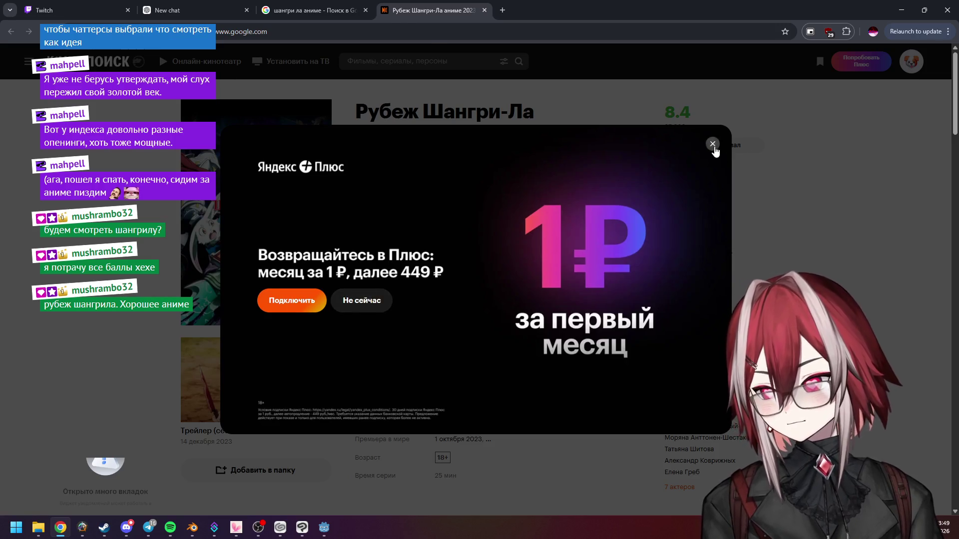
{"action": "left_click", "coordinate": [713, 144]}
{"action": "scroll", "coordinate": [290, 255], "scroll_direction": "down", "scroll_amount": 2}
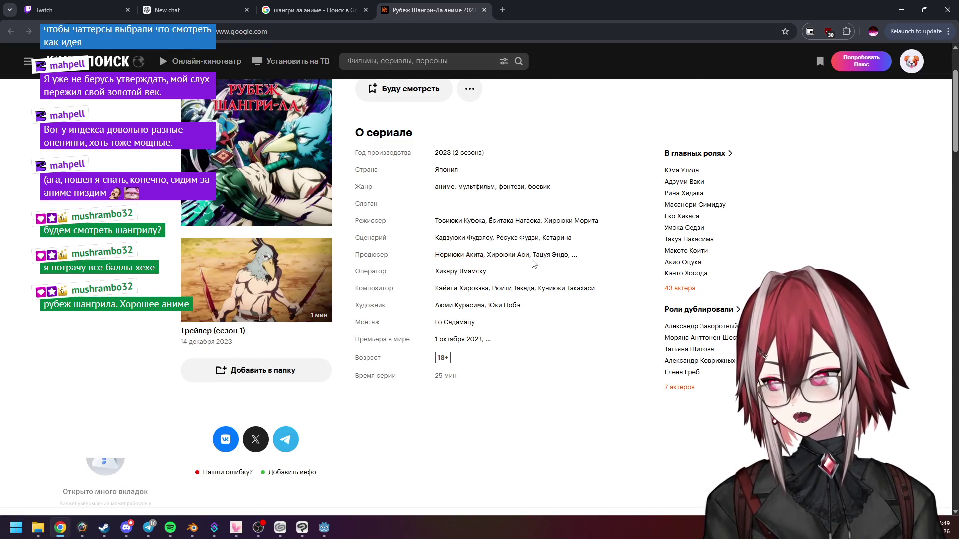
{"action": "scroll", "coordinate": [534, 263], "scroll_direction": "up", "scroll_amount": 2}
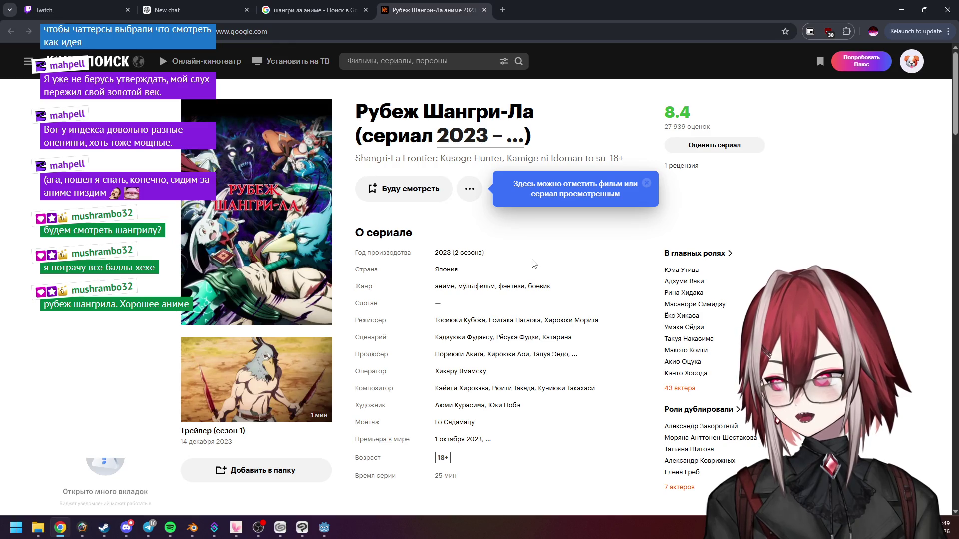
{"action": "scroll", "coordinate": [534, 263], "scroll_direction": "down", "scroll_amount": 3}
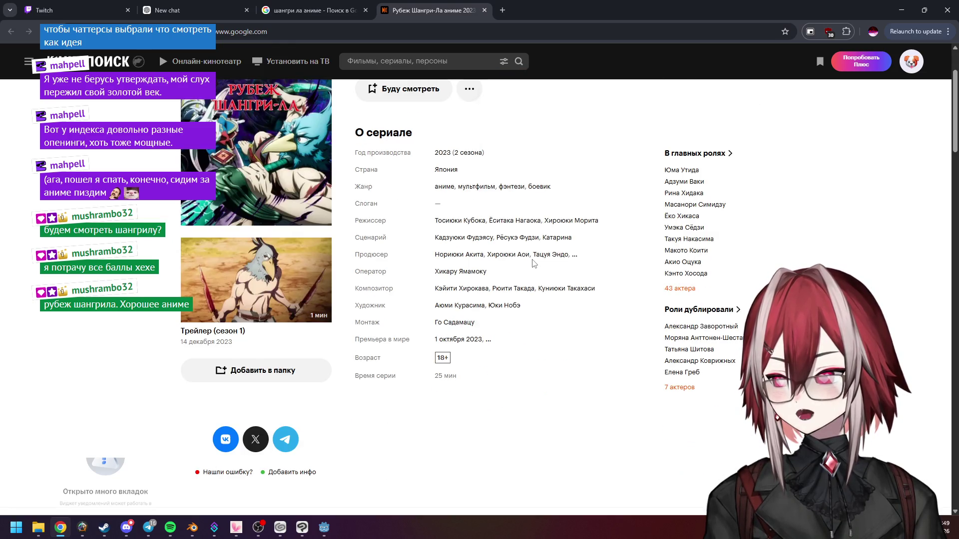
{"action": "scroll", "coordinate": [534, 263], "scroll_direction": "up", "scroll_amount": 3}
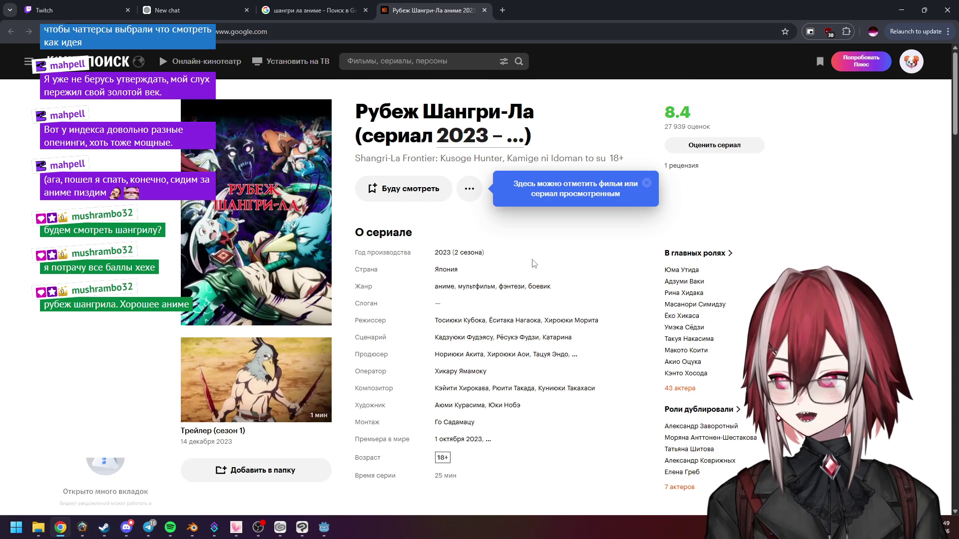
{"action": "scroll", "coordinate": [533, 264], "scroll_direction": "down", "scroll_amount": 1}
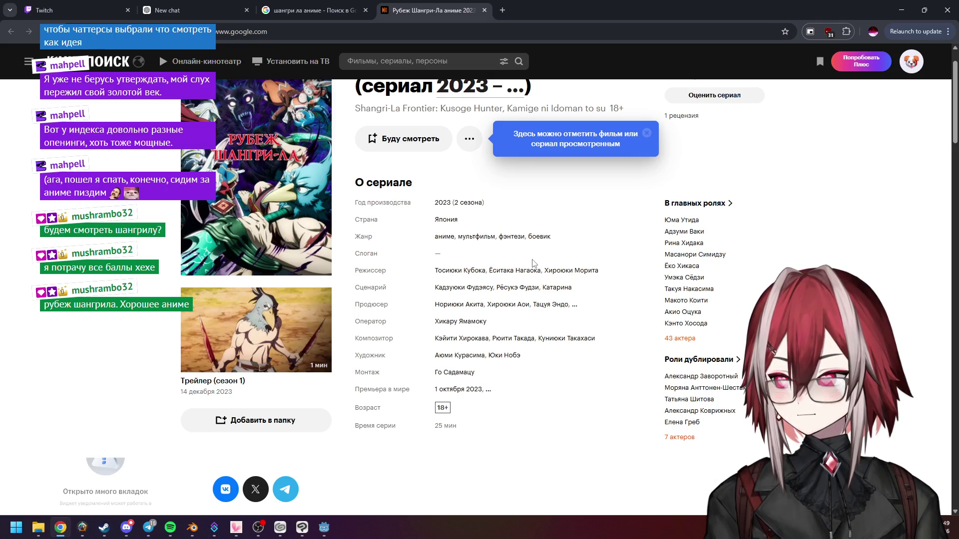
{"action": "scroll", "coordinate": [533, 263], "scroll_direction": "down", "scroll_amount": 8}
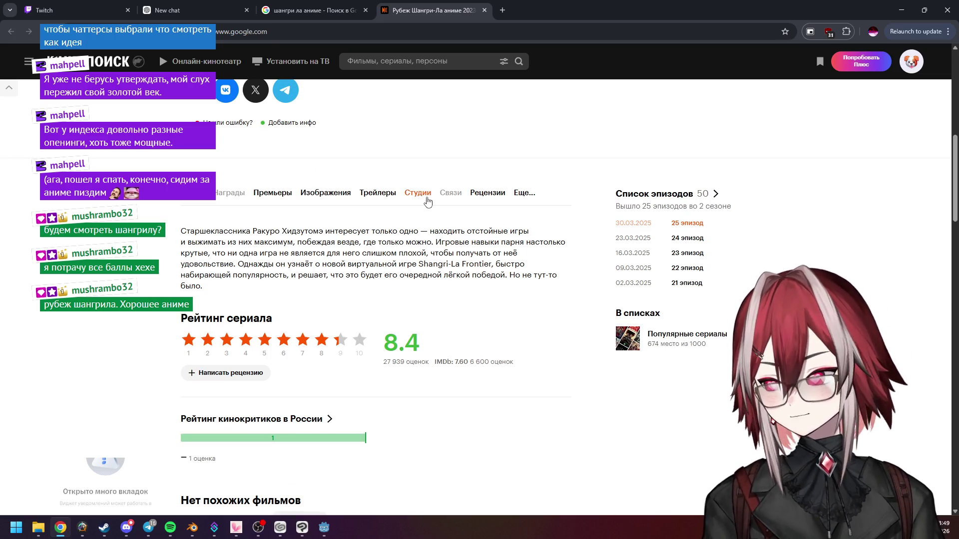
{"action": "scroll", "coordinate": [442, 205], "scroll_direction": "up", "scroll_amount": 5}
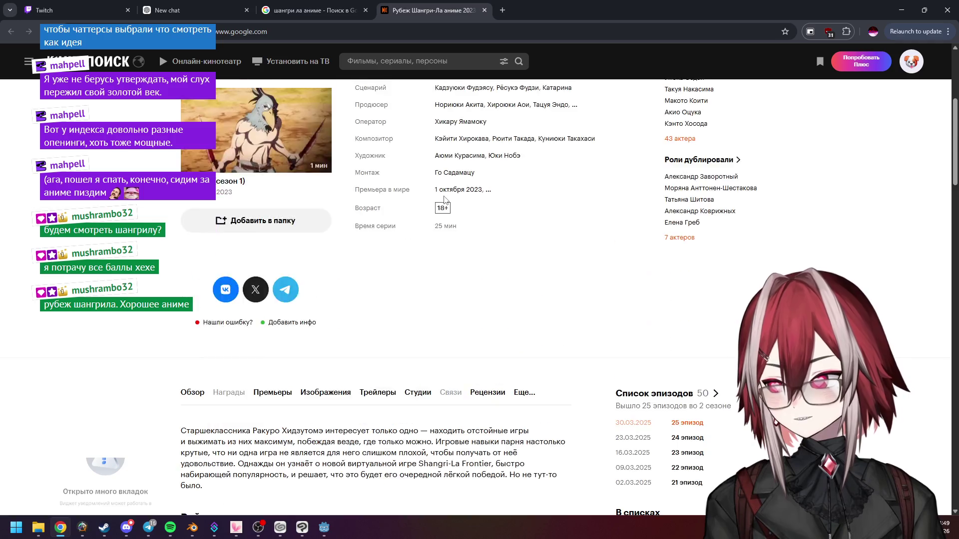
Step: Glance back at the Google results, then keep scrolling the Kinopoisk series page
{"action": "left_click", "coordinate": [310, 10]}
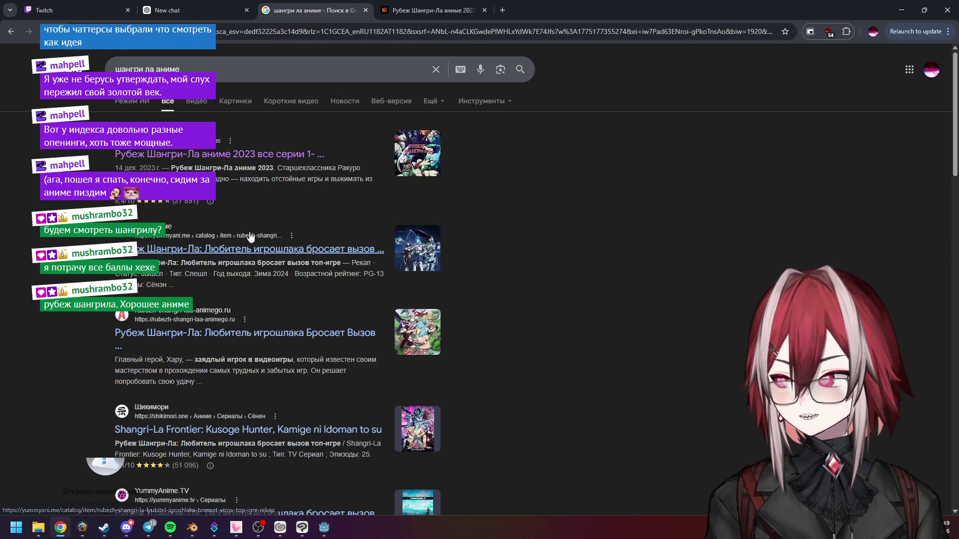
{"action": "key", "text": "ctrl+Tab"}
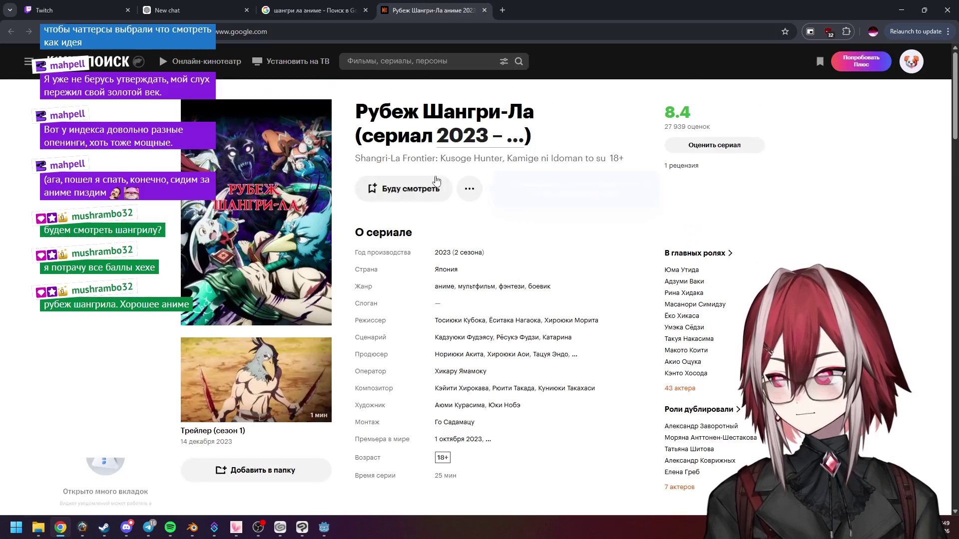
{"action": "scroll", "coordinate": [507, 248], "scroll_direction": "down", "scroll_amount": 2}
{"action": "scroll", "coordinate": [507, 247], "scroll_direction": "down", "scroll_amount": 1}
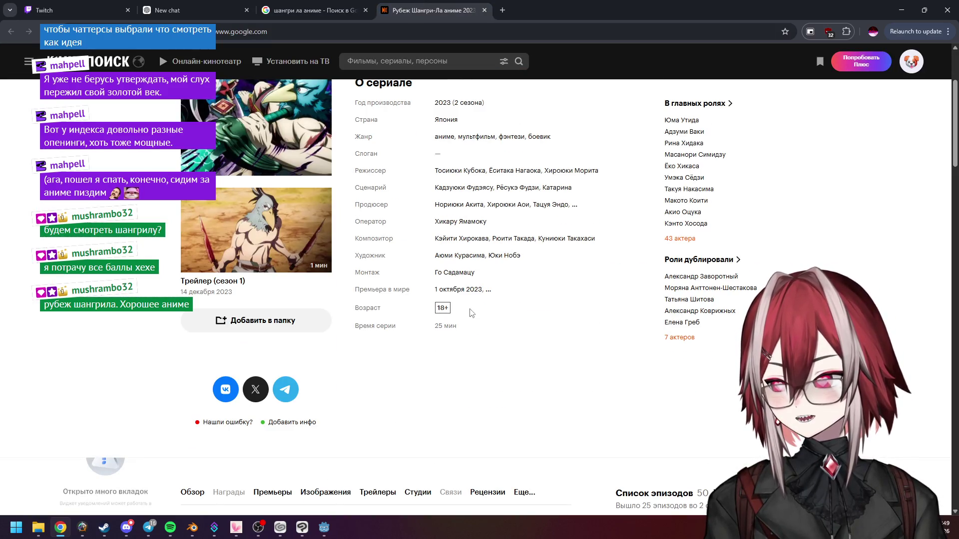
{"action": "scroll", "coordinate": [471, 313], "scroll_direction": "up", "scroll_amount": 3}
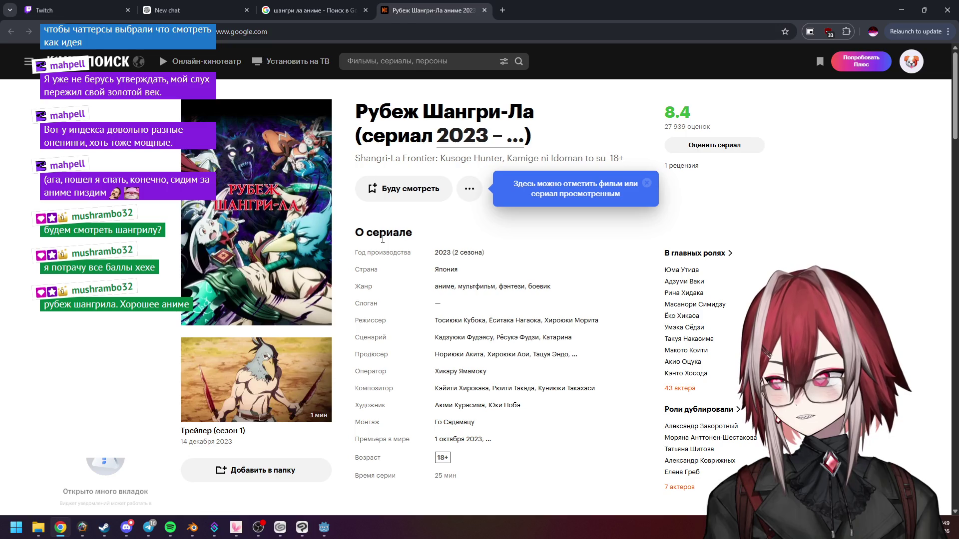
{"action": "scroll", "coordinate": [400, 269], "scroll_direction": "down", "scroll_amount": 3}
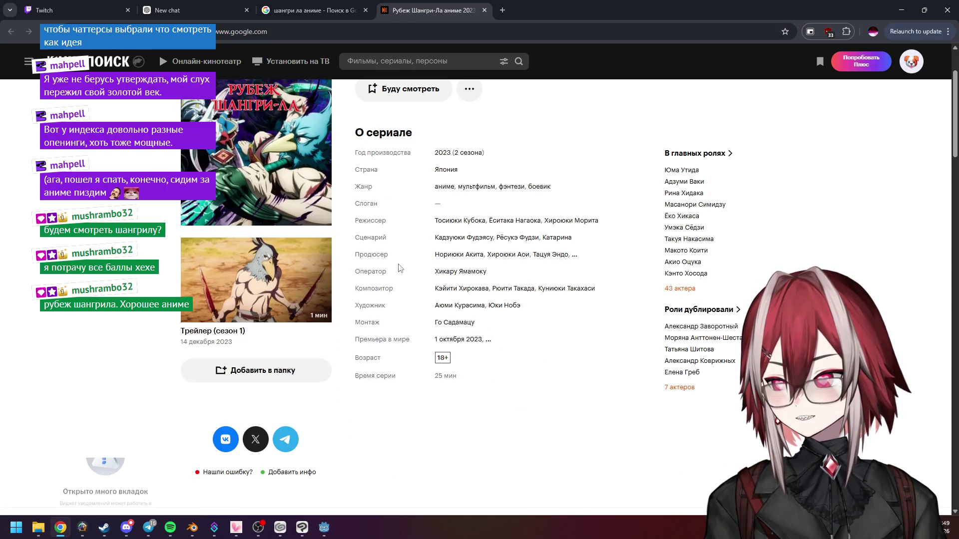
{"action": "scroll", "coordinate": [399, 267], "scroll_direction": "down", "scroll_amount": 14}
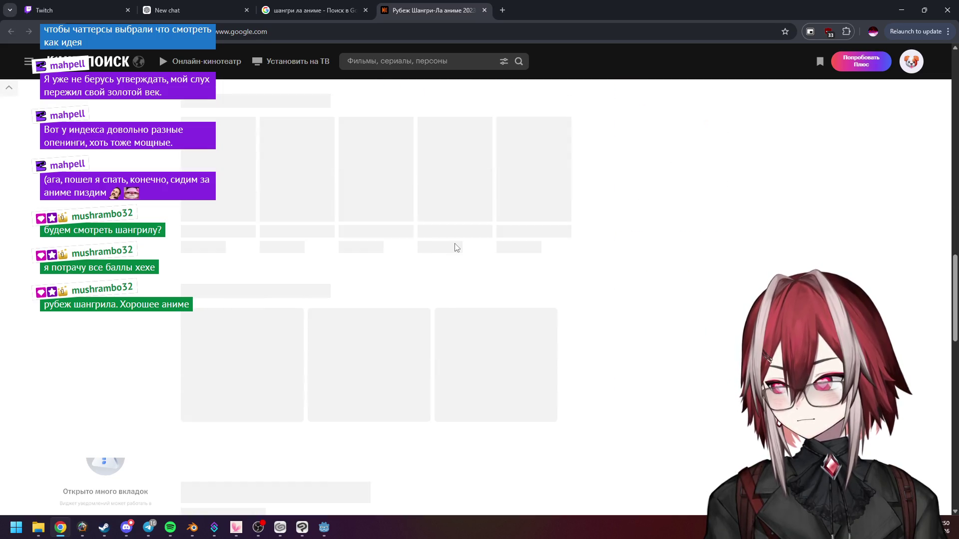
{"action": "scroll", "coordinate": [454, 247], "scroll_direction": "up", "scroll_amount": 10}
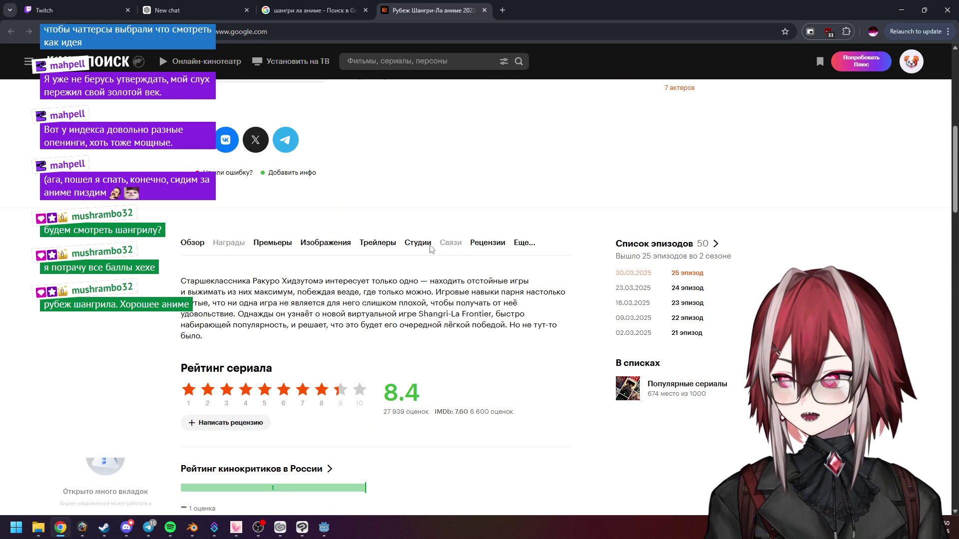
Step: View the series' Премьеры section, then close the Kinopoisk and search results tabs
{"action": "left_click", "coordinate": [272, 243]}
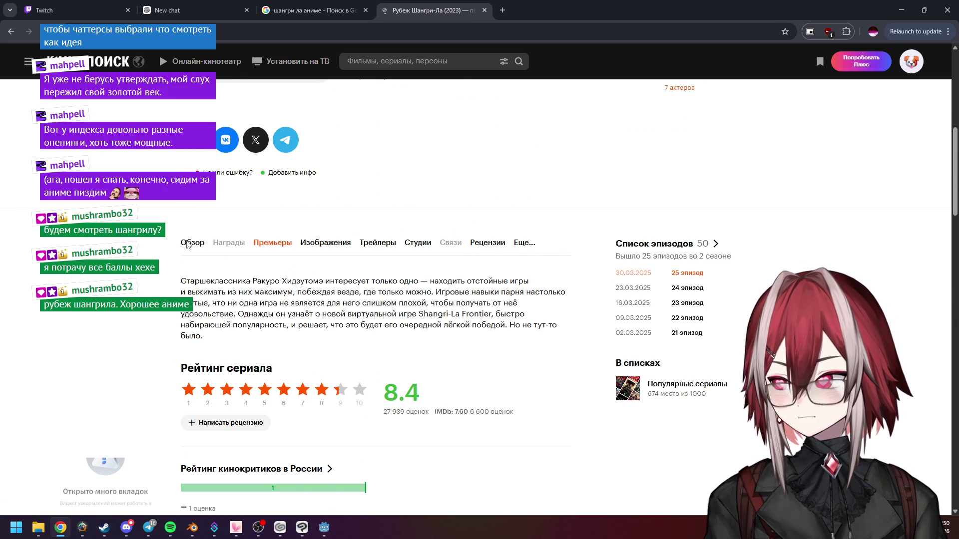
{"action": "scroll", "coordinate": [340, 214], "scroll_direction": "down", "scroll_amount": 10}
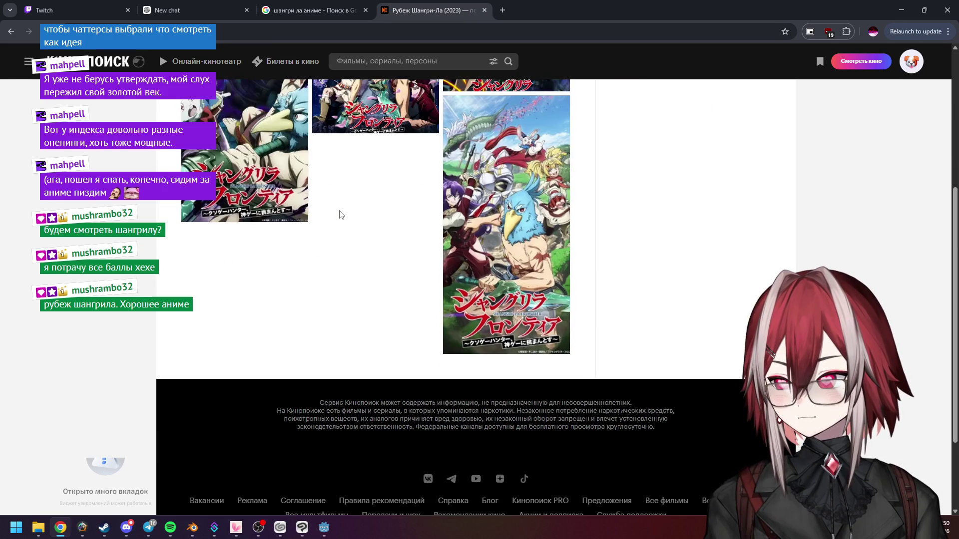
{"action": "scroll", "coordinate": [340, 215], "scroll_direction": "up", "scroll_amount": 2}
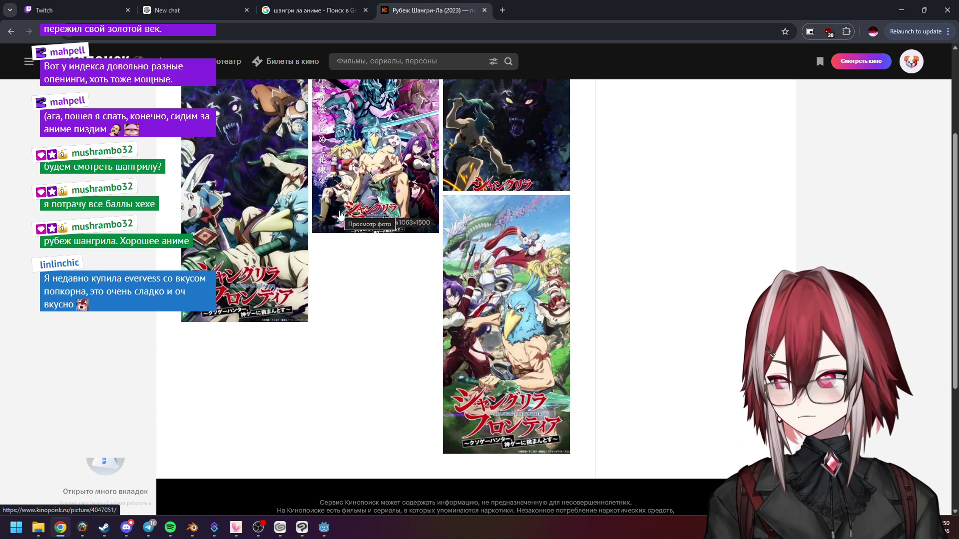
{"action": "scroll", "coordinate": [339, 215], "scroll_direction": "up", "scroll_amount": 3}
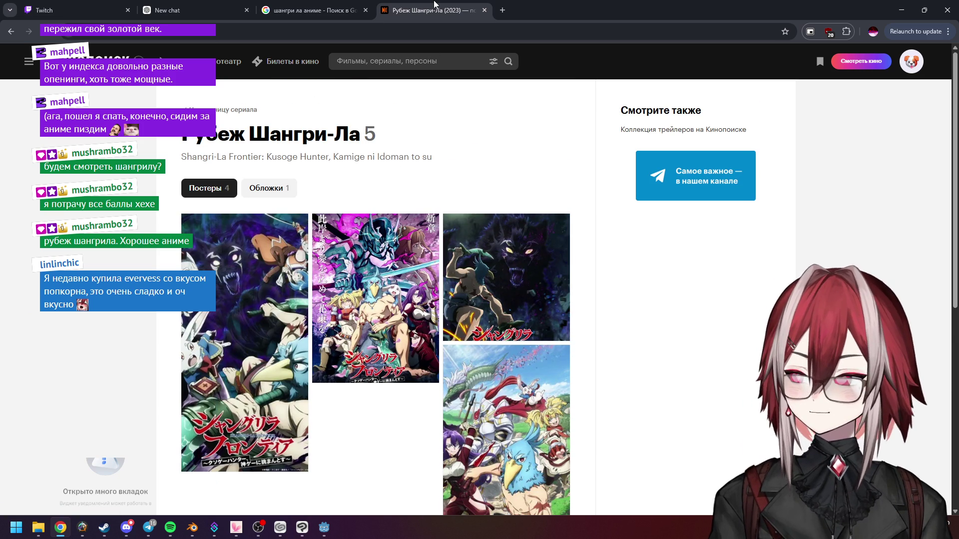
{"action": "middle_click", "coordinate": [434, 4]}
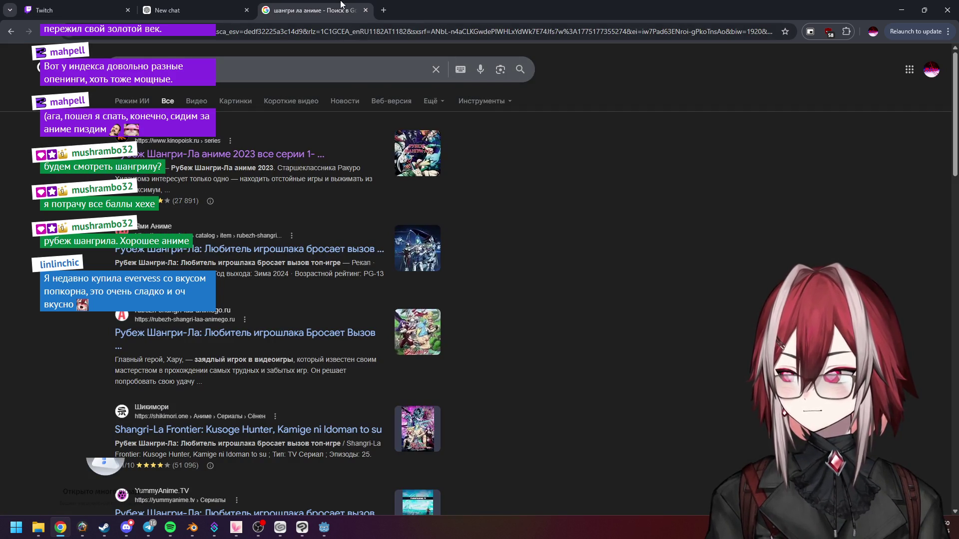
{"action": "middle_click", "coordinate": [341, 4]}
Step: Bring the Blender dog model back to the front from the taskbar
{"action": "left_click", "coordinate": [324, 528]}
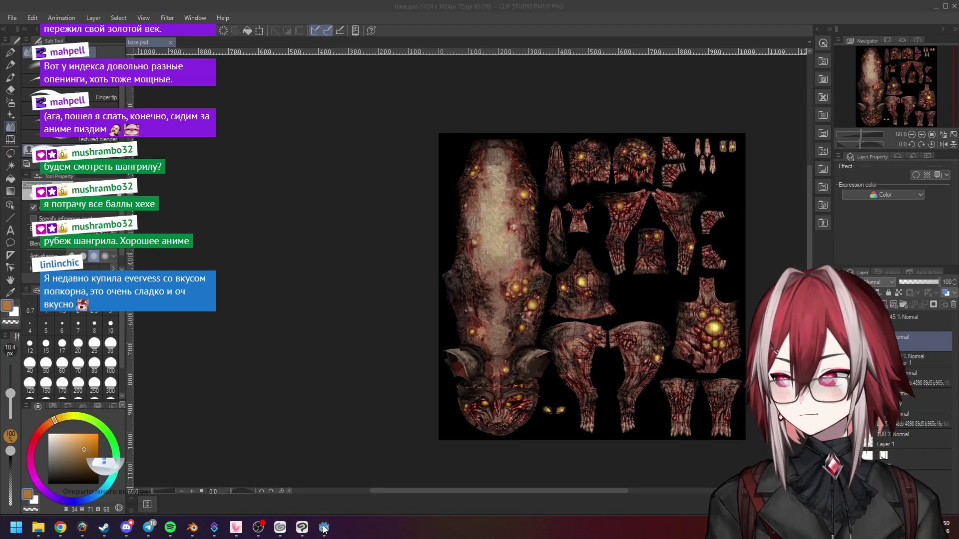
{"action": "left_click", "coordinate": [324, 528]}
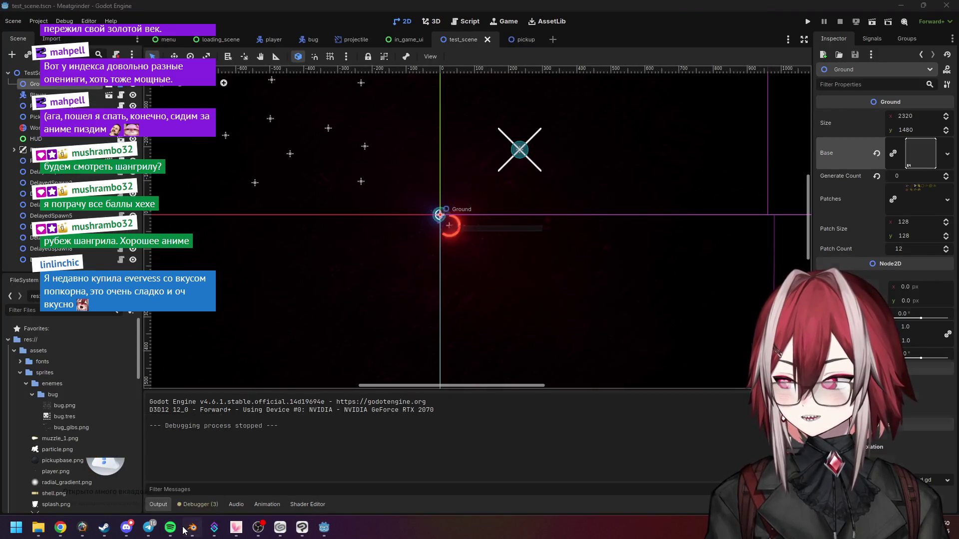
{"action": "left_click", "coordinate": [191, 528]}
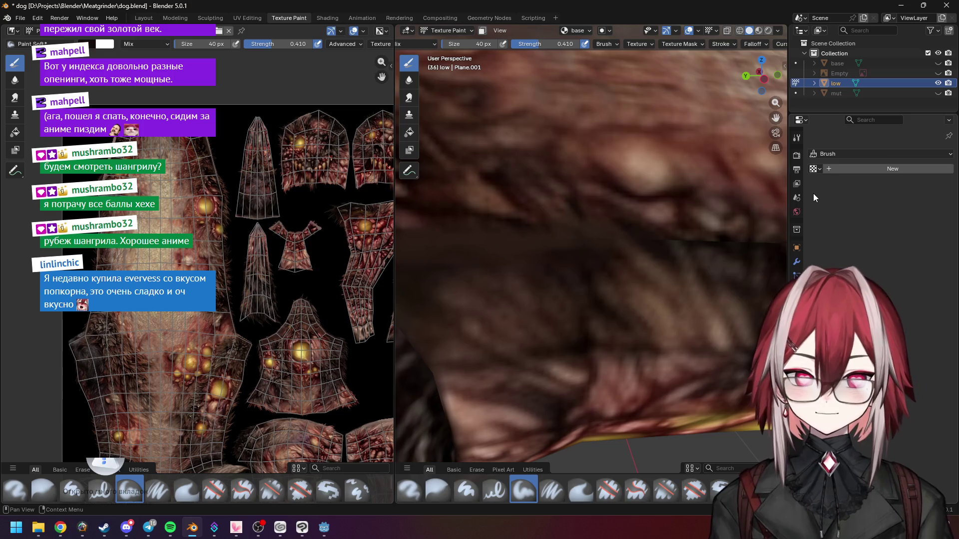
Step: Orbit, zoom and pan to look along the seam on the dog's body and floor
{"action": "mouse_move", "coordinate": [637, 215]}
{"action": "middle_mouse_down"}
{"action": "mouse_move", "coordinate": [619, 272]}
{"action": "mouse_move", "coordinate": [621, 260]}
{"action": "middle_mouse_up"}
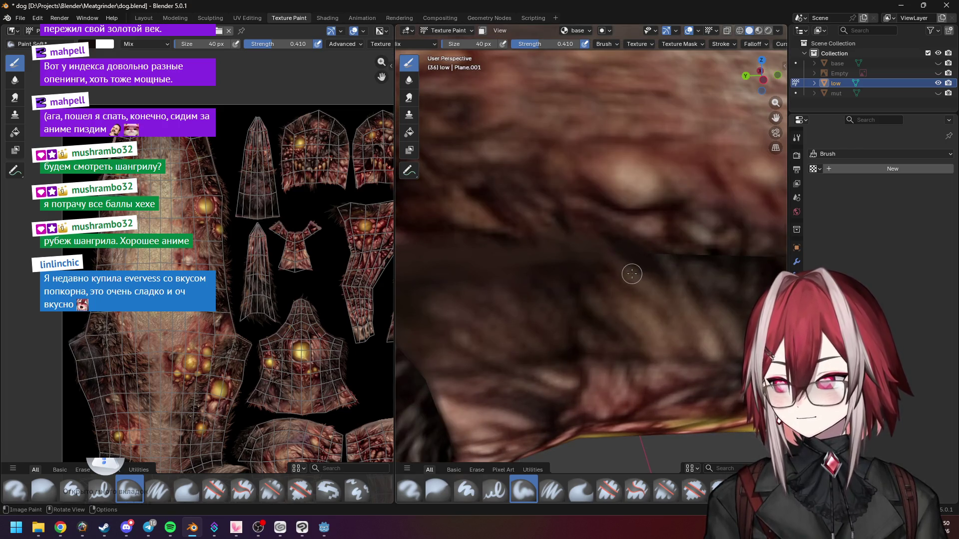
{"action": "scroll", "coordinate": [612, 273], "scroll_direction": "down", "scroll_amount": 2}
{"action": "scroll", "coordinate": [597, 272], "scroll_direction": "up", "scroll_amount": 2}
{"action": "scroll", "coordinate": [577, 267], "scroll_direction": "down", "scroll_amount": 1}
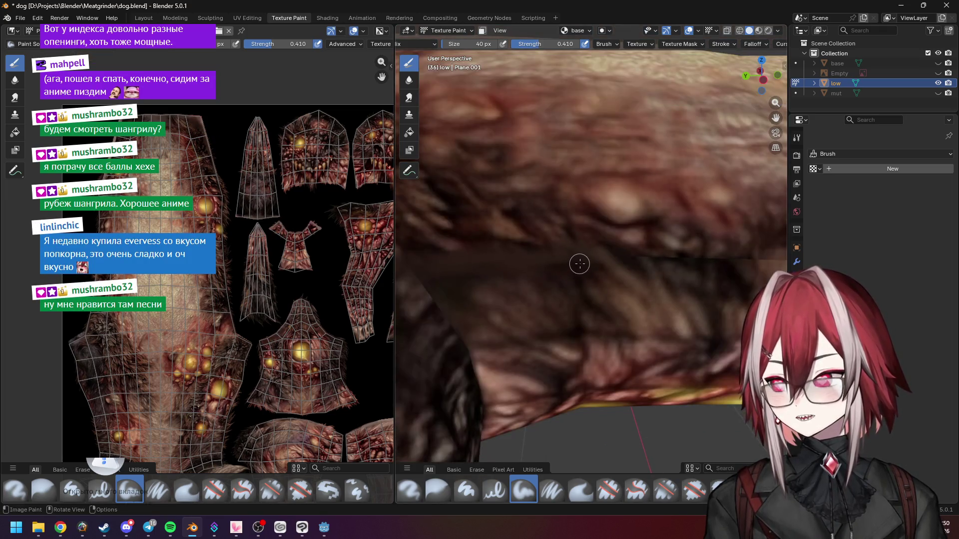
{"action": "mouse_move", "coordinate": [580, 264]}
{"action": "middle_mouse_down"}
{"action": "mouse_move", "coordinate": [599, 253]}
{"action": "mouse_move", "coordinate": [618, 265]}
{"action": "middle_mouse_up"}
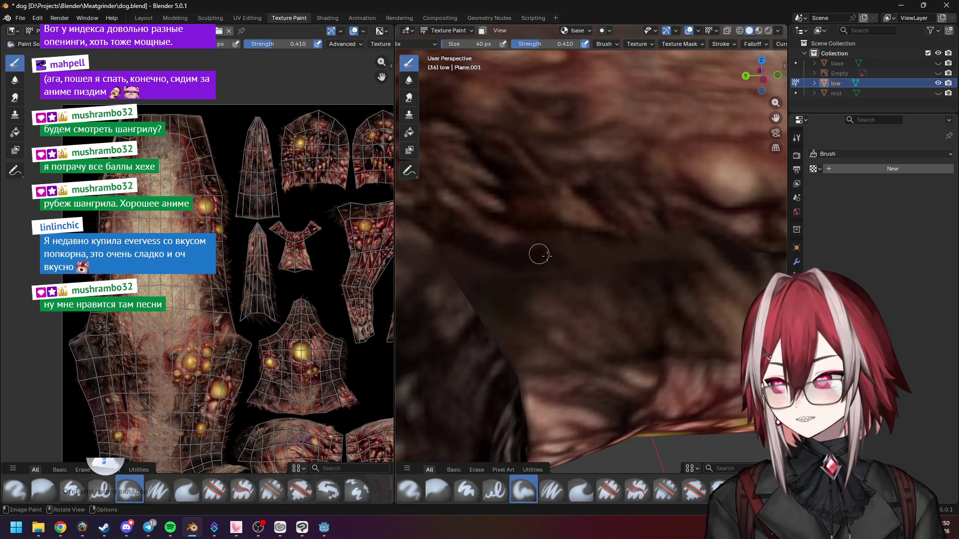
{"action": "scroll", "coordinate": [559, 258], "scroll_direction": "down", "scroll_amount": 1}
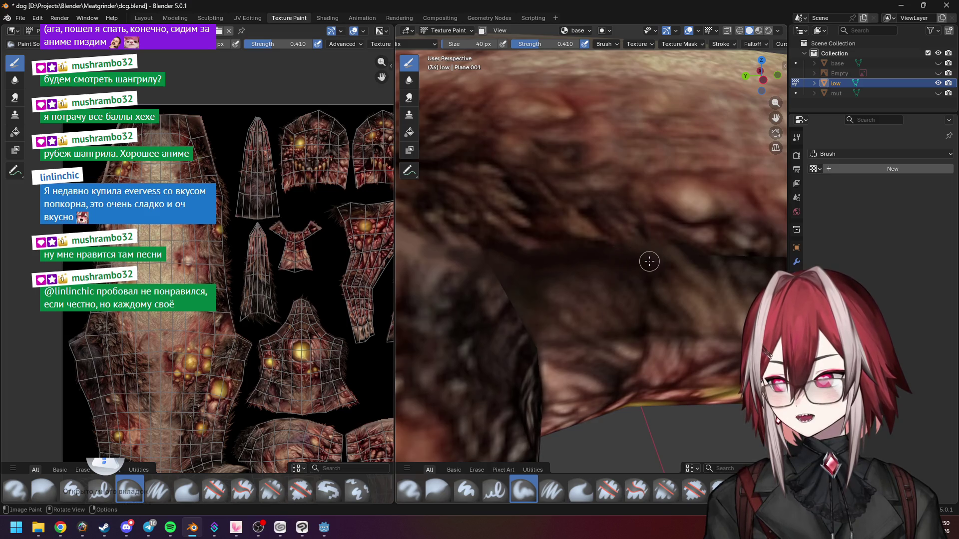
{"action": "scroll", "coordinate": [670, 265], "scroll_direction": "down", "scroll_amount": 5}
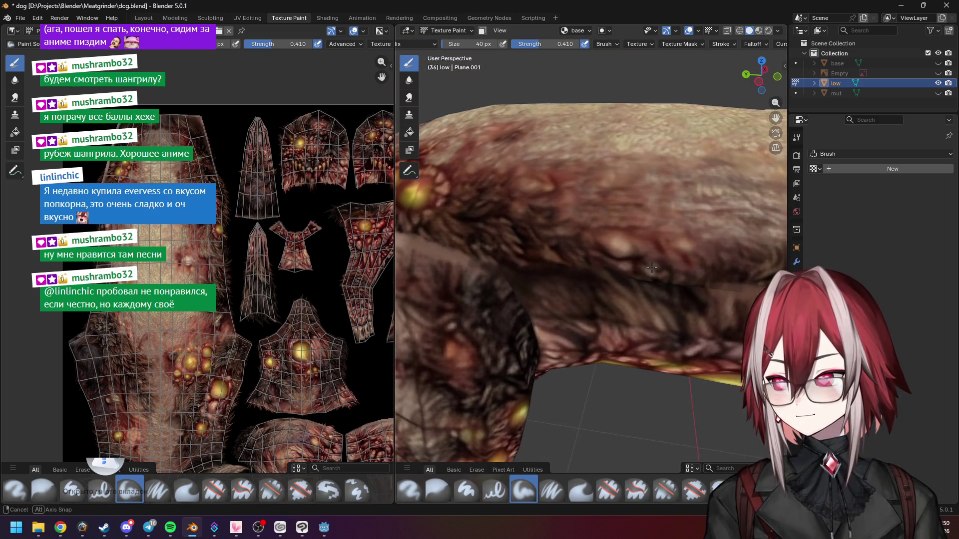
{"action": "middle_click_drag", "start_coordinate": [670, 262], "coordinate": [591, 244], "text": "shift"}
Step: Work around the seam on the dog's flank, ending at a steep angle on the dog
{"action": "scroll", "coordinate": [591, 244], "scroll_direction": "up", "scroll_amount": 5}
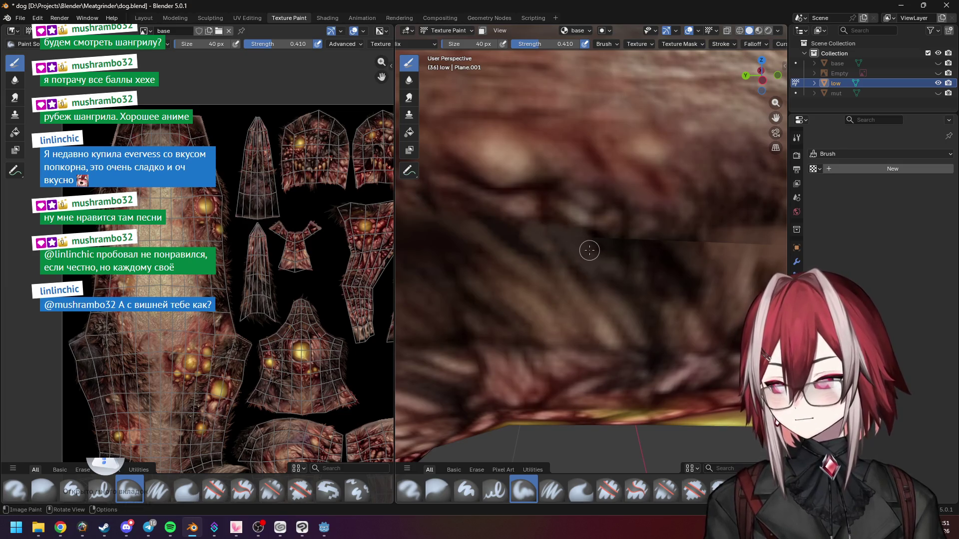
{"action": "mouse_move", "coordinate": [589, 251]}
{"action": "middle_mouse_down"}
{"action": "mouse_move", "coordinate": [605, 274]}
{"action": "mouse_move", "coordinate": [599, 263]}
{"action": "middle_mouse_up"}
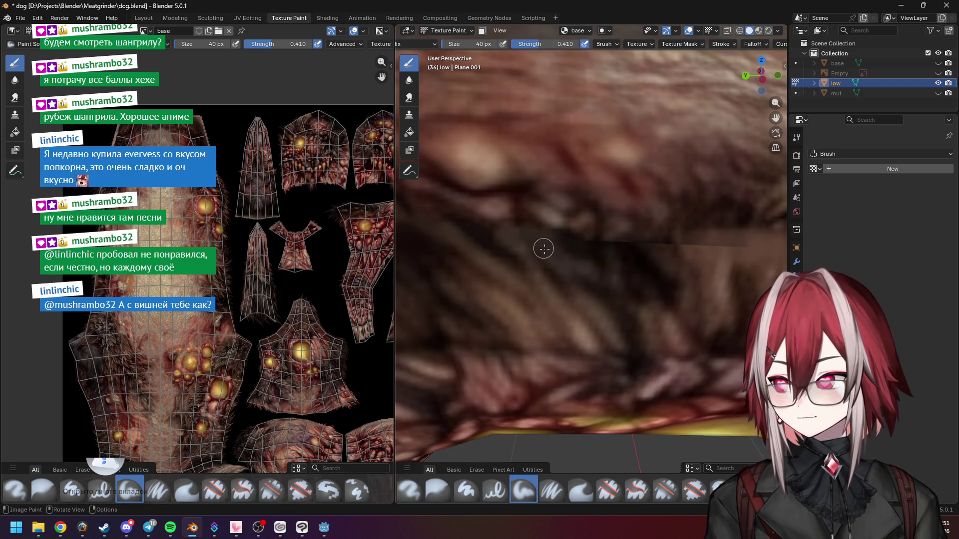
{"action": "scroll", "coordinate": [534, 244], "scroll_direction": "down", "scroll_amount": 3}
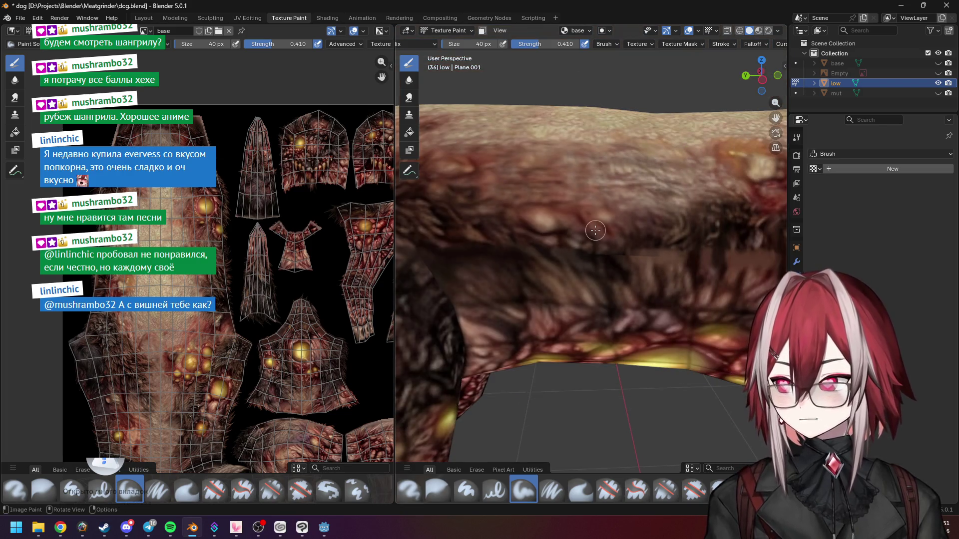
{"action": "scroll", "coordinate": [595, 229], "scroll_direction": "up", "scroll_amount": 4}
{"action": "scroll", "coordinate": [593, 223], "scroll_direction": "down", "scroll_amount": 2}
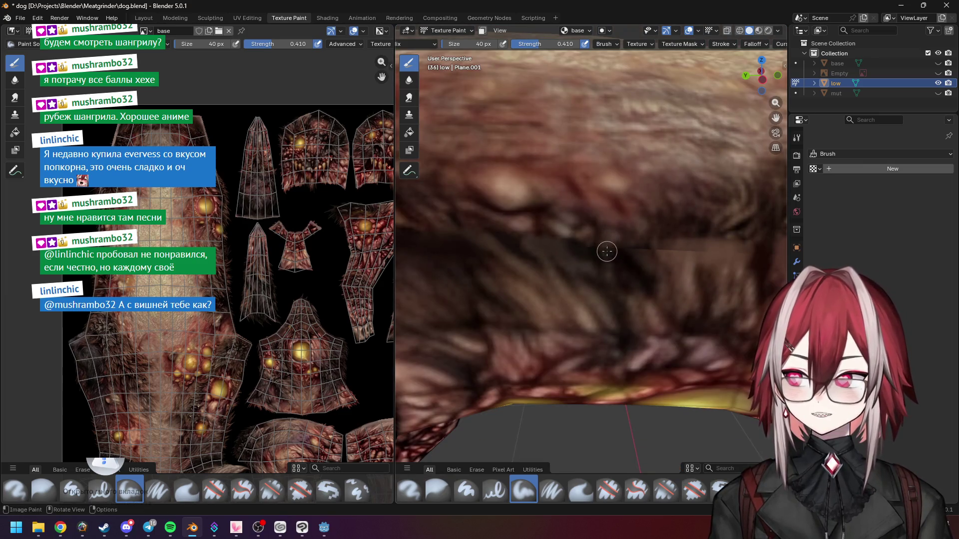
{"action": "scroll", "coordinate": [625, 244], "scroll_direction": "up", "scroll_amount": 3}
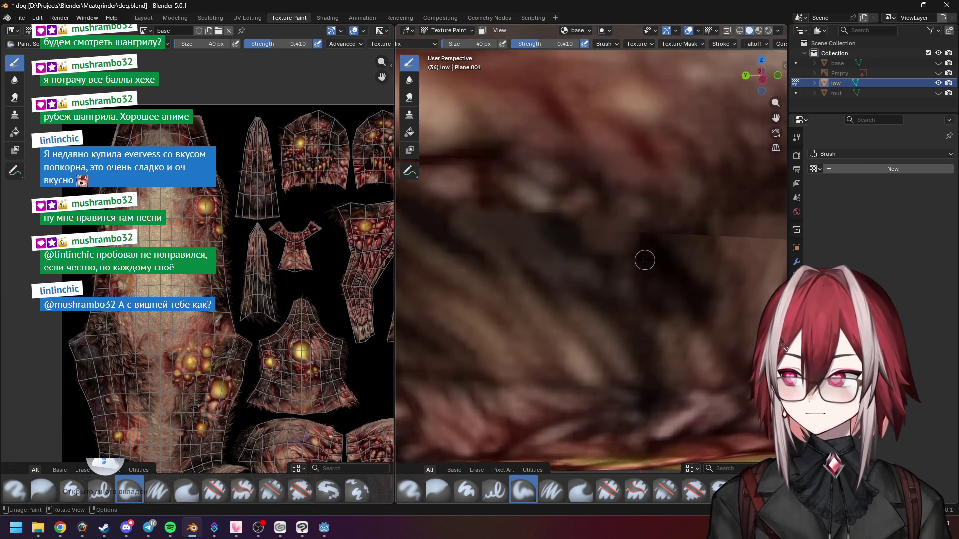
{"action": "scroll", "coordinate": [644, 255], "scroll_direction": "down", "scroll_amount": 2}
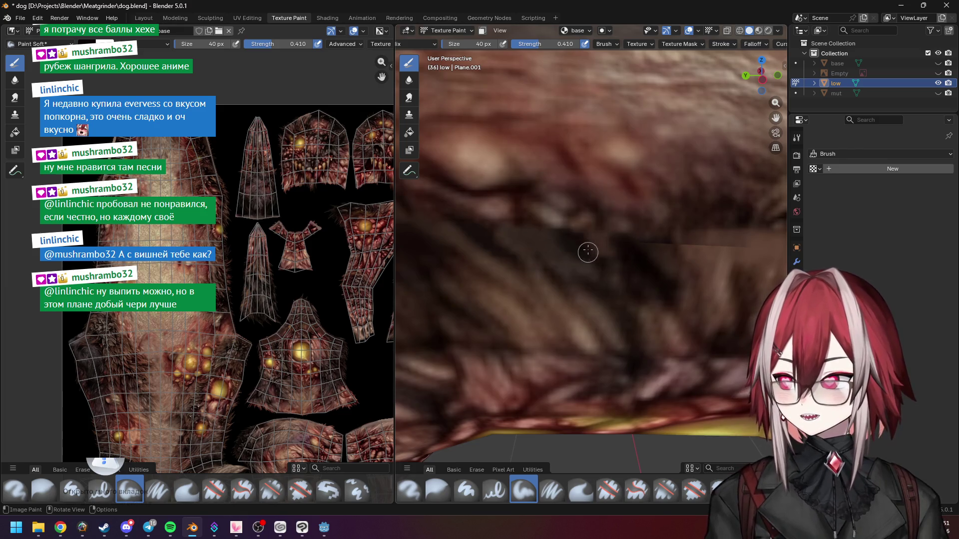
{"action": "middle_click_drag", "start_coordinate": [636, 266], "coordinate": [561, 245]}
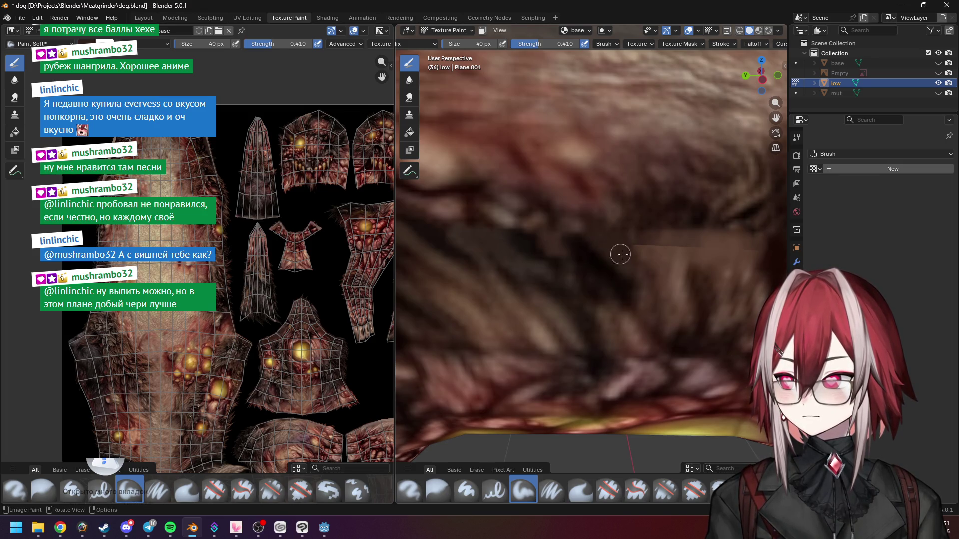
{"action": "scroll", "coordinate": [615, 253], "scroll_direction": "up", "scroll_amount": 3}
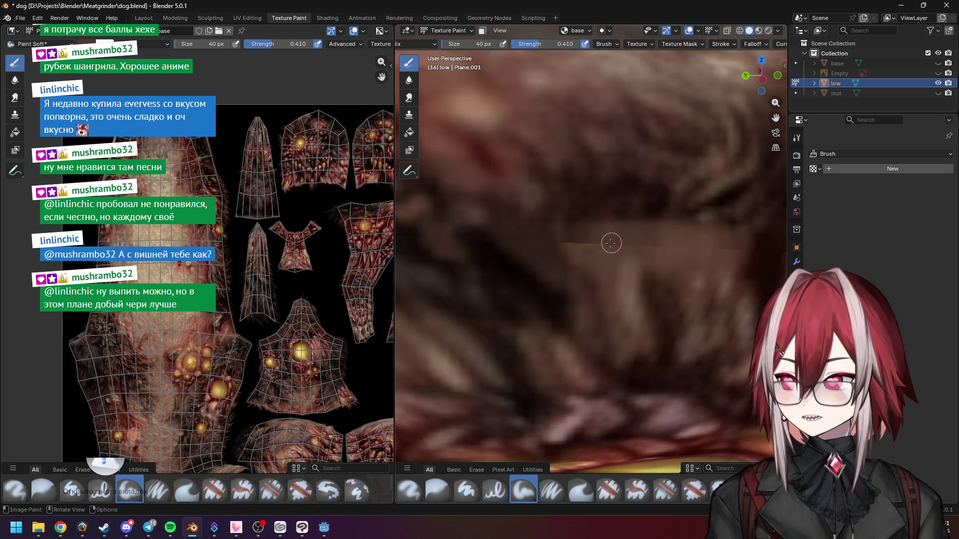
{"action": "scroll", "coordinate": [613, 243], "scroll_direction": "down", "scroll_amount": 2}
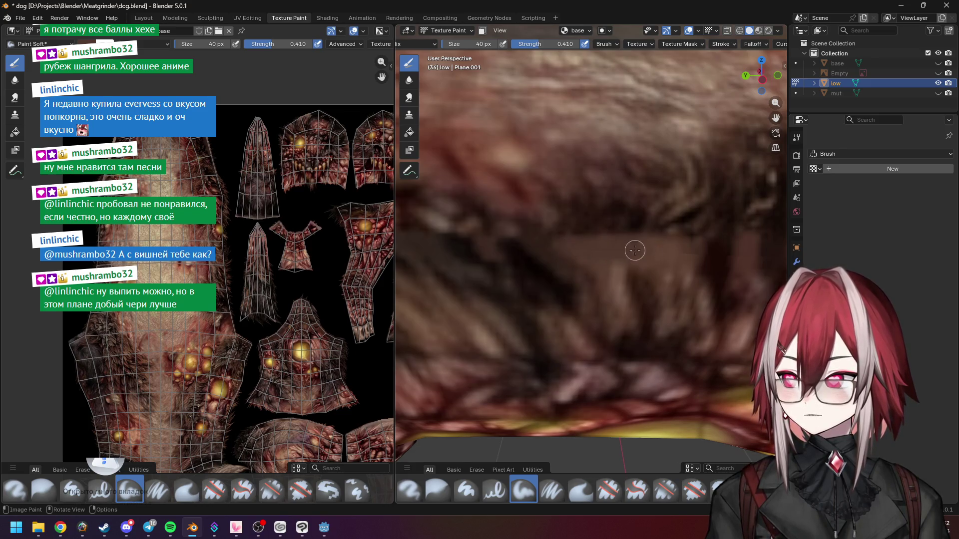
{"action": "scroll", "coordinate": [690, 252], "scroll_direction": "down", "scroll_amount": 6}
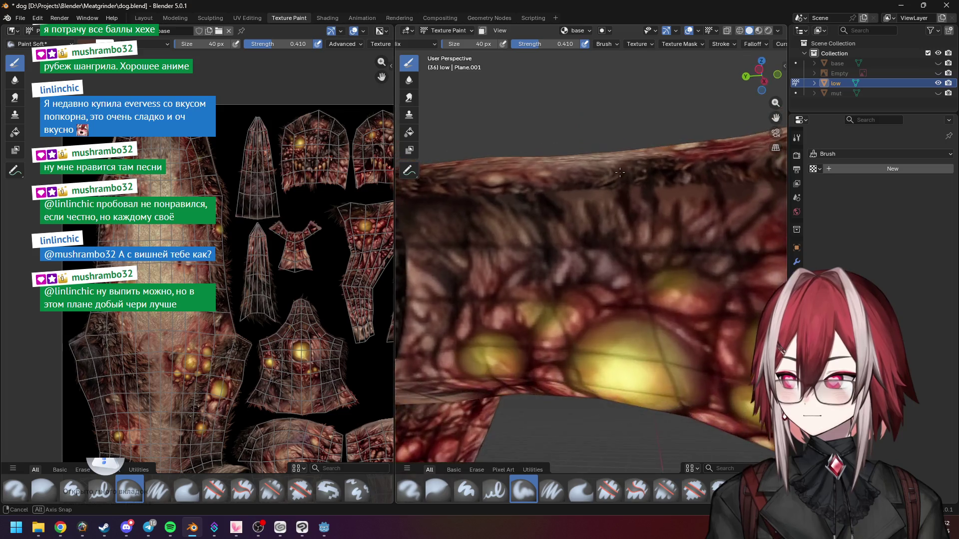
{"action": "mouse_move", "coordinate": [618, 216]}
{"action": "middle_mouse_down"}
{"action": "mouse_move", "coordinate": [607, 248]}
{"action": "mouse_move", "coordinate": [532, 213]}
{"action": "middle_mouse_up"}
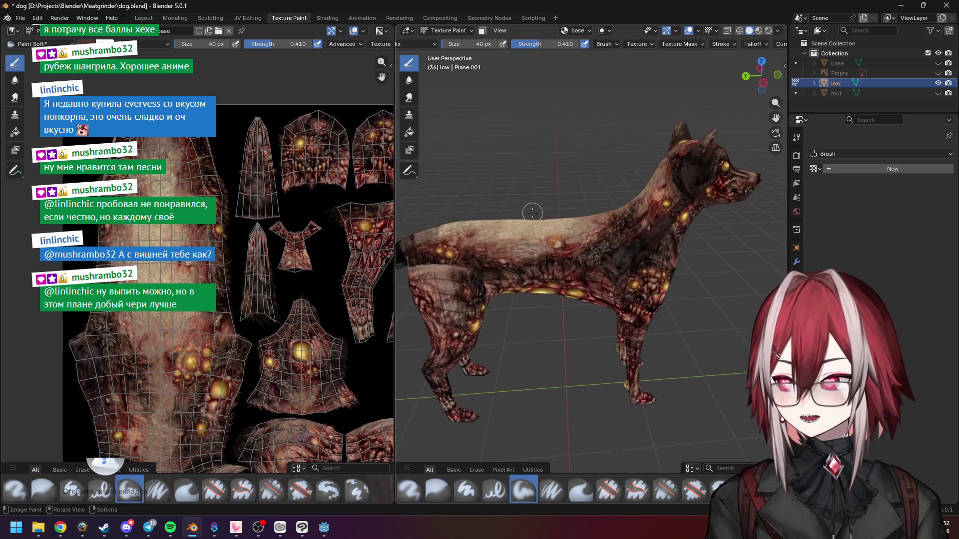
Step: Zoom and move the view over to the dog's neck and chest
{"action": "scroll", "coordinate": [576, 213], "scroll_direction": "up", "scroll_amount": 8}
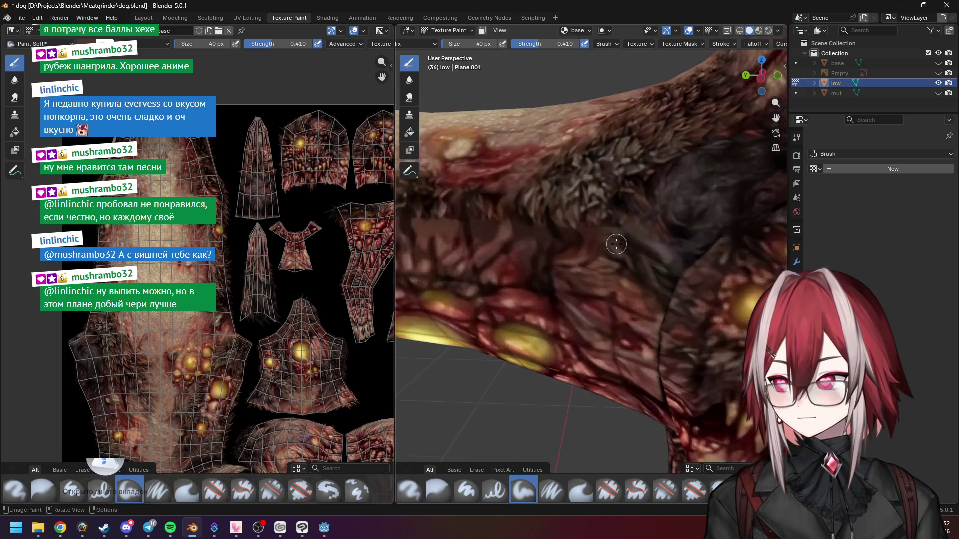
{"action": "scroll", "coordinate": [616, 244], "scroll_direction": "down", "scroll_amount": 5}
{"action": "scroll", "coordinate": [599, 255], "scroll_direction": "up", "scroll_amount": 2}
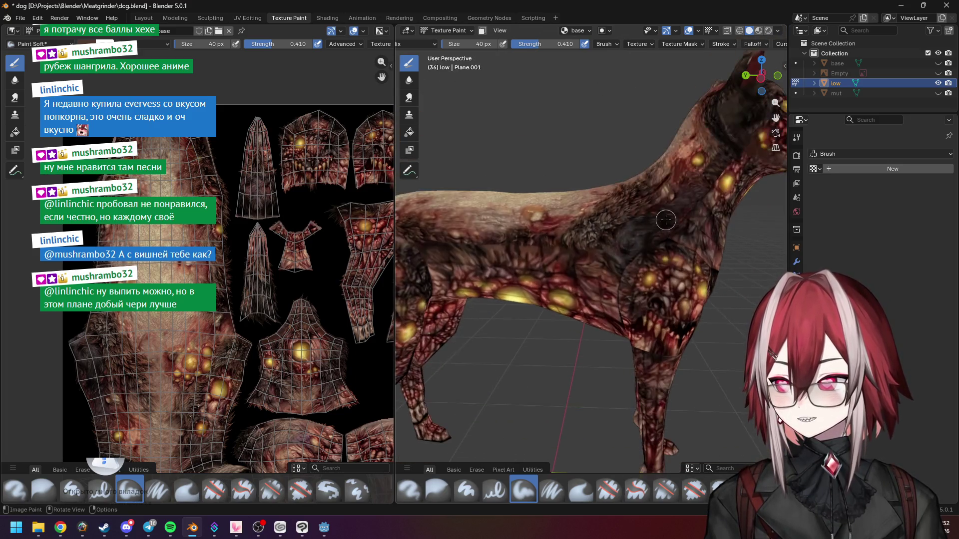
{"action": "scroll", "coordinate": [589, 262], "scroll_direction": "up", "scroll_amount": 2}
{"action": "scroll", "coordinate": [589, 262], "scroll_direction": "up", "scroll_amount": 3}
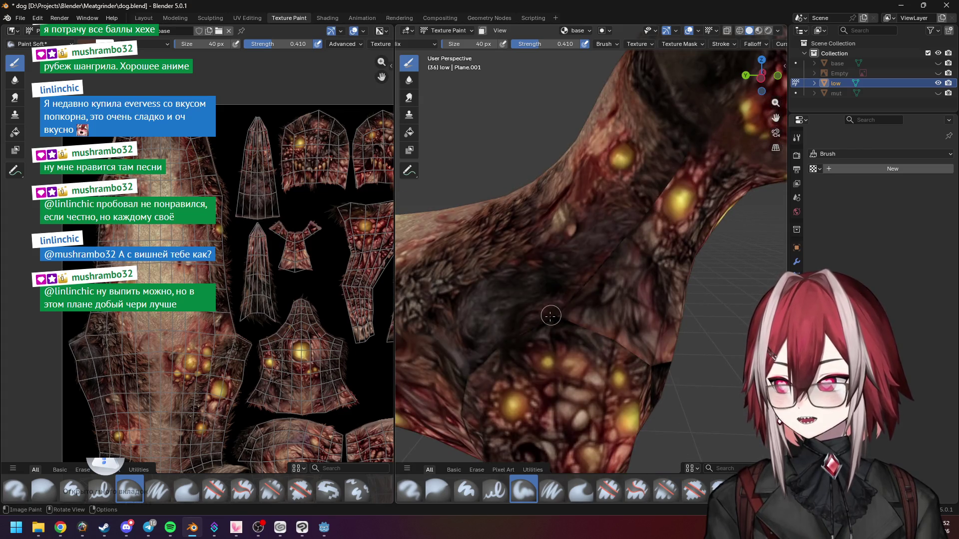
{"action": "middle_click_drag", "start_coordinate": [680, 168], "coordinate": [625, 251], "text": "shift"}
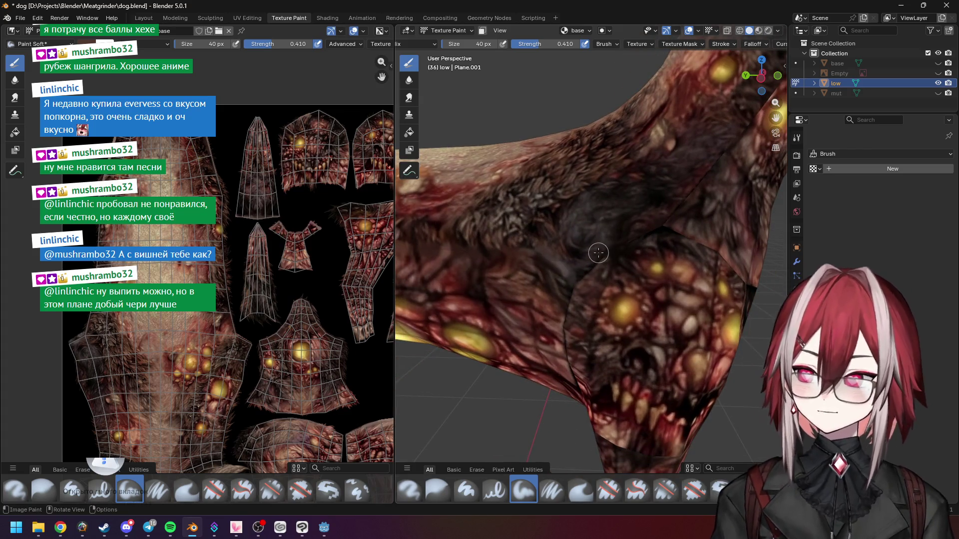
{"action": "scroll", "coordinate": [588, 249], "scroll_direction": "up", "scroll_amount": 2}
{"action": "scroll", "coordinate": [591, 244], "scroll_direction": "up", "scroll_amount": 2}
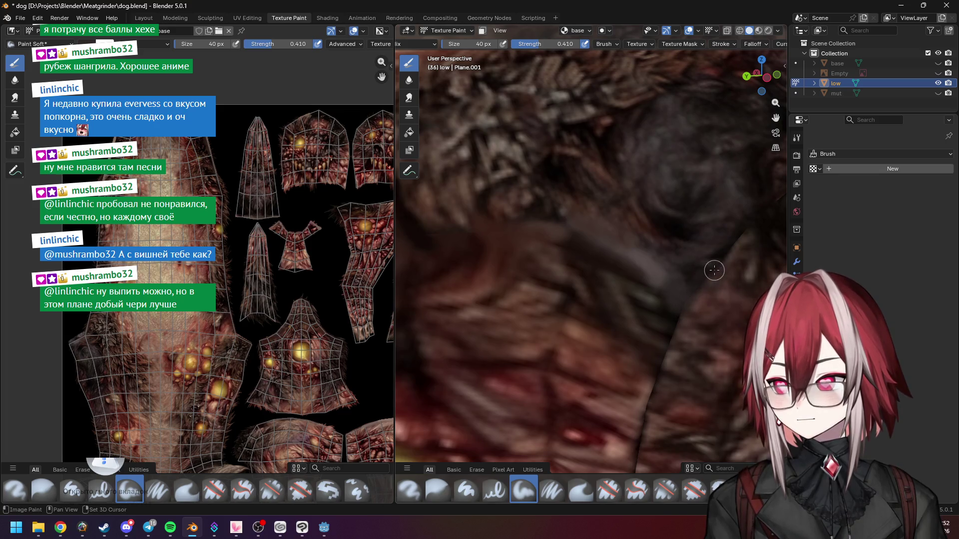
Step: Pan along the chest seam and line up the seam on the neck
{"action": "middle_click_drag", "start_coordinate": [714, 270], "coordinate": [574, 264], "text": "shift"}
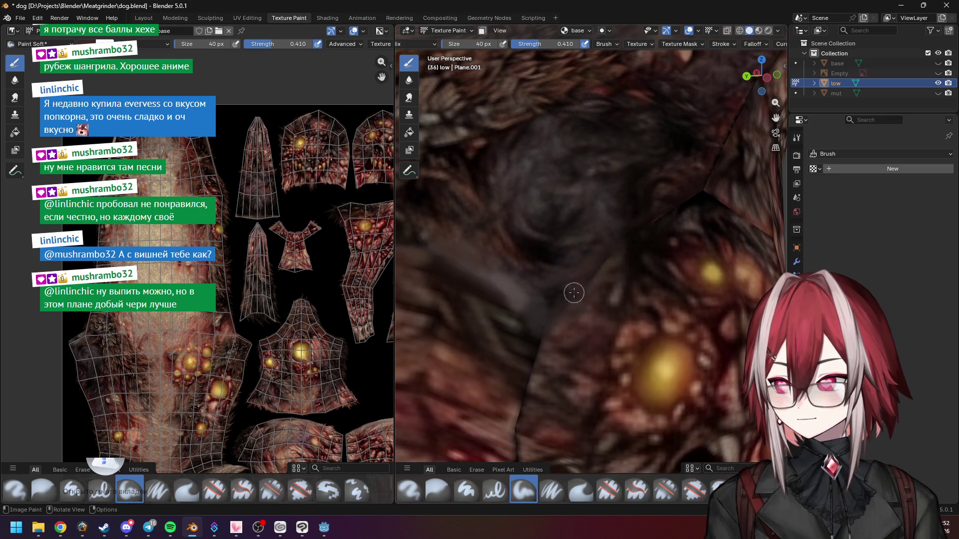
{"action": "middle_click_drag", "start_coordinate": [594, 269], "coordinate": [576, 286], "text": "shift"}
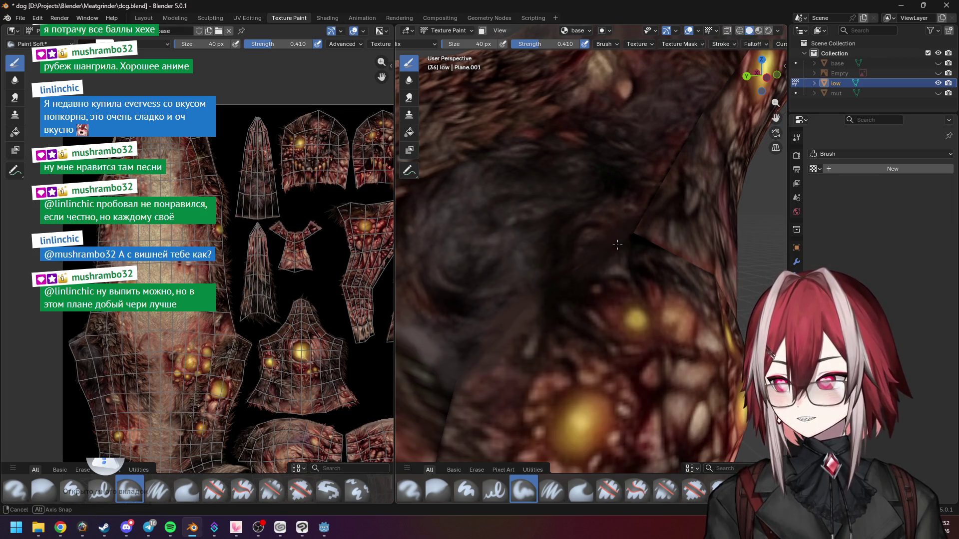
{"action": "middle_click_drag", "start_coordinate": [621, 241], "coordinate": [580, 314], "text": "shift"}
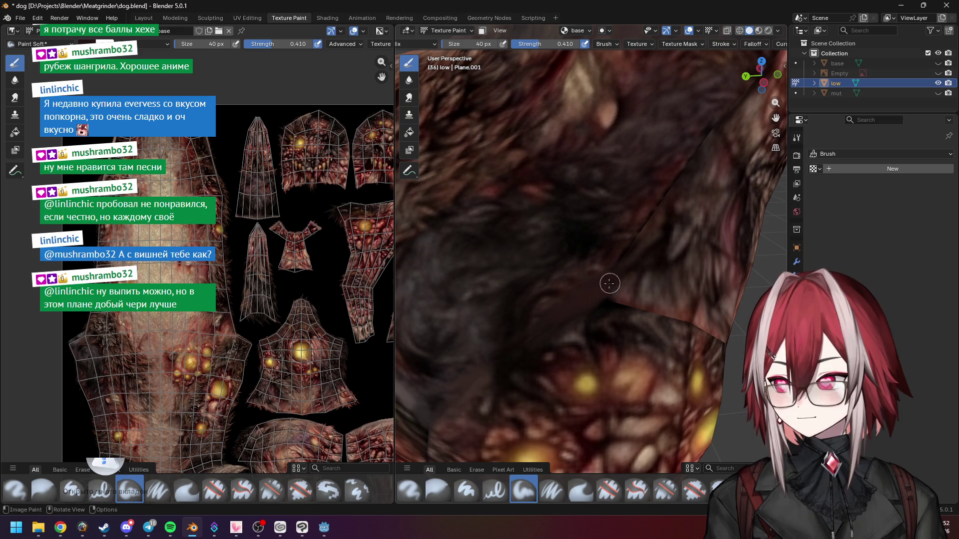
{"action": "middle_click_drag", "start_coordinate": [593, 300], "coordinate": [554, 294]}
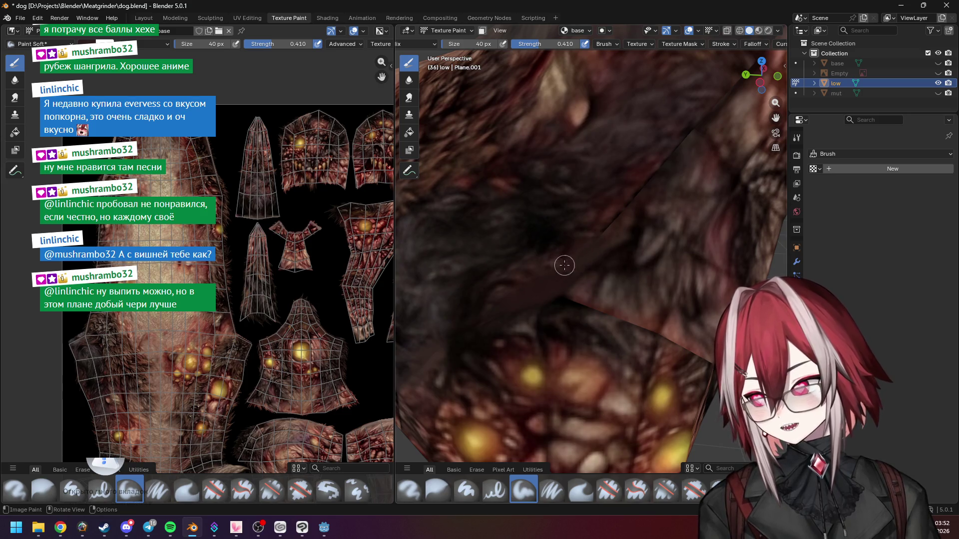
{"action": "scroll", "coordinate": [572, 260], "scroll_direction": "down", "scroll_amount": 10}
{"action": "scroll", "coordinate": [571, 253], "scroll_direction": "up", "scroll_amount": 10}
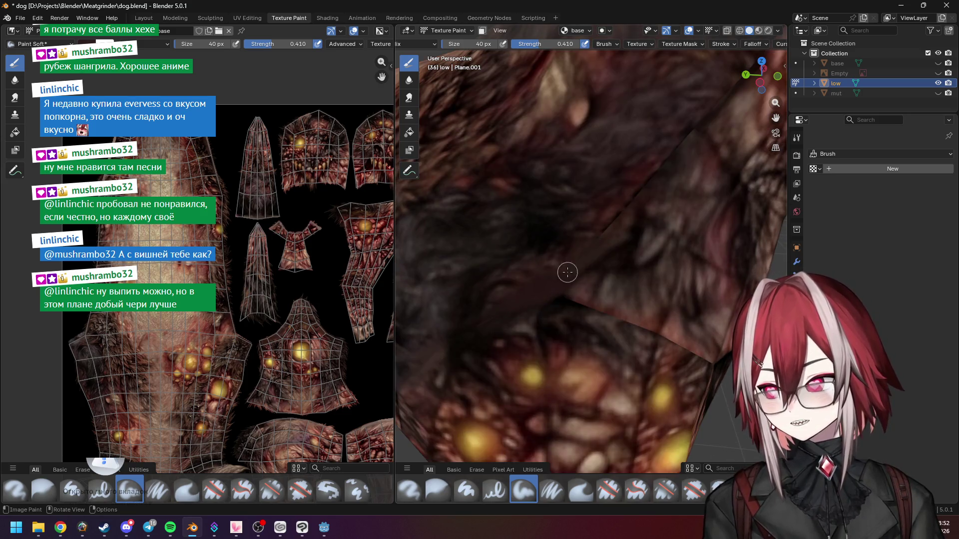
{"action": "middle_click_drag", "start_coordinate": [606, 222], "coordinate": [624, 226]}
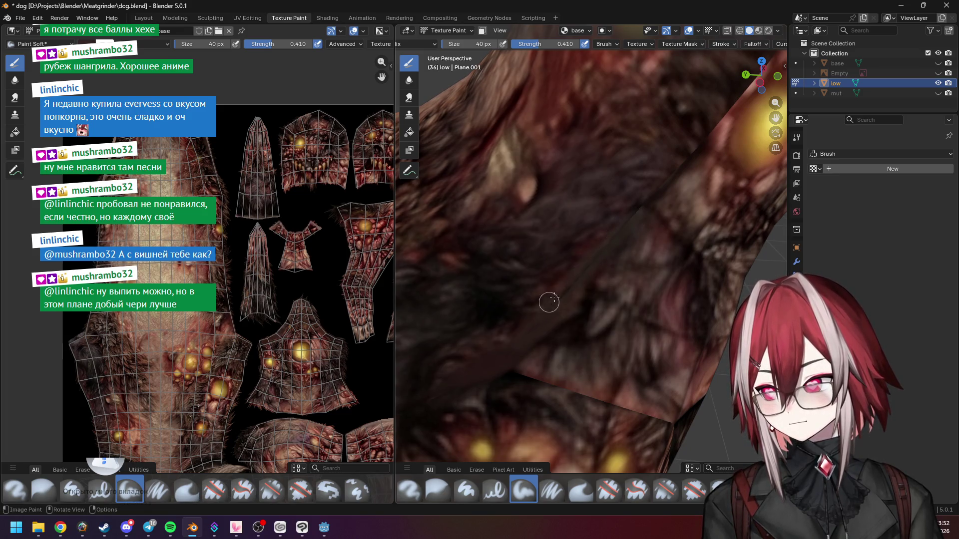
{"action": "scroll", "coordinate": [582, 280], "scroll_direction": "up", "scroll_amount": 2}
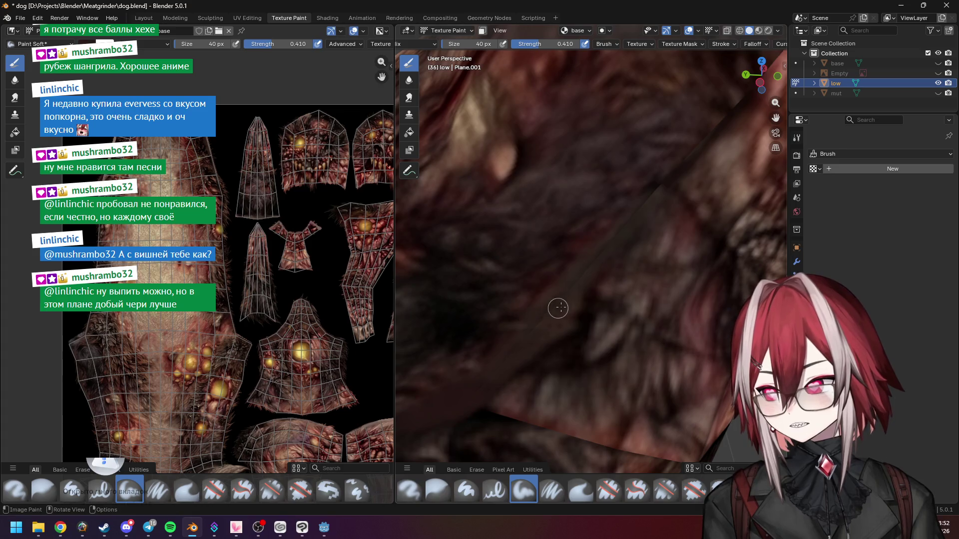
Step: Raise brush Strength to about 0.45 and paint over the neck seam beside the glowing pustules
{"action": "left_click_drag", "start_coordinate": [532, 46], "coordinate": [550, 44]}
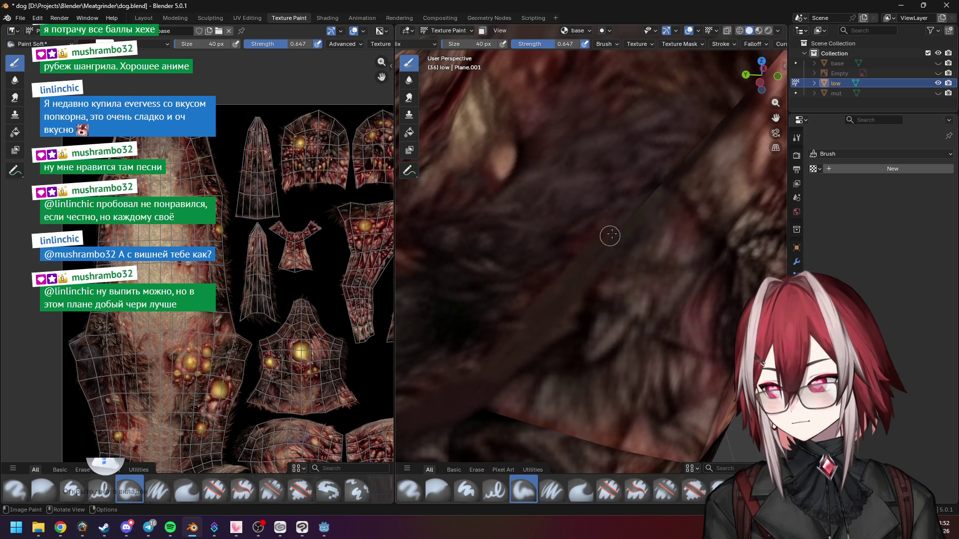
{"action": "middle_click_drag", "start_coordinate": [642, 203], "coordinate": [558, 286]}
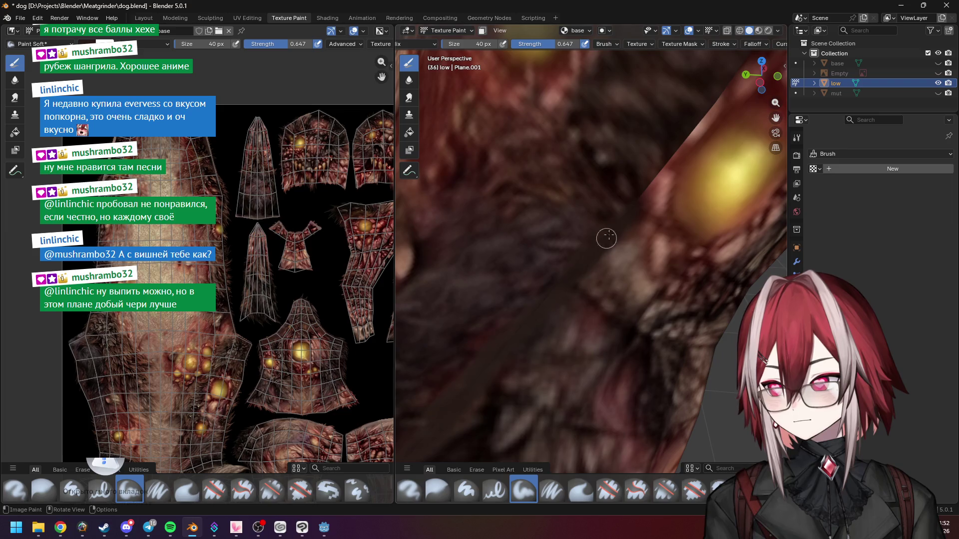
{"action": "scroll", "coordinate": [594, 251], "scroll_direction": "down", "scroll_amount": 6}
{"action": "scroll", "coordinate": [609, 230], "scroll_direction": "up", "scroll_amount": 10}
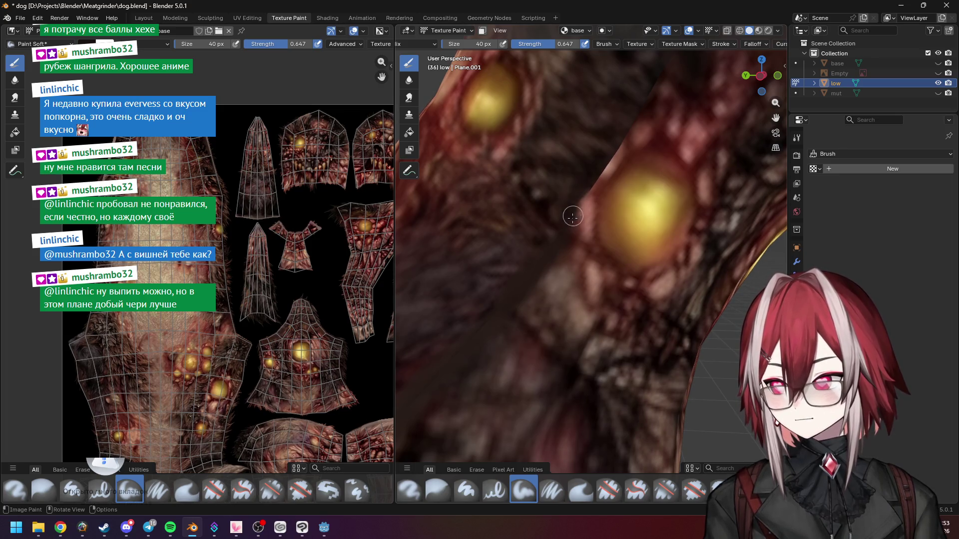
{"action": "middle_click_drag", "start_coordinate": [578, 212], "coordinate": [567, 237]}
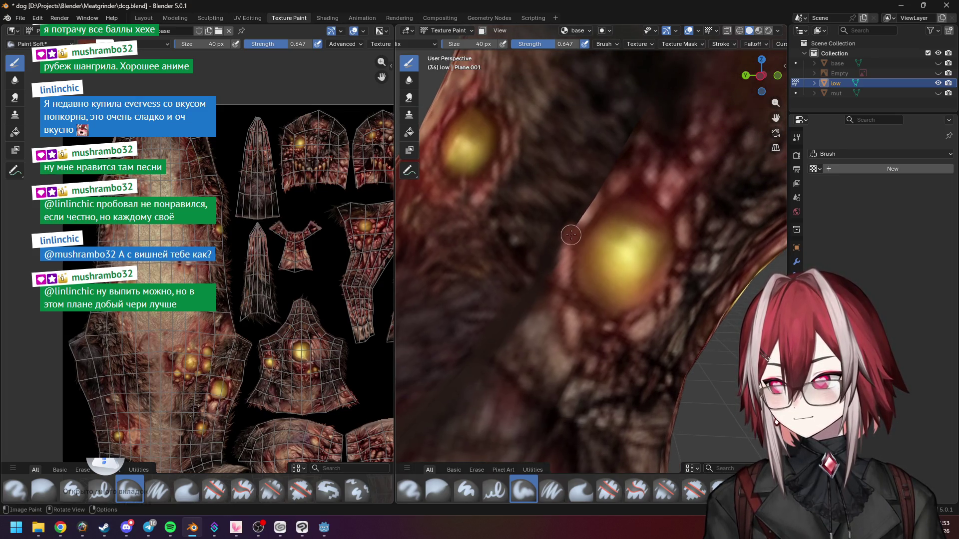
{"action": "left_click_drag", "start_coordinate": [574, 228], "coordinate": [587, 205]}
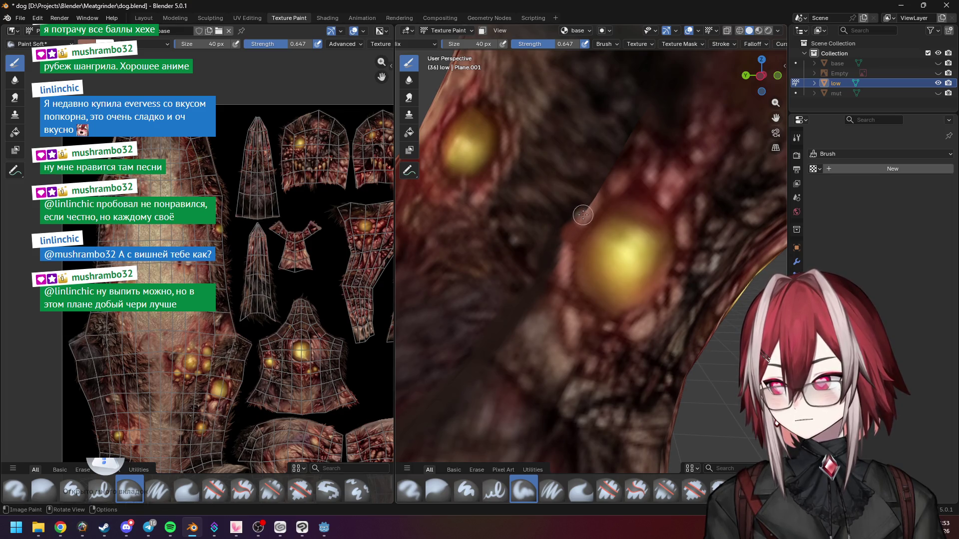
{"action": "left_click", "coordinate": [601, 196]}
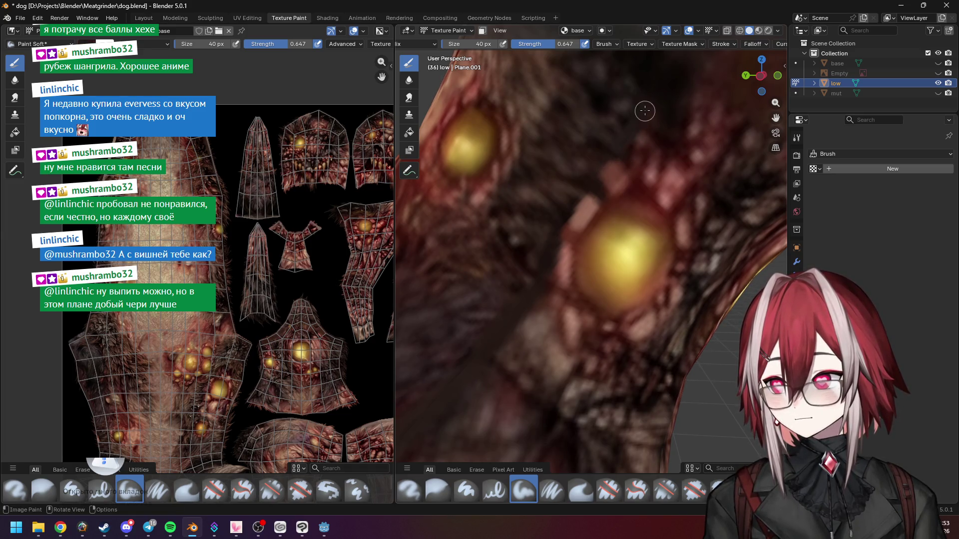
{"action": "scroll", "coordinate": [631, 145], "scroll_direction": "down", "scroll_amount": 5}
Step: Orbit and zoom around the dog to check the painted texture from all sides
{"action": "middle_click_drag", "start_coordinate": [641, 191], "coordinate": [677, 169]}
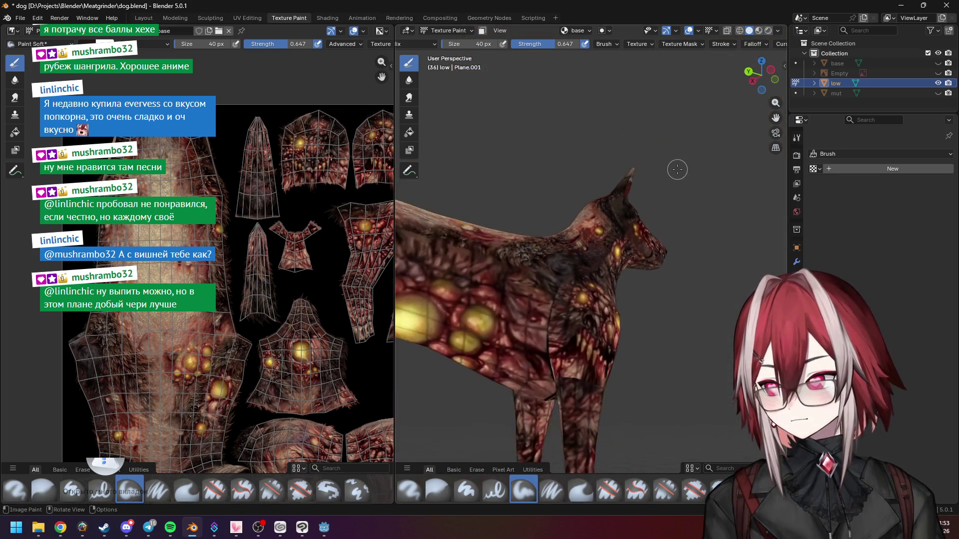
{"action": "scroll", "coordinate": [649, 190], "scroll_direction": "down", "scroll_amount": 6}
{"action": "mouse_move", "coordinate": [553, 223]}
{"action": "middle_mouse_down"}
{"action": "mouse_move", "coordinate": [614, 244]}
{"action": "mouse_move", "coordinate": [664, 280]}
{"action": "mouse_move", "coordinate": [607, 220]}
{"action": "mouse_move", "coordinate": [554, 240]}
{"action": "mouse_move", "coordinate": [620, 245]}
{"action": "mouse_move", "coordinate": [562, 256]}
{"action": "mouse_move", "coordinate": [575, 255]}
{"action": "middle_mouse_up"}
{"action": "scroll", "coordinate": [560, 233], "scroll_direction": "up", "scroll_amount": 5}
{"action": "scroll", "coordinate": [630, 245], "scroll_direction": "down", "scroll_amount": 5}
{"action": "scroll", "coordinate": [562, 256], "scroll_direction": "up", "scroll_amount": 3}
{"action": "scroll", "coordinate": [566, 208], "scroll_direction": "up", "scroll_amount": 2}
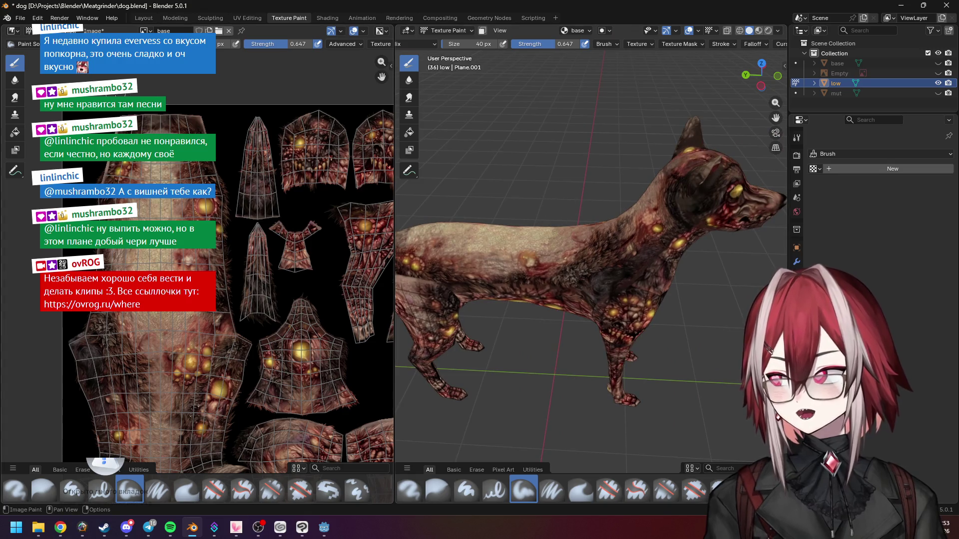
Step: Save the texture image as base.jpg with JPEG quality 100%
{"action": "left_click", "coordinate": [94, 30]}
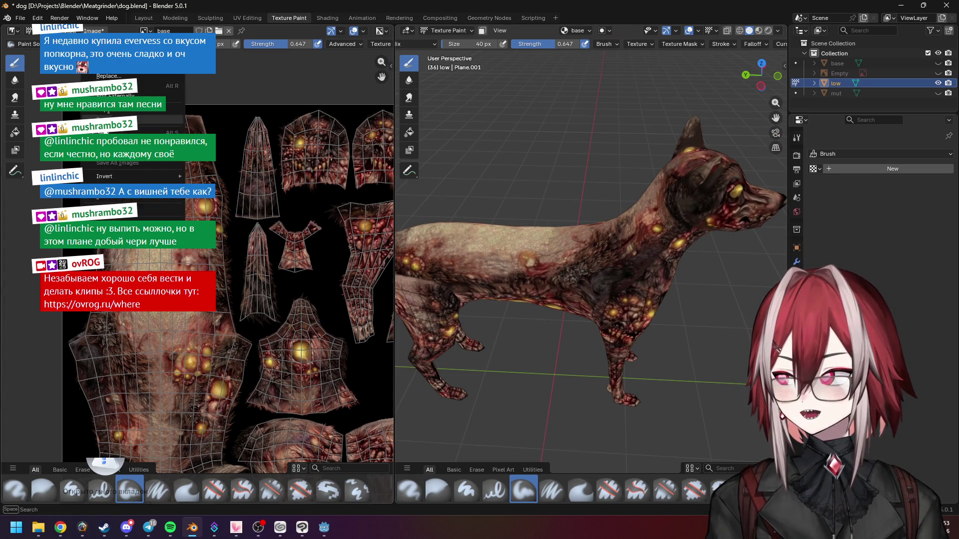
{"action": "left_click", "coordinate": [115, 142]}
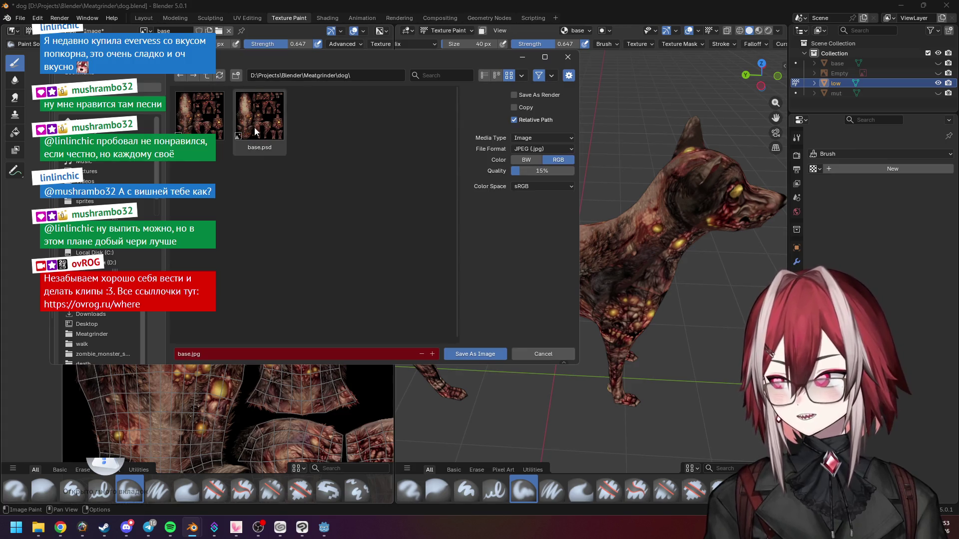
{"action": "mouse_move", "coordinate": [540, 171]}
{"action": "left_mouse_down"}
{"action": "mouse_move", "coordinate": [575, 171]}
{"action": "mouse_move", "coordinate": [455, 332]}
{"action": "mouse_move", "coordinate": [465, 356]}
{"action": "left_mouse_up"}
{"action": "left_click", "coordinate": [466, 356]}
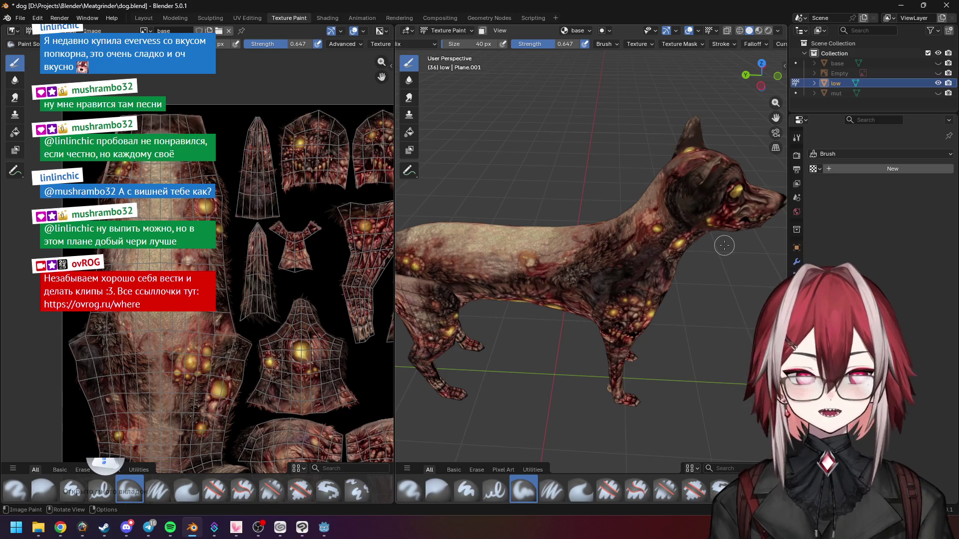
Step: Delete the old texture layer and drag base.jpg from Blender > Meatgrinder > dog onto the canvas
{"action": "key", "text": "alt+Tab"}
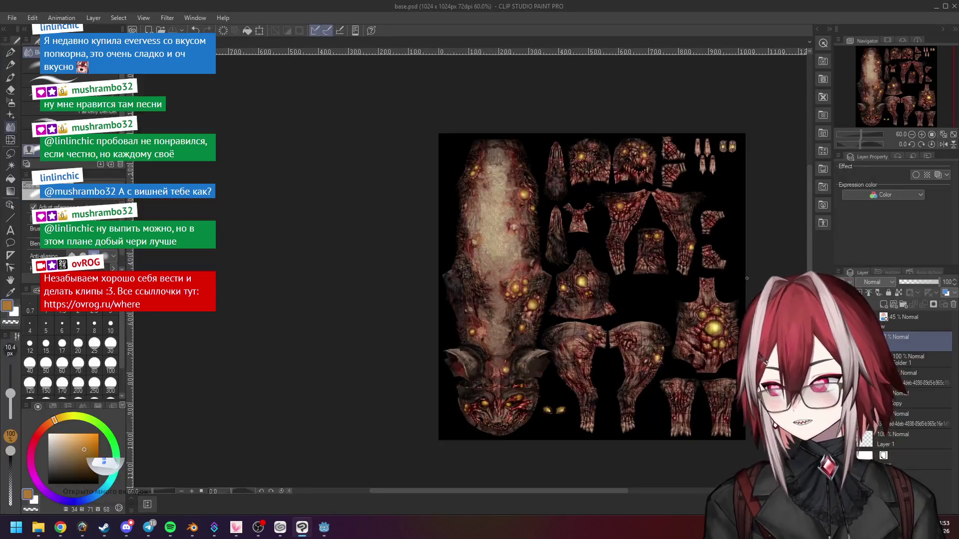
{"action": "key", "text": "Delete"}
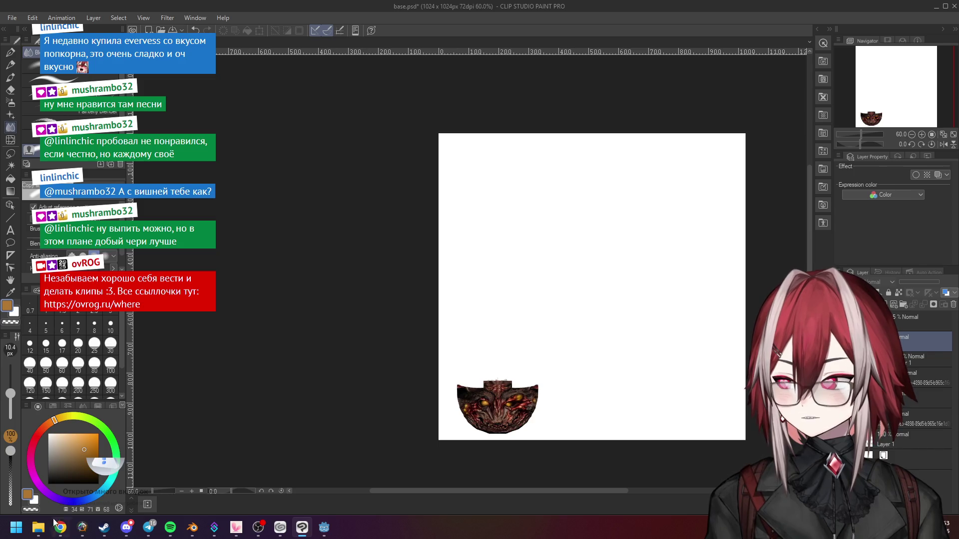
{"action": "left_click", "coordinate": [39, 528]}
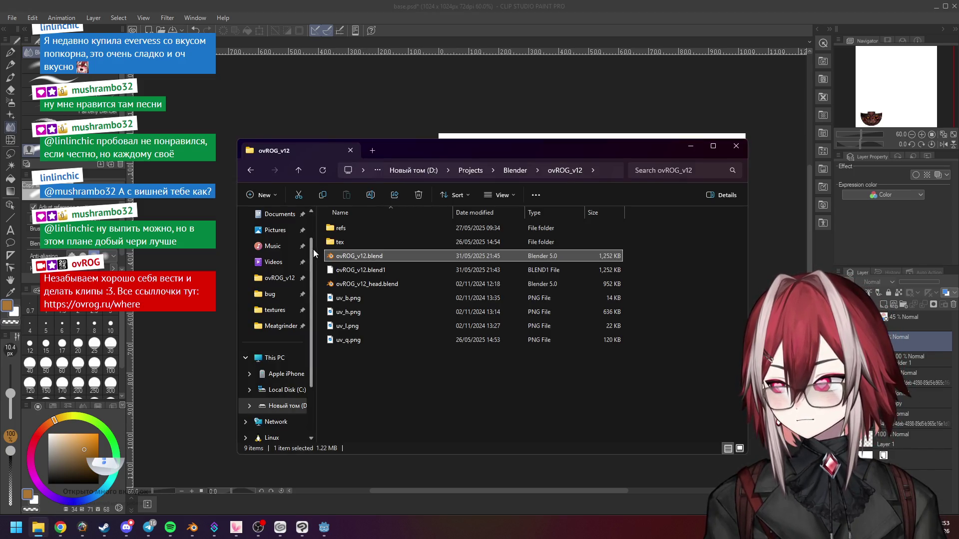
{"action": "left_click", "coordinate": [514, 171]}
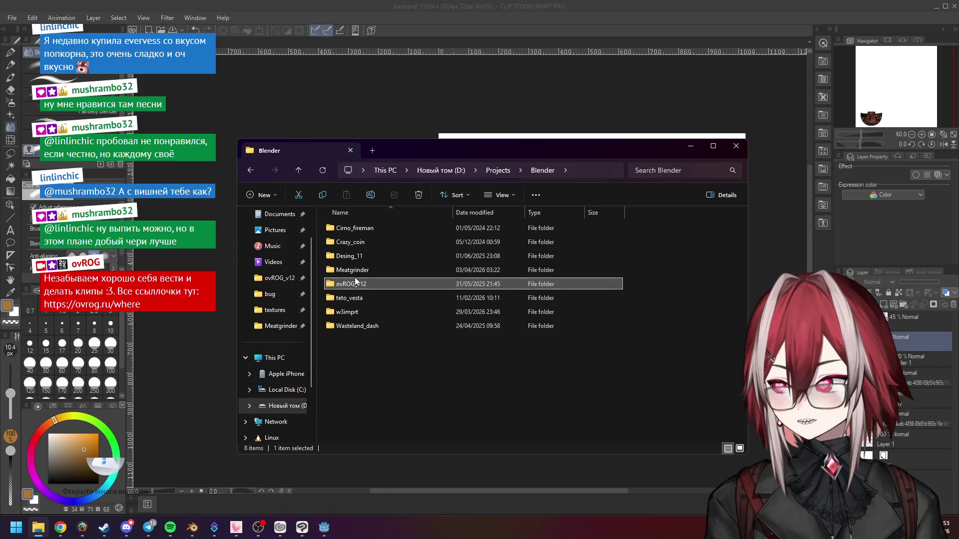
{"action": "left_click", "coordinate": [360, 271]}
{"action": "double_click", "coordinate": [360, 271]}
{"action": "double_click", "coordinate": [355, 242]}
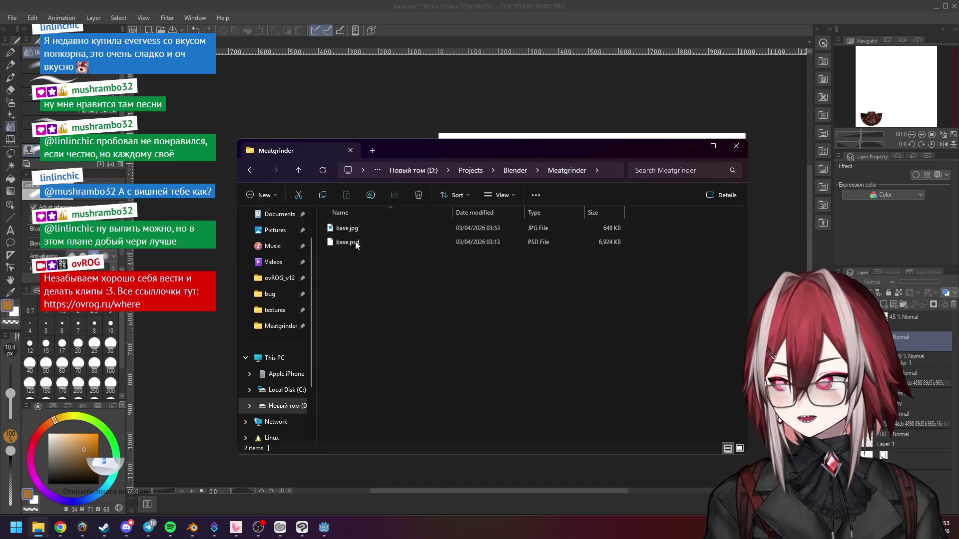
{"action": "key", "text": "alt+Left"}
{"action": "double_click", "coordinate": [350, 242]}
{"action": "left_click", "coordinate": [347, 229]}
{"action": "mouse_move", "coordinate": [348, 228]}
{"action": "left_mouse_down"}
{"action": "mouse_move", "coordinate": [772, 300]}
{"action": "mouse_move", "coordinate": [764, 292]}
{"action": "left_mouse_up"}
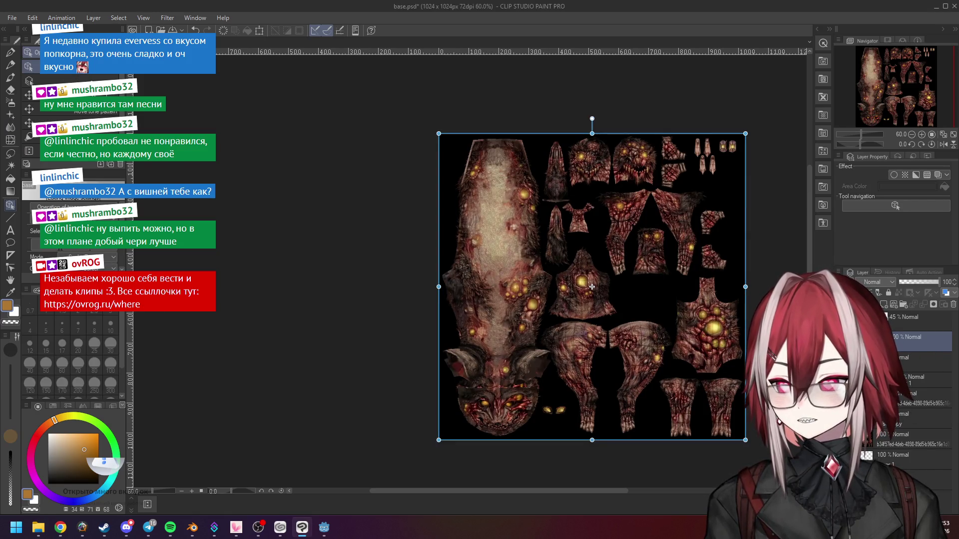
Step: Zoom and pan with the Navigator to inspect the placed base.jpg texture, including the face piece
{"action": "scroll", "coordinate": [603, 273], "scroll_direction": "up", "scroll_amount": 2}
{"action": "scroll", "coordinate": [603, 273], "scroll_direction": "up", "scroll_amount": 4}
{"action": "scroll", "coordinate": [391, 120], "scroll_direction": "down", "scroll_amount": 3}
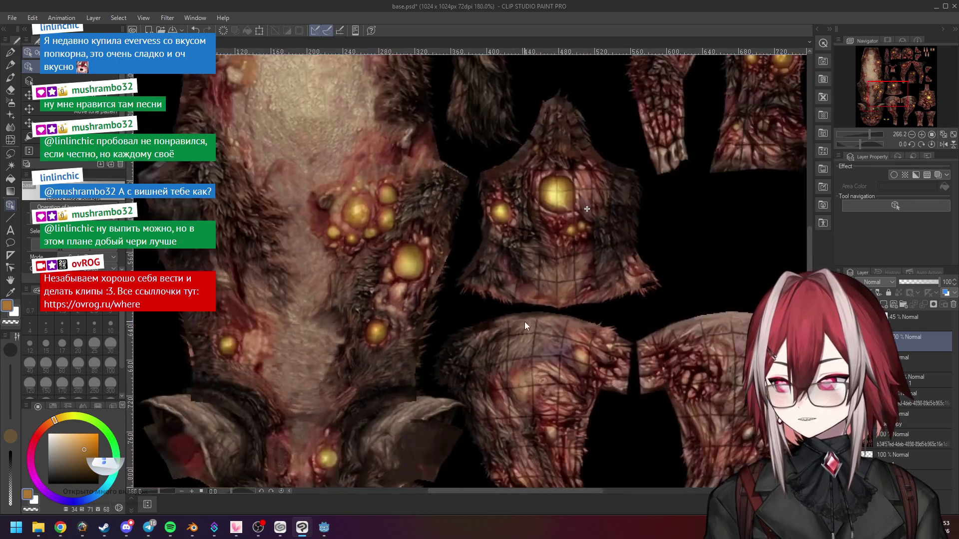
{"action": "scroll", "coordinate": [314, 187], "scroll_direction": "up", "scroll_amount": 5}
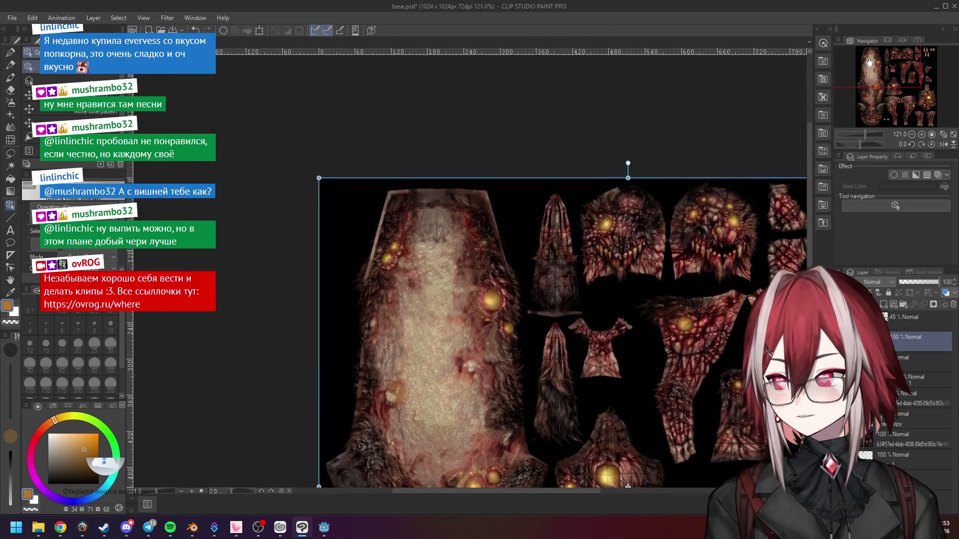
{"action": "scroll", "coordinate": [454, 217], "scroll_direction": "up", "scroll_amount": 2}
{"action": "scroll", "coordinate": [440, 171], "scroll_direction": "down", "scroll_amount": 4}
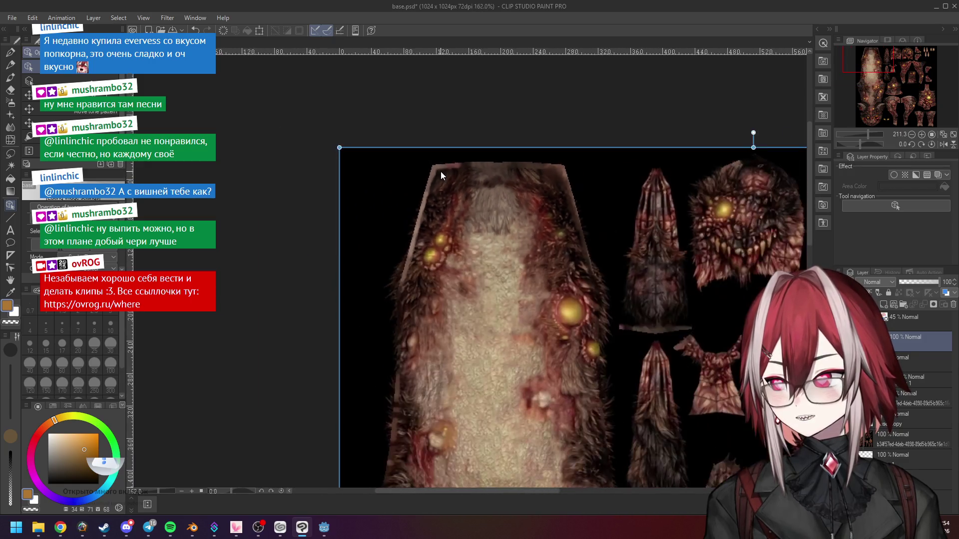
{"action": "scroll", "coordinate": [500, 324], "scroll_direction": "up", "scroll_amount": 3}
{"action": "scroll", "coordinate": [393, 193], "scroll_direction": "down", "scroll_amount": 3}
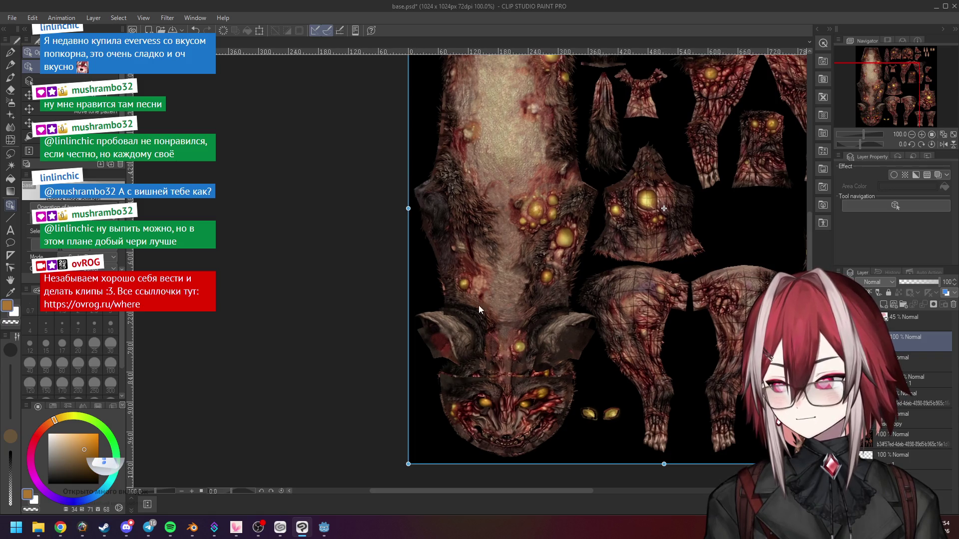
{"action": "scroll", "coordinate": [475, 310], "scroll_direction": "up", "scroll_amount": 3}
{"action": "scroll", "coordinate": [471, 326], "scroll_direction": "up", "scroll_amount": 3}
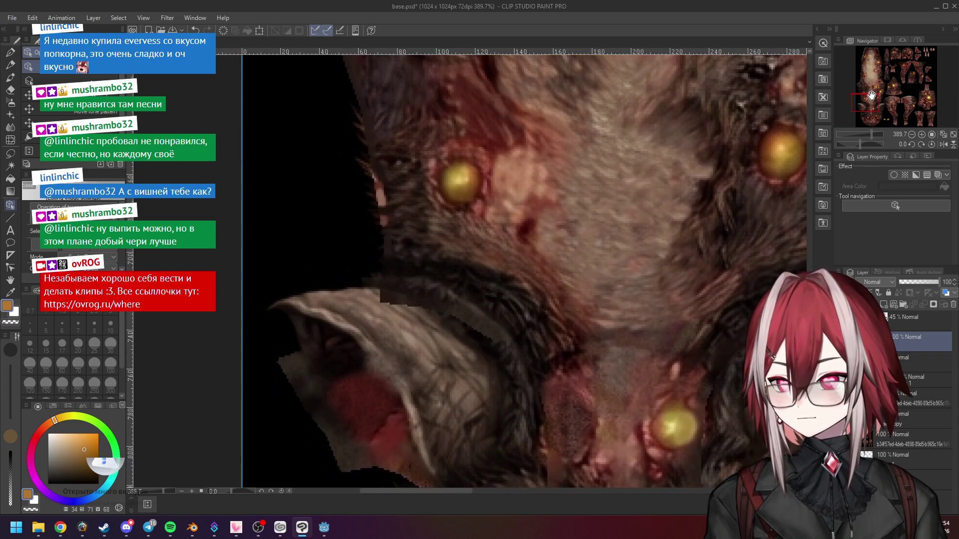
{"action": "left_click", "coordinate": [869, 109]}
{"action": "mouse_move", "coordinate": [869, 108]}
{"action": "left_mouse_down"}
{"action": "mouse_move", "coordinate": [883, 109]}
{"action": "mouse_move", "coordinate": [867, 133]}
{"action": "left_mouse_up"}
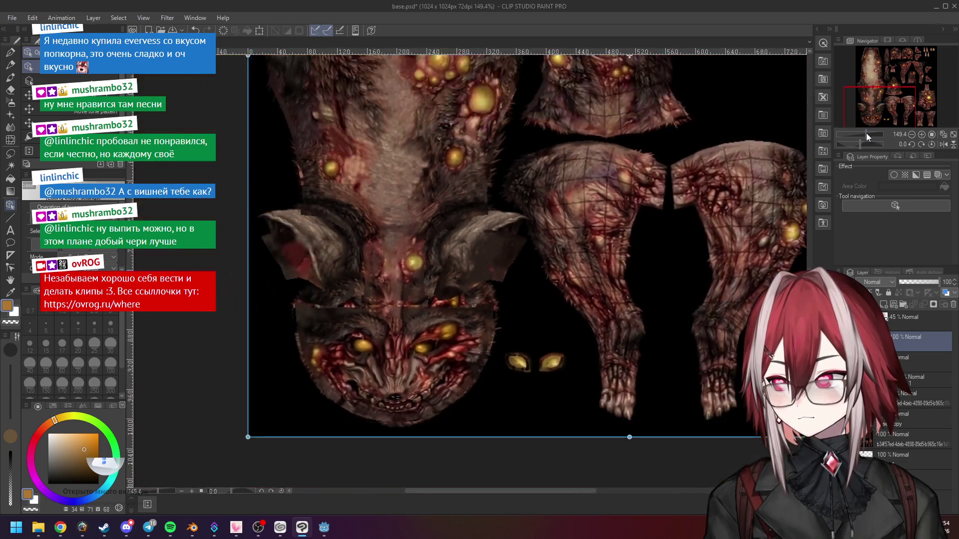
{"action": "scroll", "coordinate": [593, 179], "scroll_direction": "down", "scroll_amount": 5}
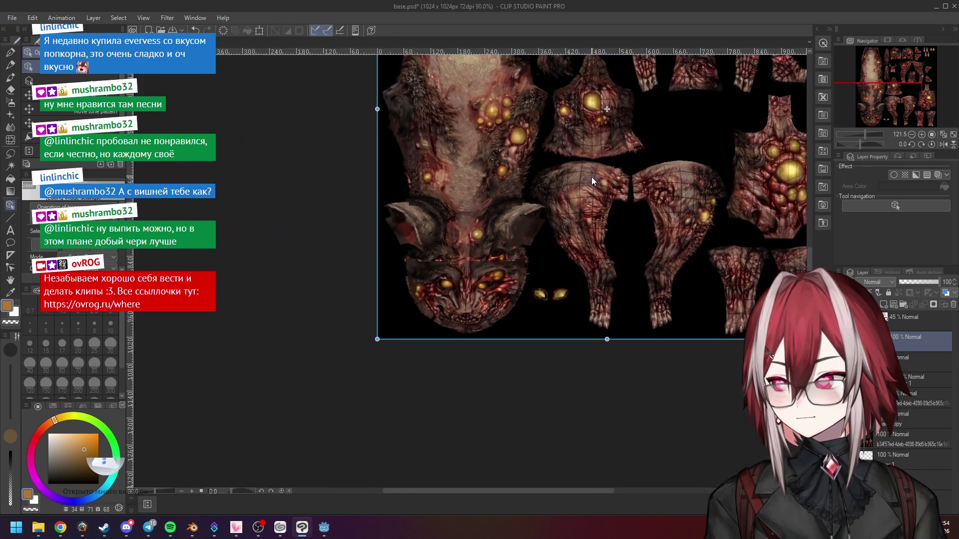
{"action": "scroll", "coordinate": [533, 337], "scroll_direction": "up", "scroll_amount": 2}
Step: Rasterize the imported base.jpg layer into an ordinary paintable layer
{"action": "key", "text": "ctrl+t"}
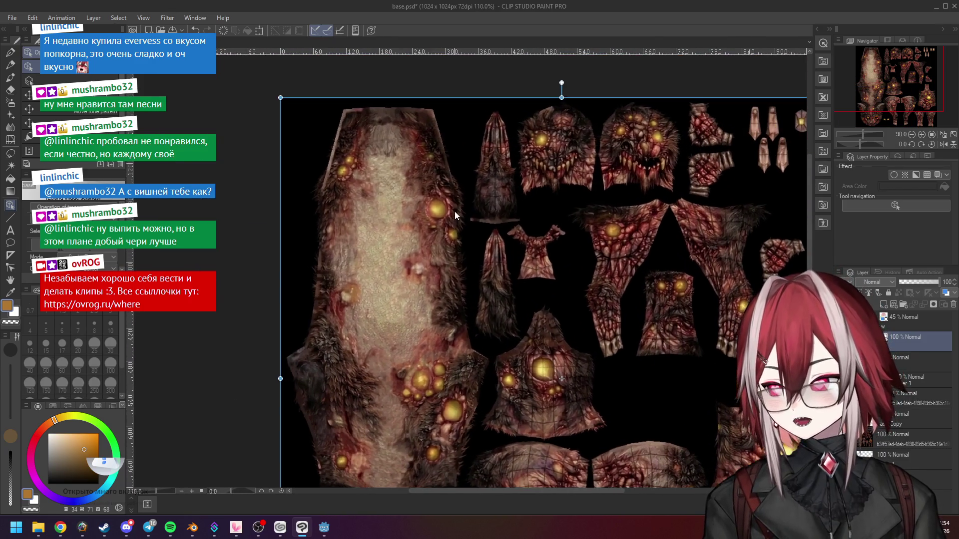
{"action": "right_click", "coordinate": [897, 349]}
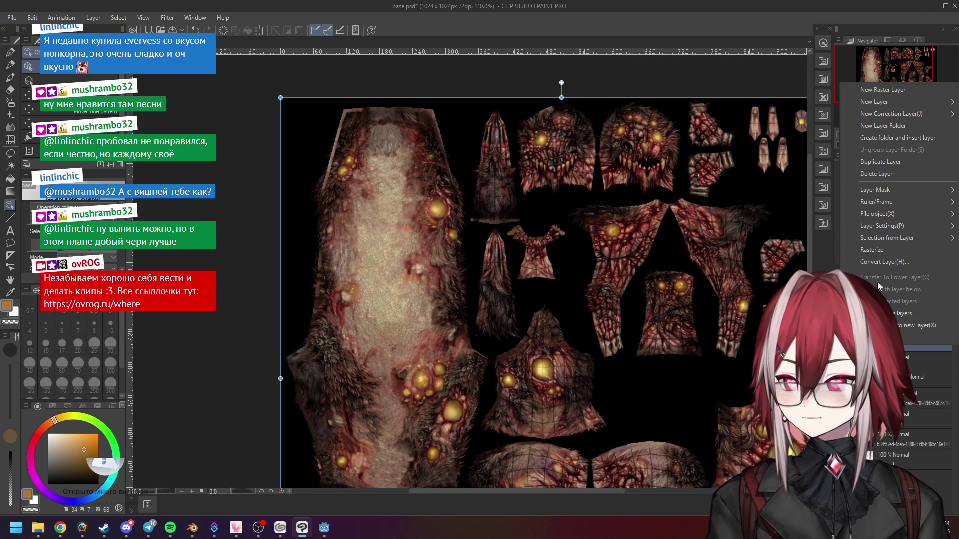
{"action": "left_click", "coordinate": [879, 249]}
{"action": "left_click", "coordinate": [11, 126]}
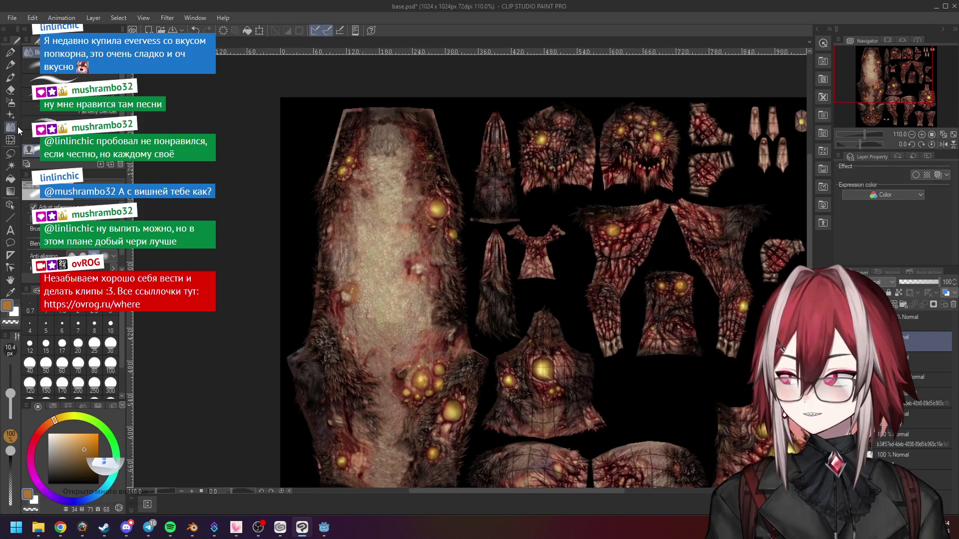
Step: Enlarge the Blend brush to about 19 px and smooth the fur along the narrow strip island
{"action": "left_click_drag", "start_coordinate": [367, 166], "coordinate": [479, 241], "text": "ctrl+alt"}
{"action": "scroll", "coordinate": [479, 241], "scroll_direction": "up", "scroll_amount": 4}
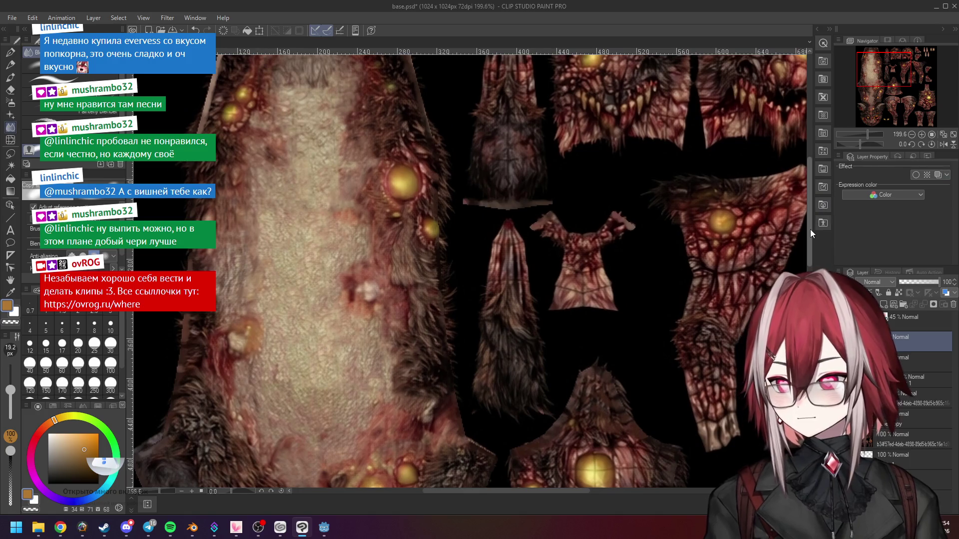
{"action": "left_click_drag", "start_coordinate": [810, 230], "coordinate": [808, 242]}
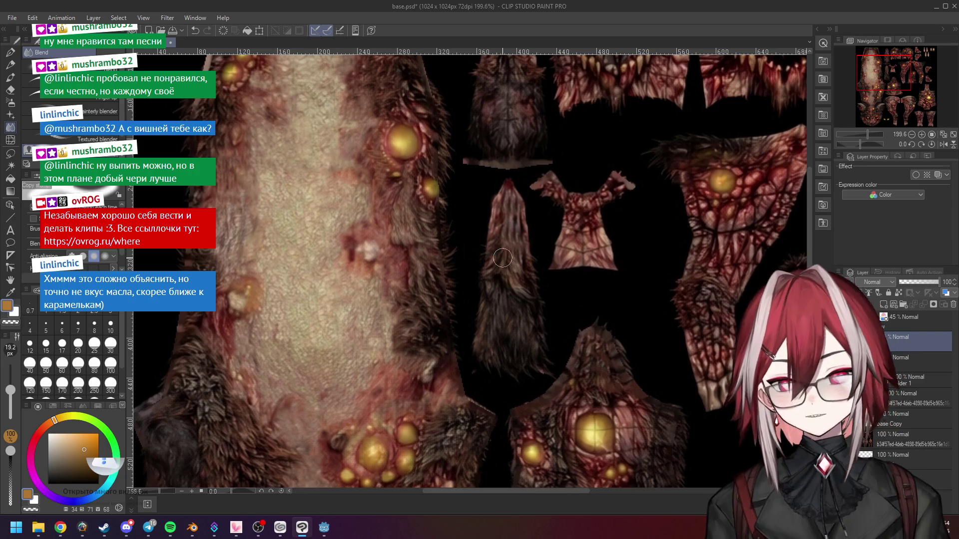
{"action": "scroll", "coordinate": [502, 258], "scroll_direction": "up", "scroll_amount": 1}
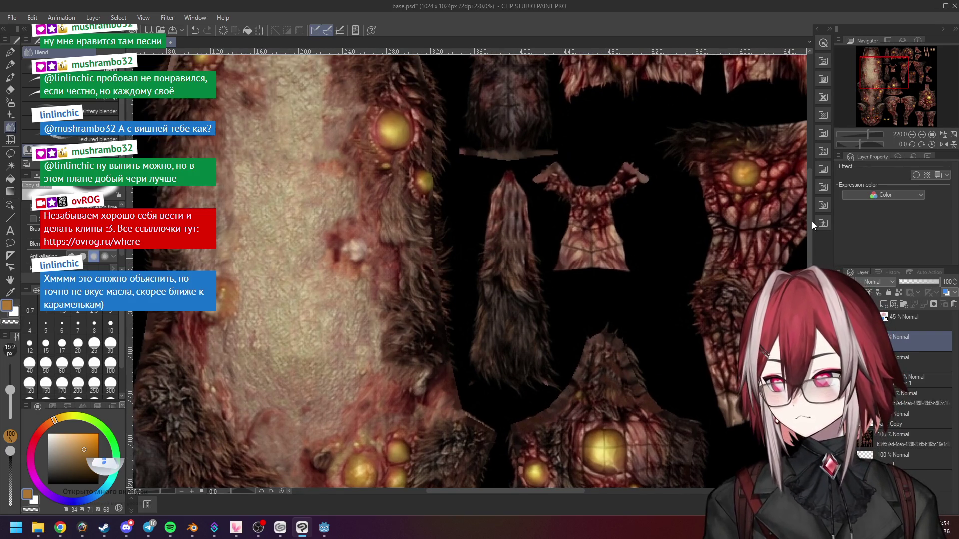
{"action": "scroll", "coordinate": [510, 302], "scroll_direction": "up", "scroll_amount": 2}
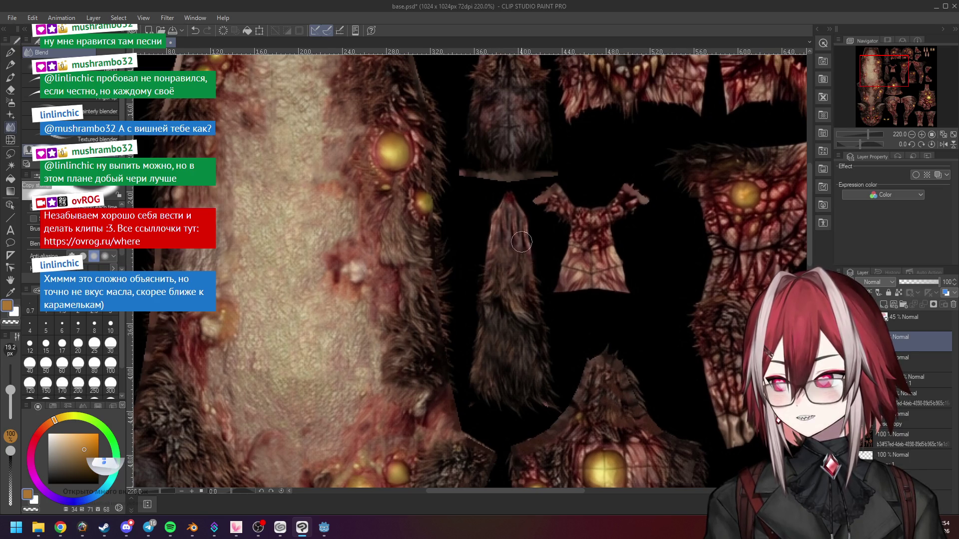
{"action": "scroll", "coordinate": [523, 253], "scroll_direction": "down", "scroll_amount": 3}
{"action": "scroll", "coordinate": [518, 110], "scroll_direction": "up", "scroll_amount": 2}
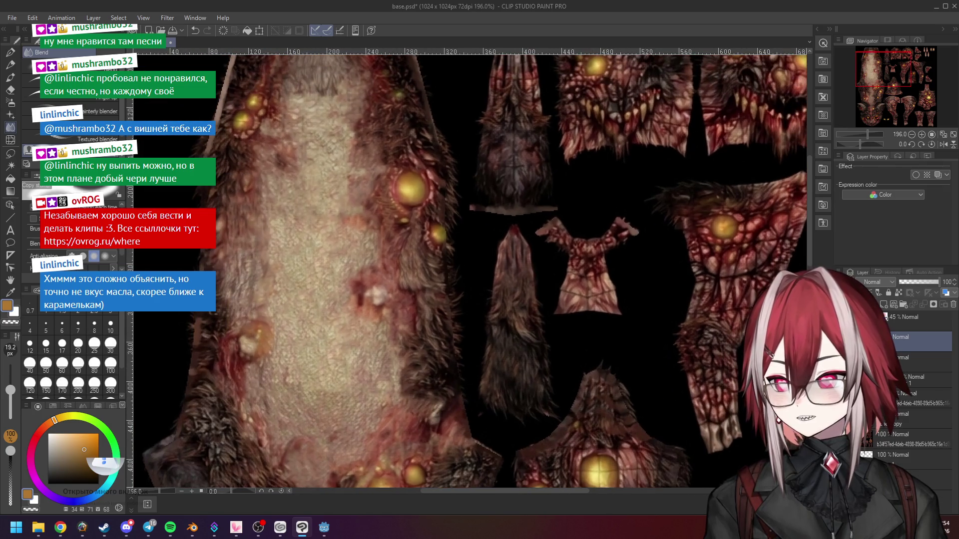
{"action": "scroll", "coordinate": [502, 243], "scroll_direction": "up", "scroll_amount": 3}
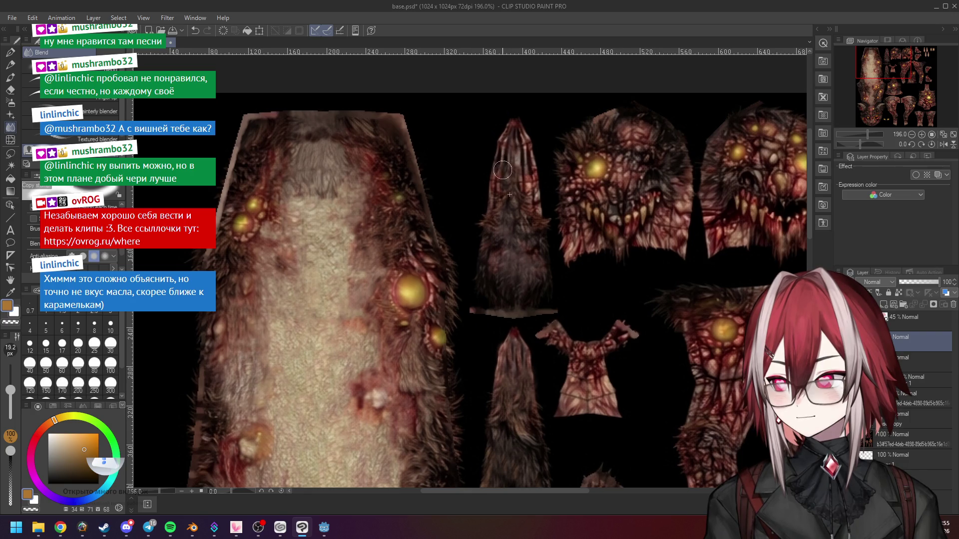
{"action": "scroll", "coordinate": [502, 184], "scroll_direction": "up", "scroll_amount": 1}
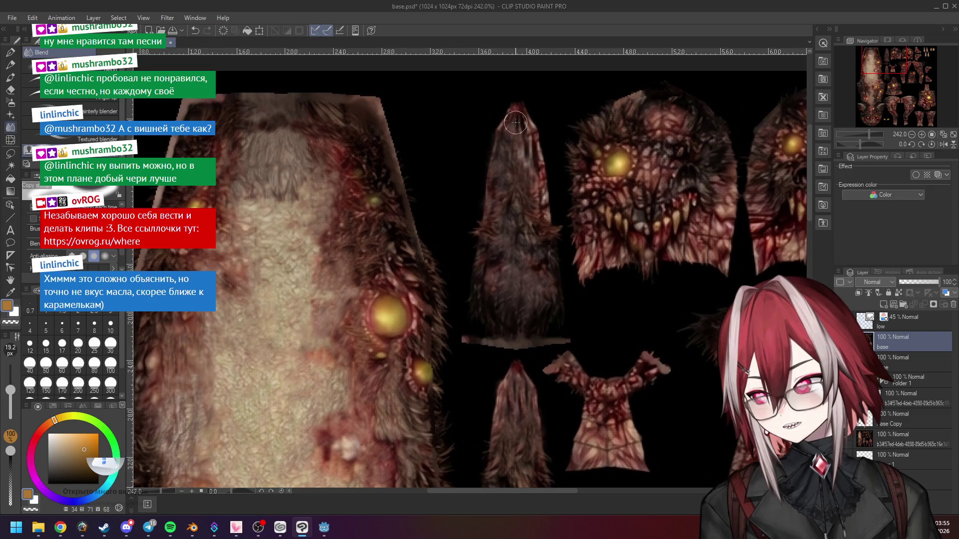
{"action": "left_click_drag", "start_coordinate": [530, 153], "coordinate": [542, 224]}
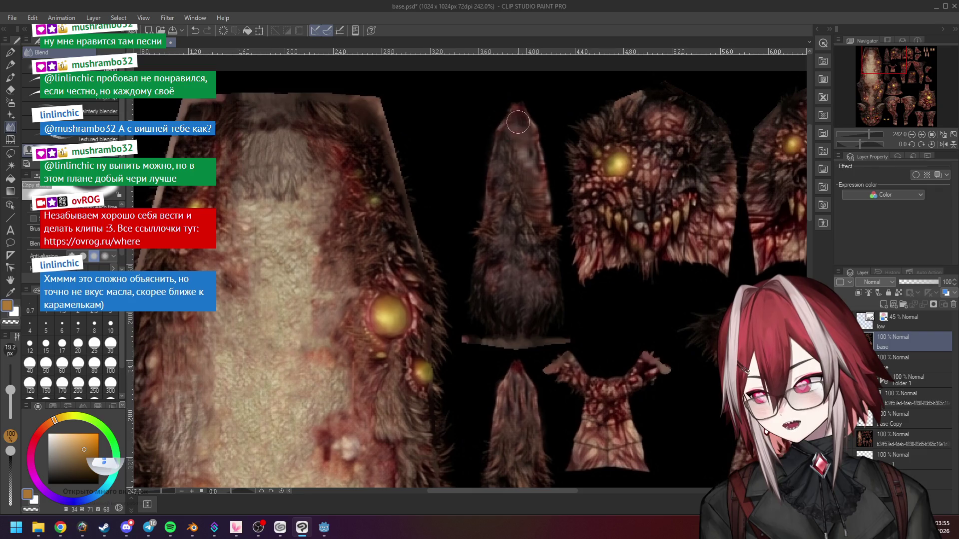
Step: Try blending the left leg piece, then undo the stray dark smudge
{"action": "scroll", "coordinate": [541, 235], "scroll_direction": "down", "scroll_amount": 3}
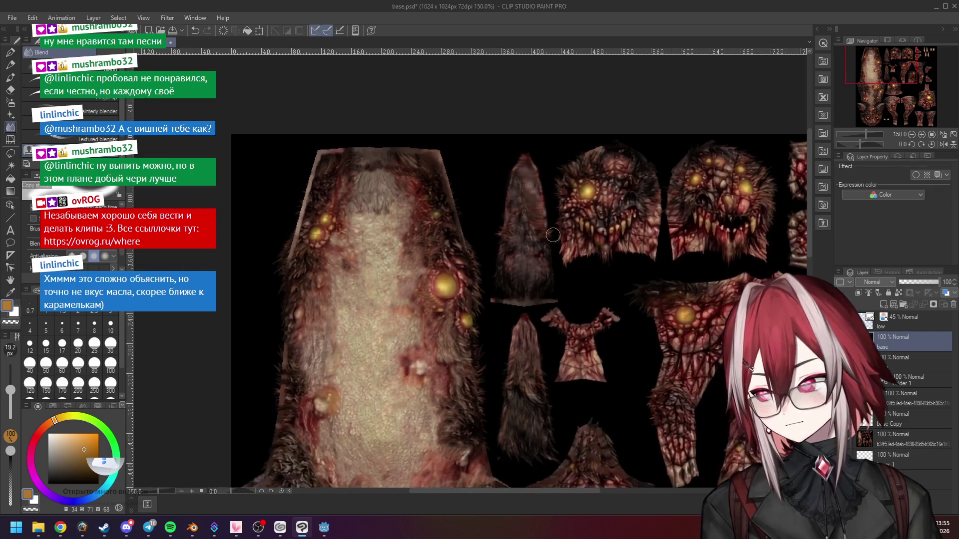
{"action": "scroll", "coordinate": [673, 249], "scroll_direction": "down", "scroll_amount": 3}
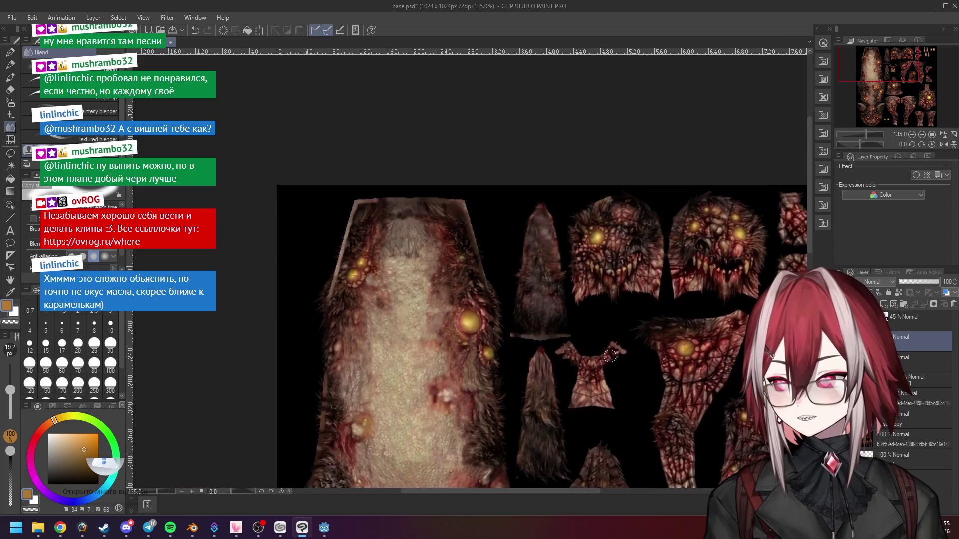
{"action": "scroll", "coordinate": [679, 322], "scroll_direction": "up", "scroll_amount": 2}
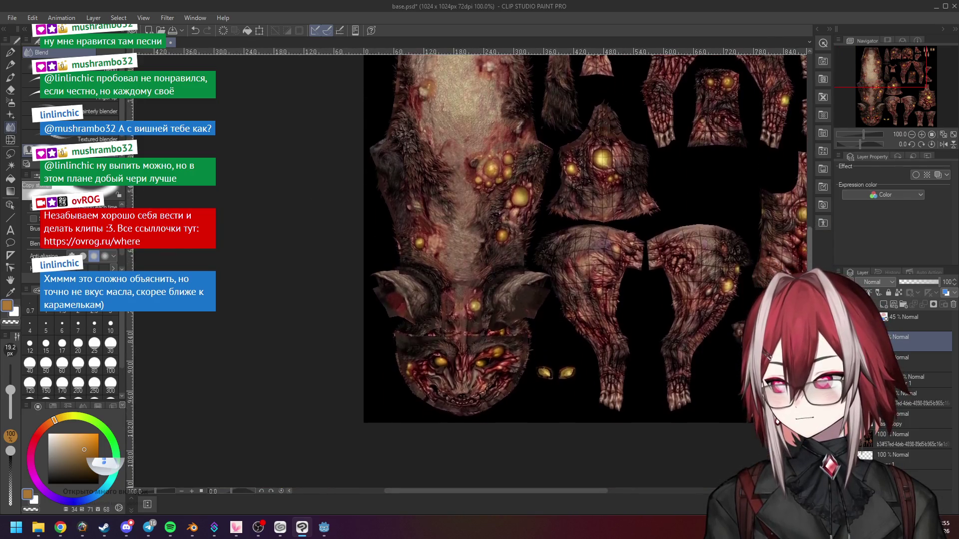
{"action": "scroll", "coordinate": [679, 322], "scroll_direction": "up", "scroll_amount": 2}
{"action": "scroll", "coordinate": [634, 205], "scroll_direction": "up", "scroll_amount": 2}
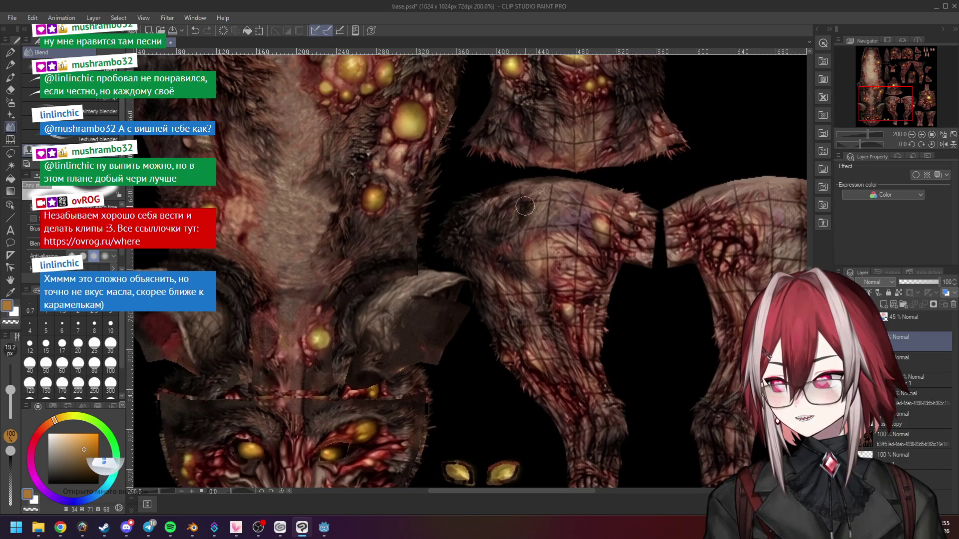
{"action": "left_click_drag", "start_coordinate": [526, 207], "coordinate": [498, 219]}
{"action": "key", "text": "ctrl+z"}
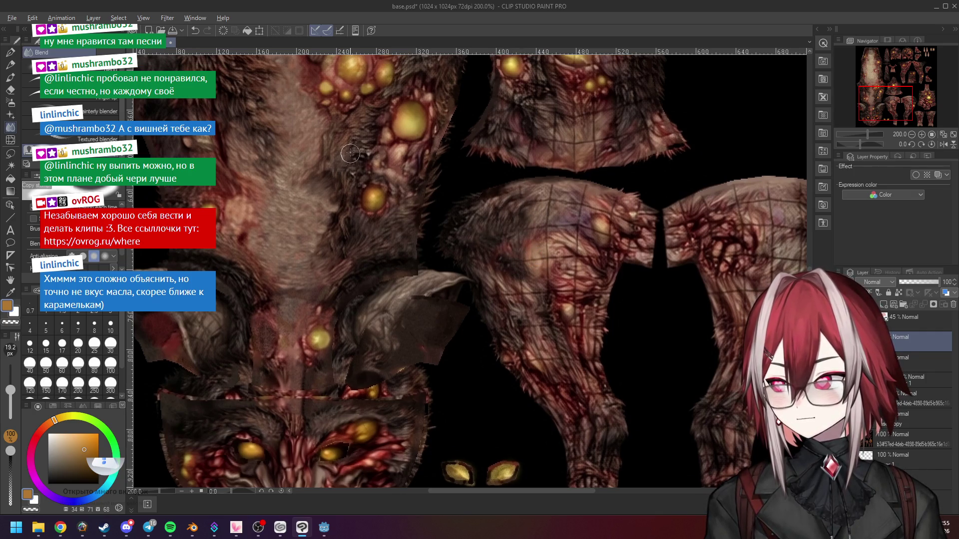
Step: Pan and zoom to bring the leg pieces more into view
{"action": "scroll", "coordinate": [243, 110], "scroll_direction": "down", "scroll_amount": 3}
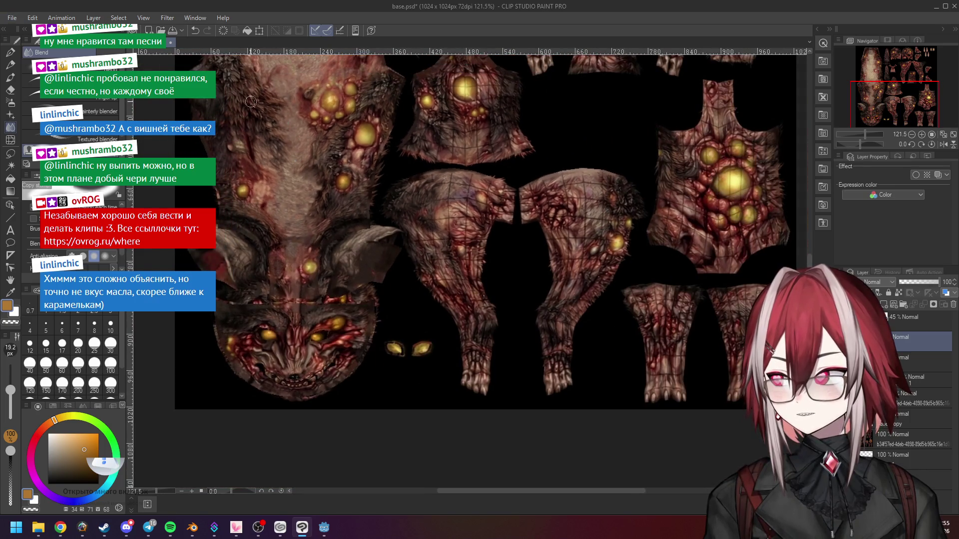
{"action": "scroll", "coordinate": [437, 202], "scroll_direction": "up", "scroll_amount": 1}
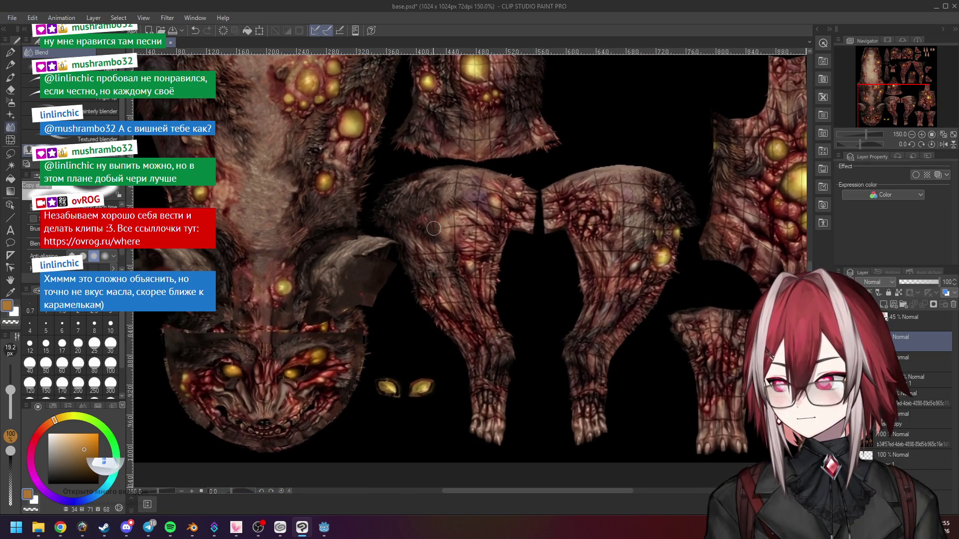
{"action": "scroll", "coordinate": [439, 227], "scroll_direction": "up", "scroll_amount": 1}
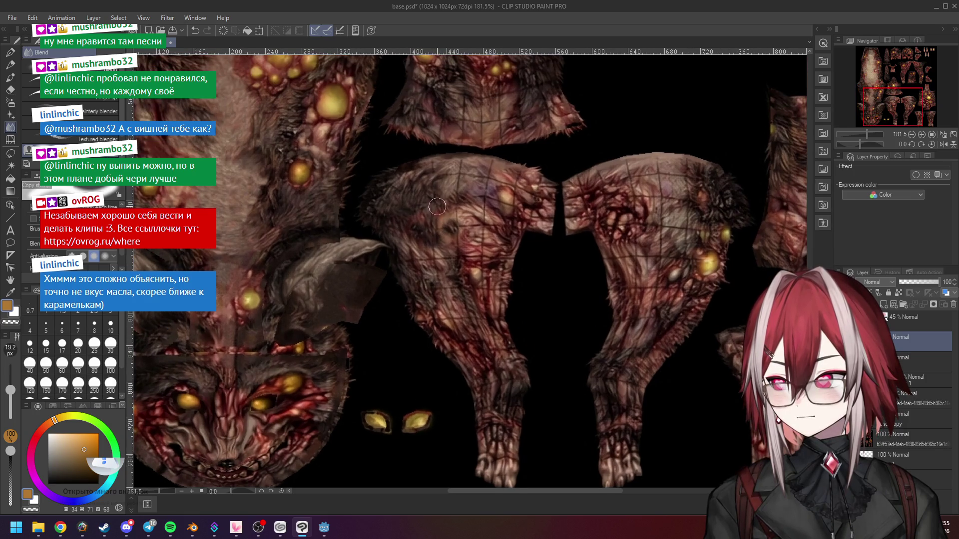
{"action": "left_click_drag", "start_coordinate": [414, 193], "coordinate": [447, 231]}
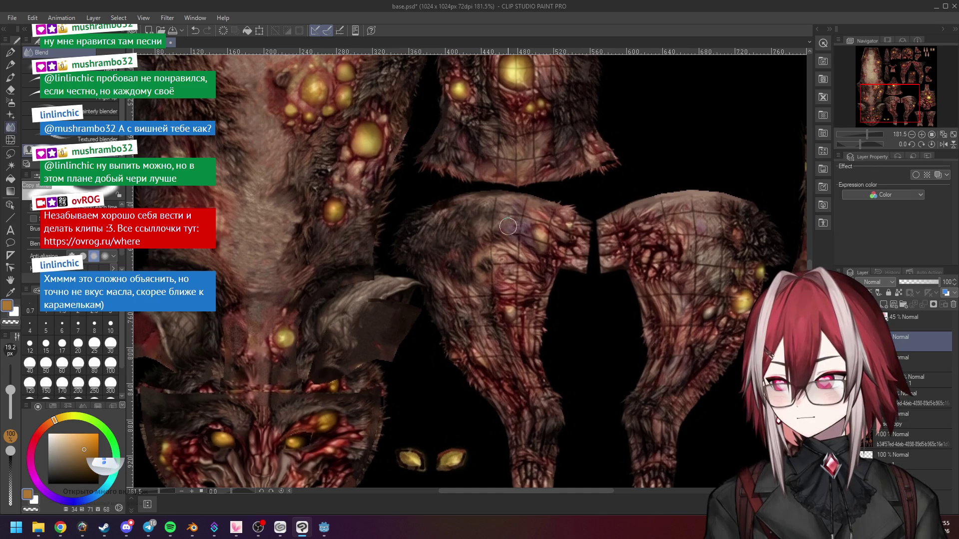
{"action": "scroll", "coordinate": [520, 236], "scroll_direction": "up", "scroll_amount": 2}
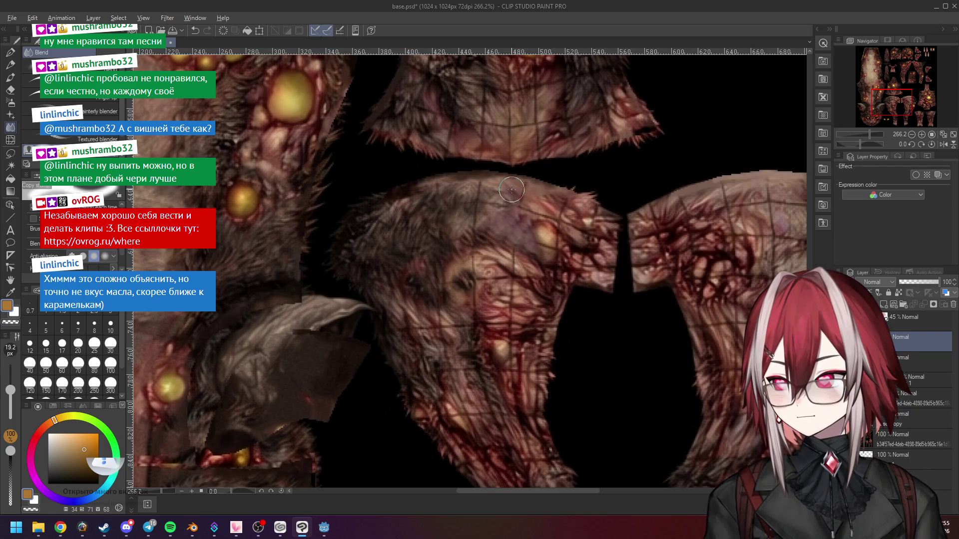
{"action": "scroll", "coordinate": [524, 211], "scroll_direction": "down", "scroll_amount": 2}
{"action": "scroll", "coordinate": [515, 262], "scroll_direction": "up", "scroll_amount": 1}
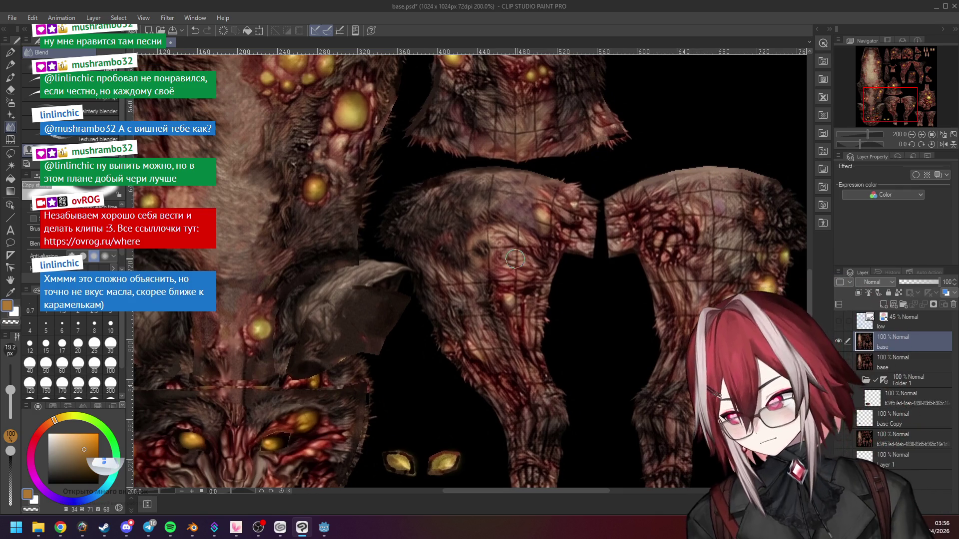
{"action": "scroll", "coordinate": [508, 217], "scroll_direction": "down", "scroll_amount": 5}
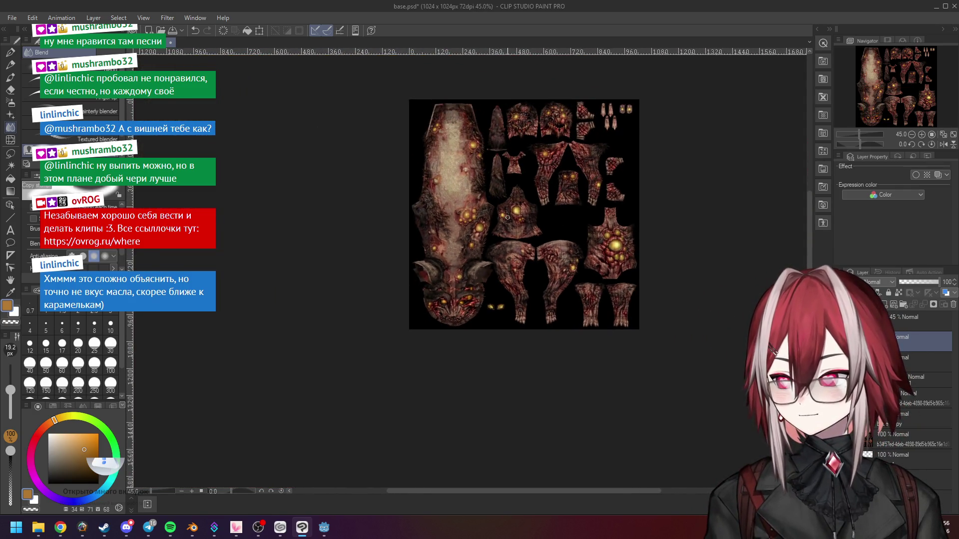
Step: Pan and zoom to bring the head and leg pieces into view
{"action": "scroll", "coordinate": [578, 247], "scroll_direction": "up", "scroll_amount": 6}
{"action": "scroll", "coordinate": [577, 247], "scroll_direction": "down", "scroll_amount": 2}
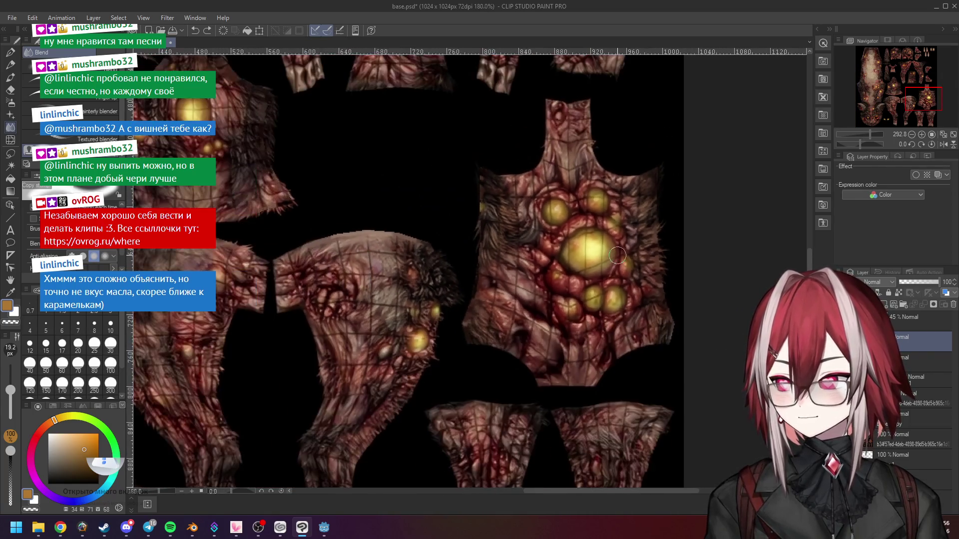
{"action": "scroll", "coordinate": [618, 256], "scroll_direction": "down", "scroll_amount": 2}
{"action": "mouse_move", "coordinate": [524, 268]}
{"action": "left_mouse_down"}
{"action": "mouse_move", "coordinate": [568, 265]}
{"action": "mouse_move", "coordinate": [618, 231]}
{"action": "mouse_move", "coordinate": [683, 148]}
{"action": "left_mouse_up"}
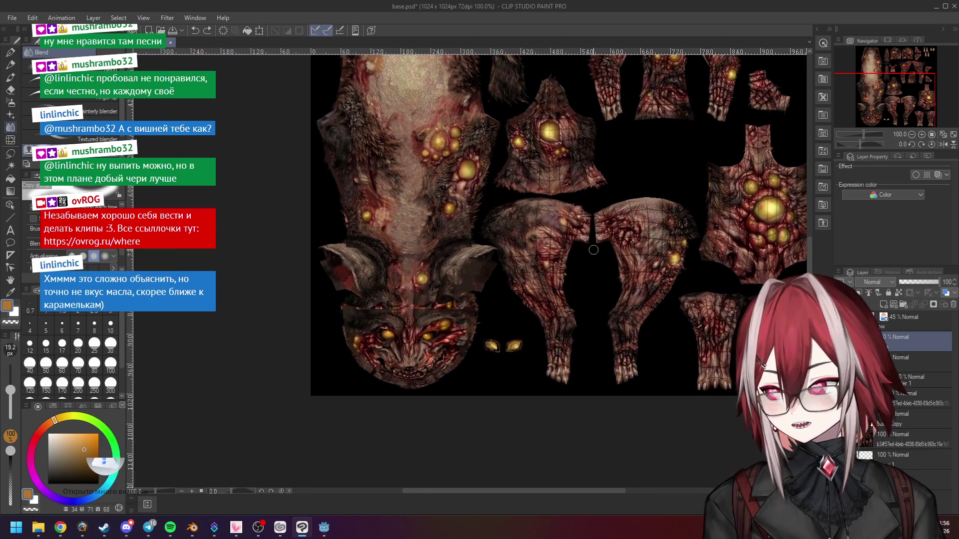
{"action": "scroll", "coordinate": [594, 249], "scroll_direction": "up", "scroll_amount": 1}
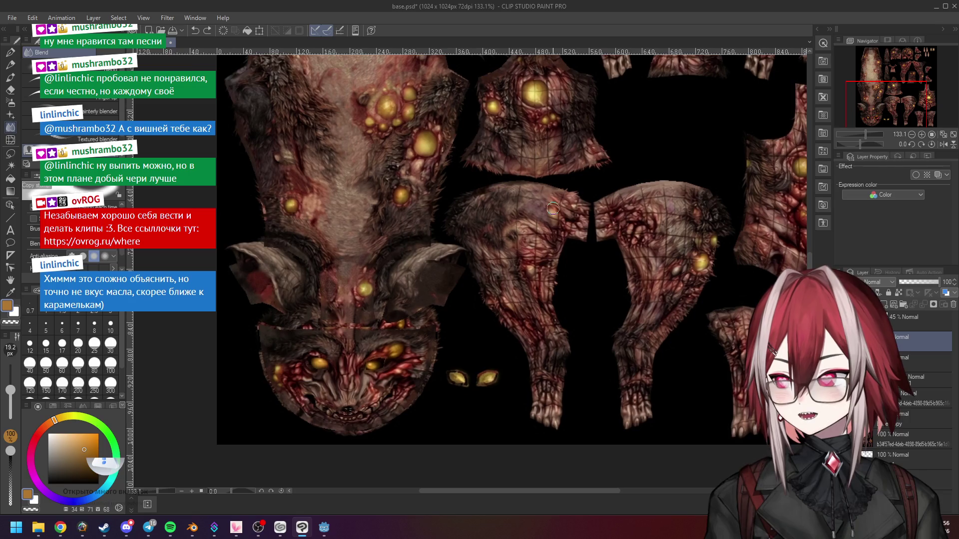
{"action": "scroll", "coordinate": [550, 209], "scroll_direction": "up", "scroll_amount": 1}
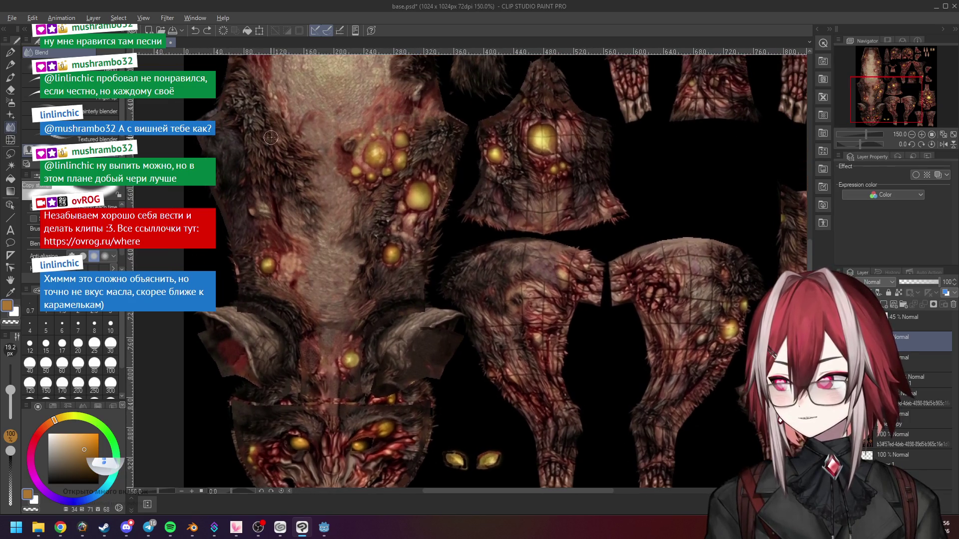
{"action": "scroll", "coordinate": [497, 302], "scroll_direction": "up", "scroll_amount": 1}
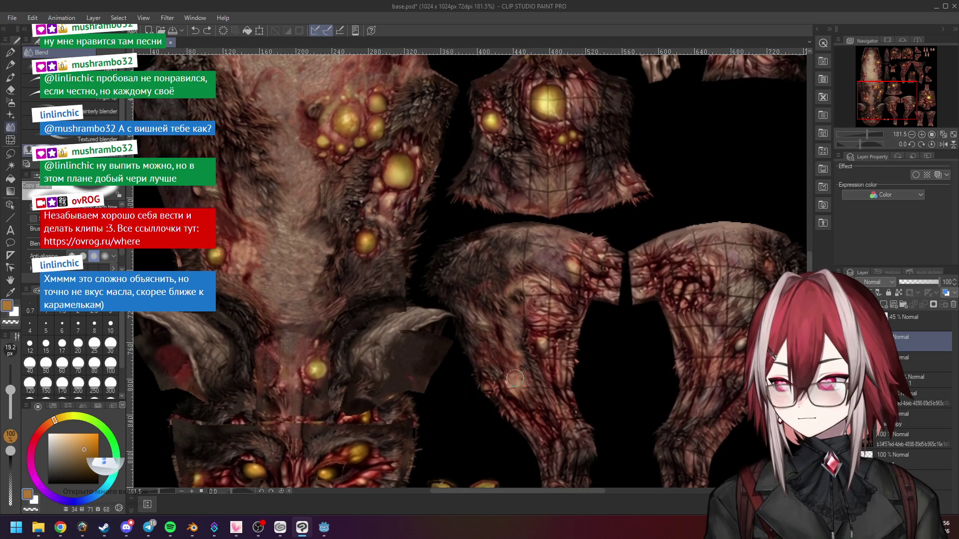
Step: Make a short, soft Blend stroke over the fur on the left leg piece
{"action": "left_click_drag", "start_coordinate": [516, 381], "coordinate": [521, 390]}
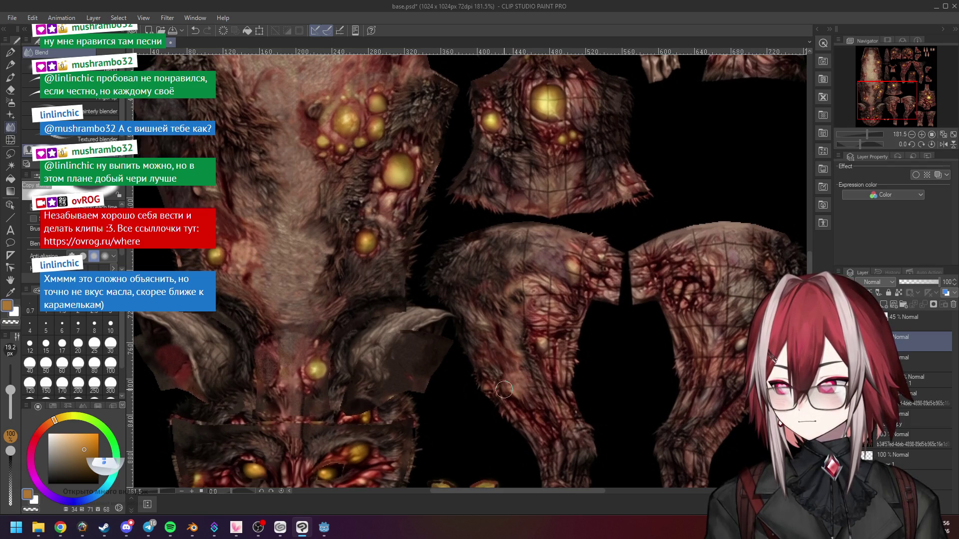
{"action": "scroll", "coordinate": [517, 387], "scroll_direction": "down", "scroll_amount": 10}
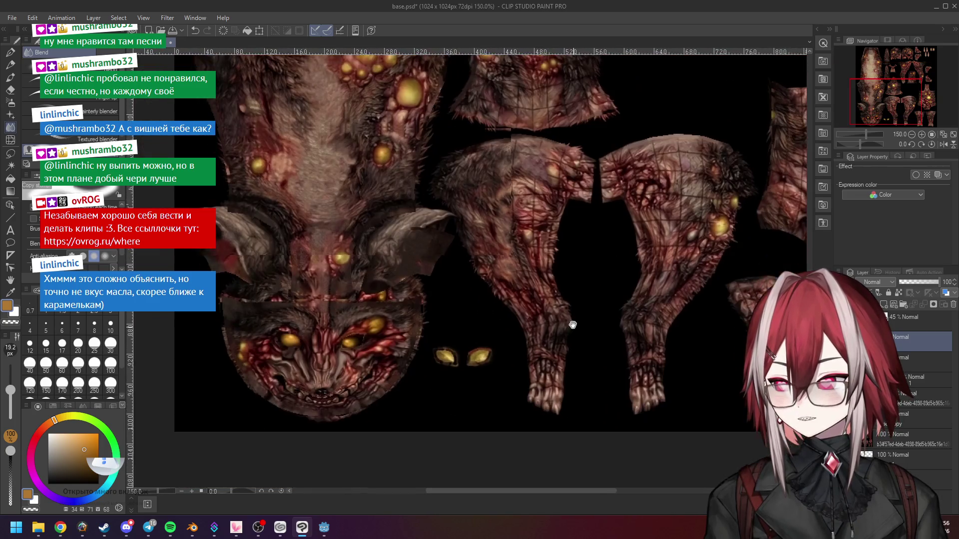
{"action": "scroll", "coordinate": [559, 345], "scroll_direction": "up", "scroll_amount": 4}
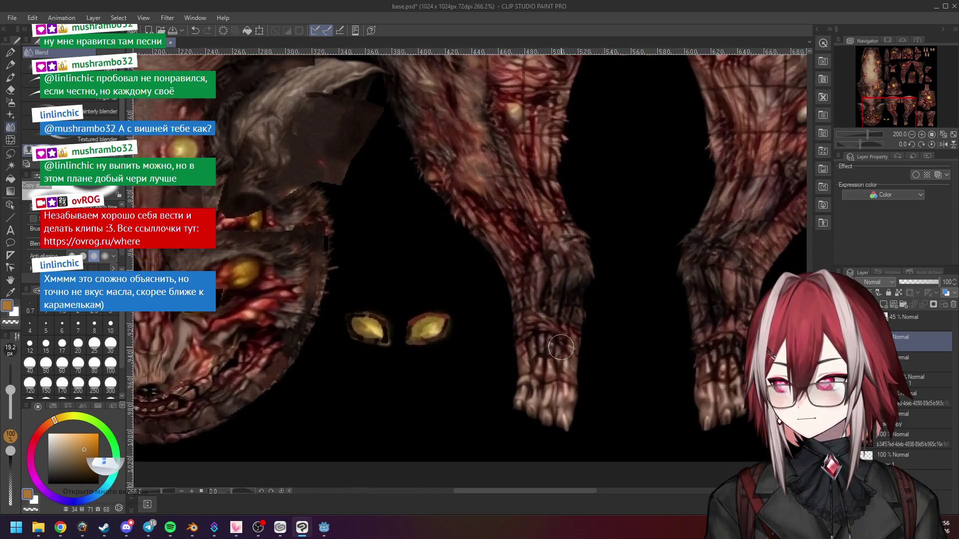
{"action": "scroll", "coordinate": [558, 350], "scroll_direction": "down", "scroll_amount": 2}
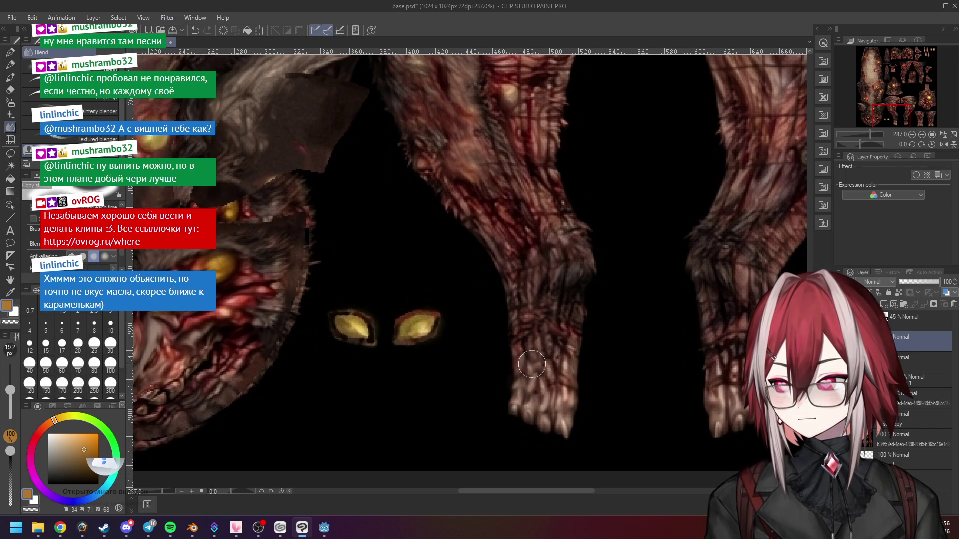
{"action": "scroll", "coordinate": [555, 343], "scroll_direction": "down", "scroll_amount": 3}
{"action": "scroll", "coordinate": [555, 343], "scroll_direction": "down", "scroll_amount": 1}
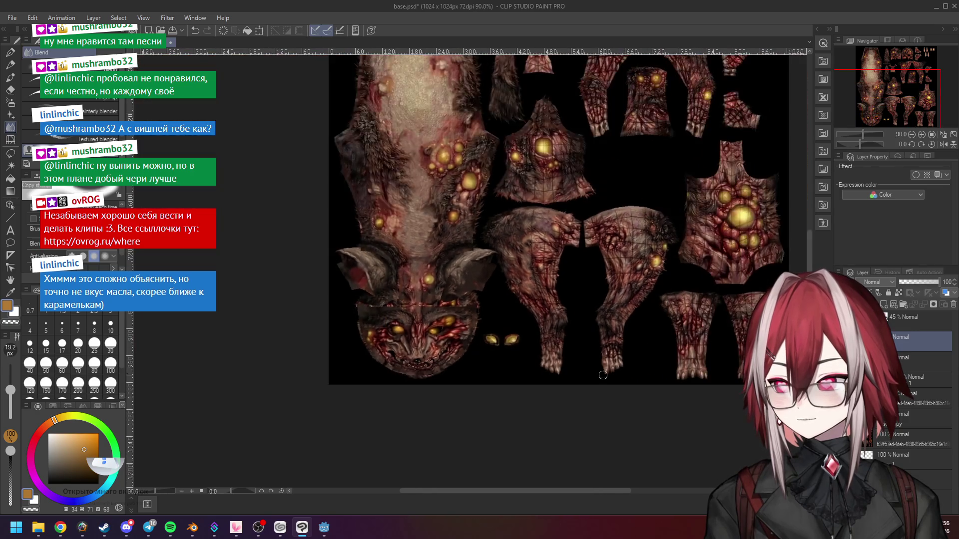
{"action": "scroll", "coordinate": [610, 311], "scroll_direction": "down", "scroll_amount": 1}
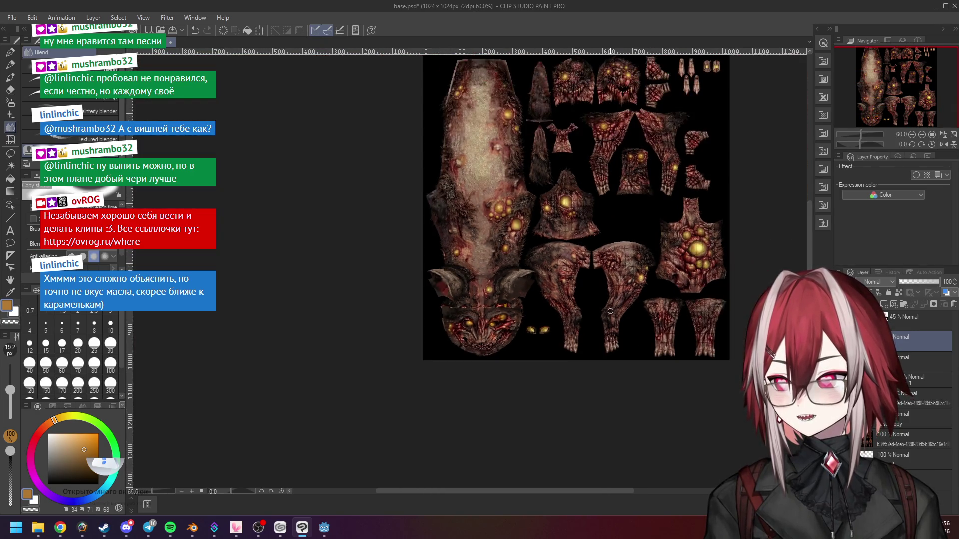
Step: Smudge the fur on the leg piece, working further down the leg
{"action": "scroll", "coordinate": [569, 334], "scroll_direction": "up", "scroll_amount": 4}
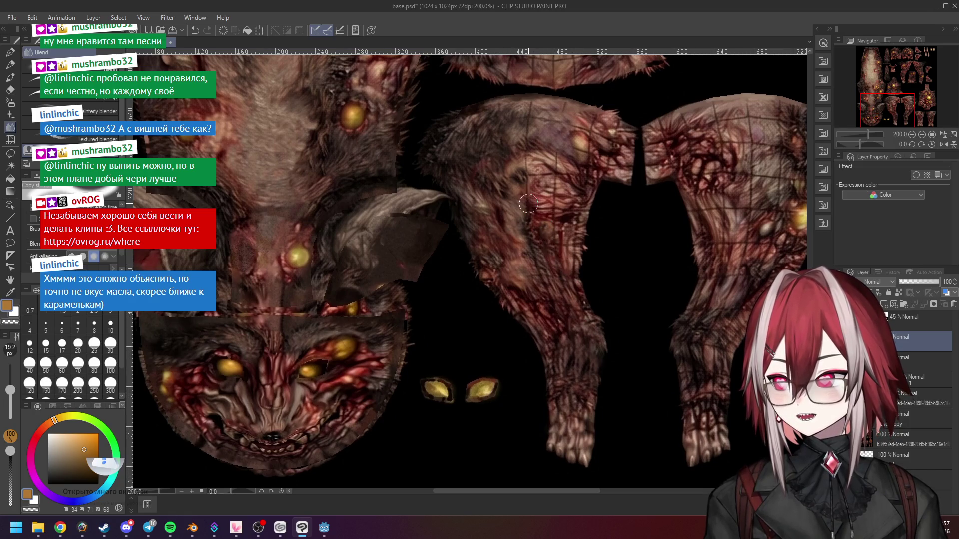
{"action": "scroll", "coordinate": [530, 205], "scroll_direction": "up", "scroll_amount": 2}
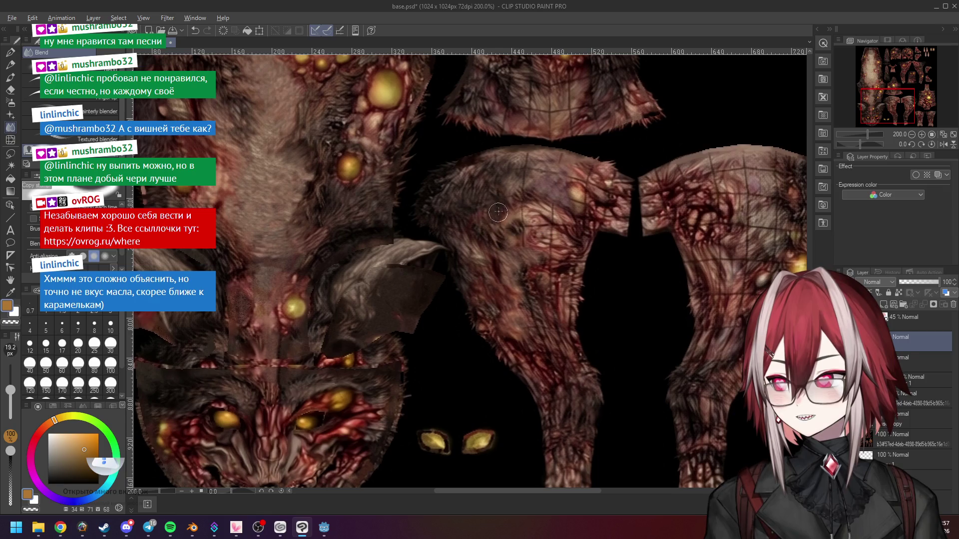
{"action": "left_click_drag", "start_coordinate": [516, 229], "coordinate": [543, 264]}
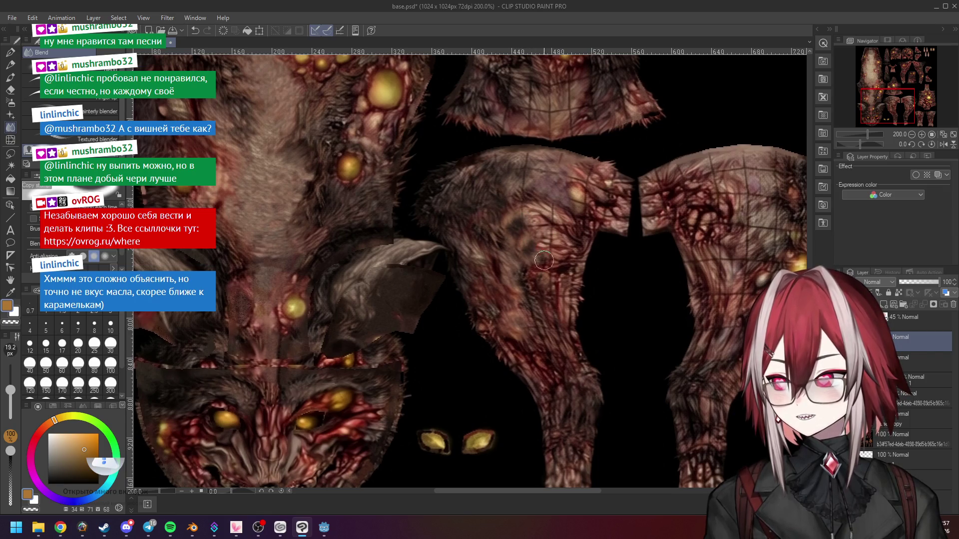
{"action": "mouse_move", "coordinate": [509, 188]}
{"action": "left_mouse_down"}
{"action": "mouse_move", "coordinate": [524, 219]}
{"action": "mouse_move", "coordinate": [545, 224]}
{"action": "left_mouse_up"}
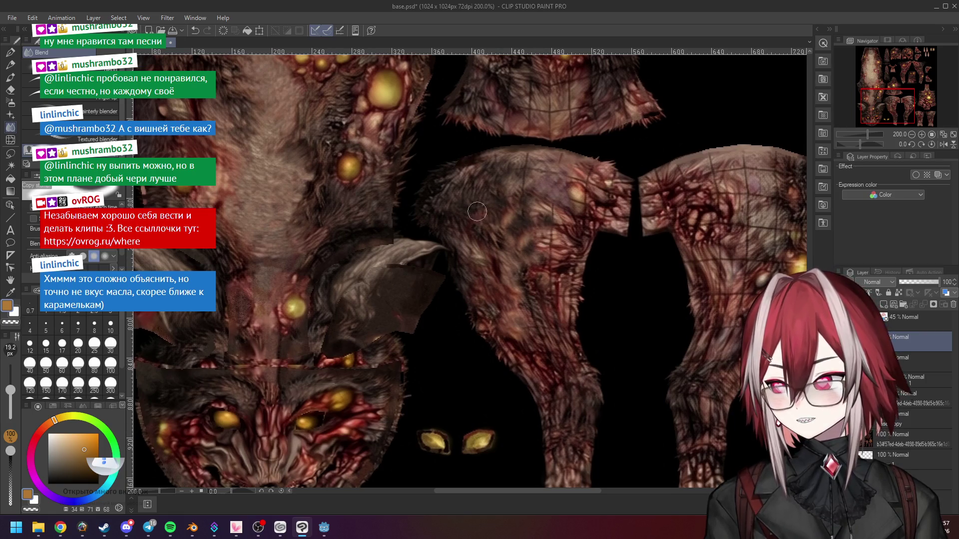
{"action": "scroll", "coordinate": [478, 233], "scroll_direction": "up", "scroll_amount": 4}
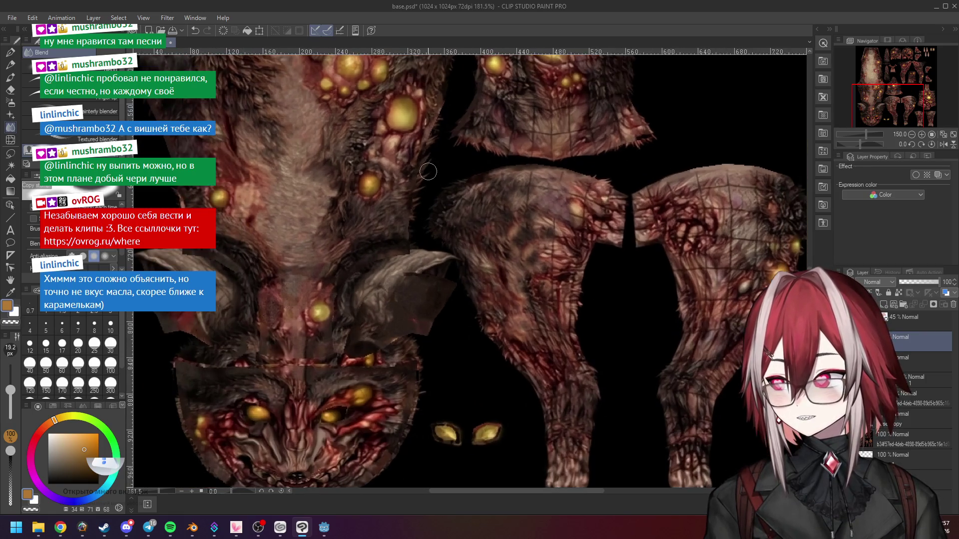
{"action": "scroll", "coordinate": [365, 178], "scroll_direction": "down", "scroll_amount": 1, "text": "ctrl"}
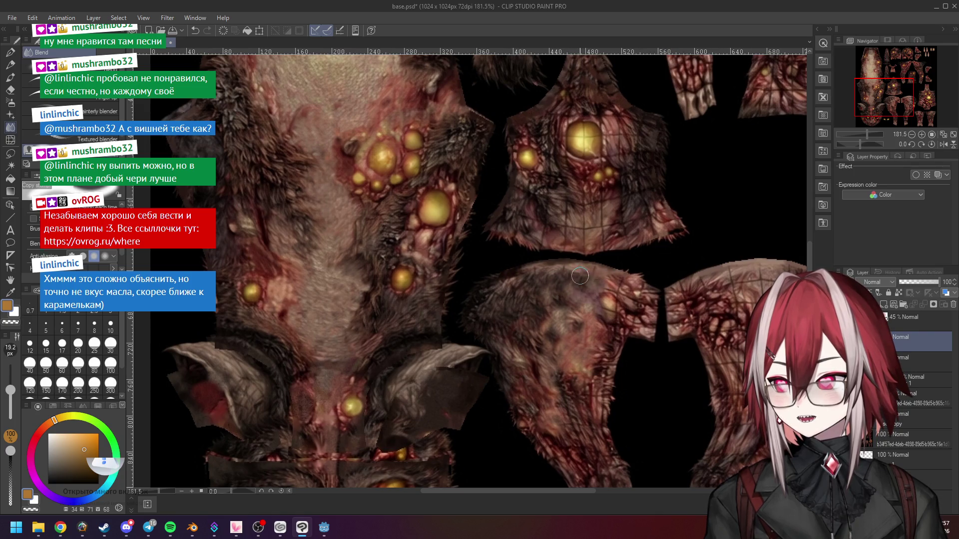
Step: Blend fur across the leg, smear the light yellow patch in, and smooth the upper edge
{"action": "mouse_move", "coordinate": [544, 341]}
{"action": "left_mouse_down"}
{"action": "mouse_move", "coordinate": [549, 300]}
{"action": "mouse_move", "coordinate": [529, 307]}
{"action": "mouse_move", "coordinate": [514, 288]}
{"action": "left_mouse_up"}
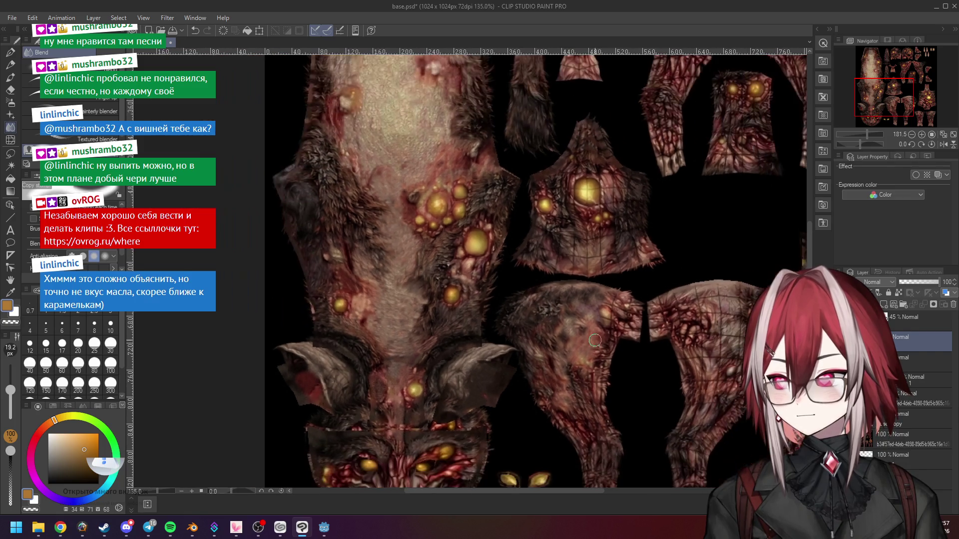
{"action": "scroll", "coordinate": [640, 352], "scroll_direction": "up", "scroll_amount": 2}
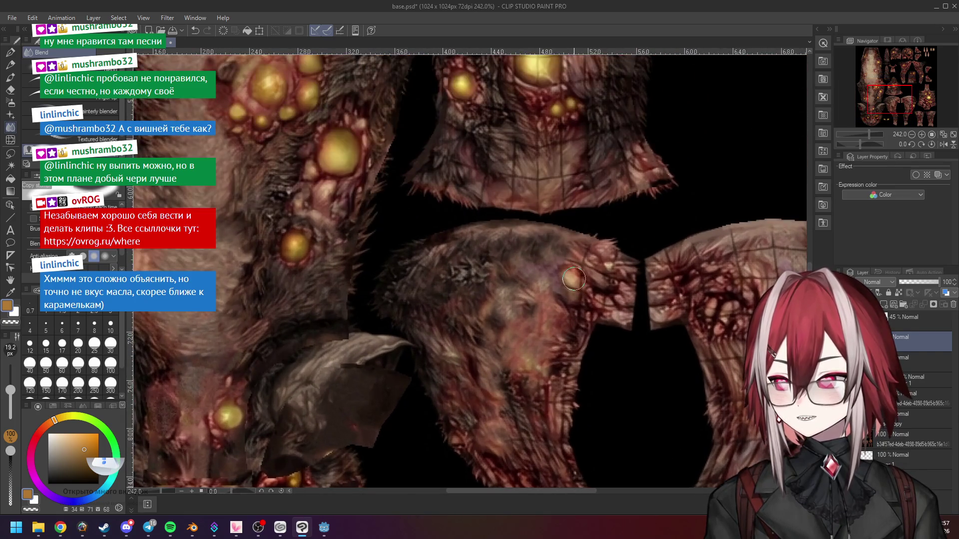
{"action": "scroll", "coordinate": [571, 277], "scroll_direction": "up", "scroll_amount": 5}
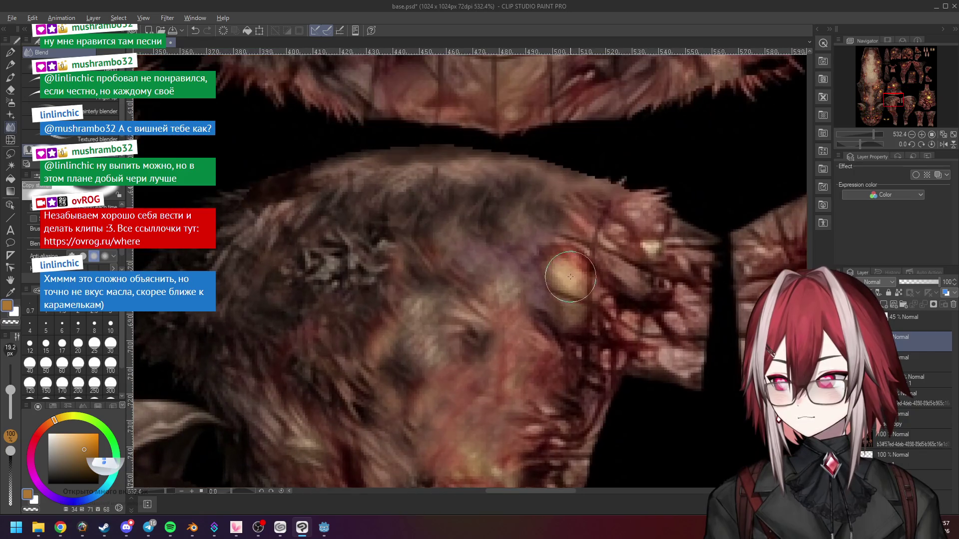
{"action": "mouse_move", "coordinate": [570, 276]}
{"action": "left_mouse_down"}
{"action": "mouse_move", "coordinate": [553, 289]}
{"action": "mouse_move", "coordinate": [576, 303]}
{"action": "left_mouse_up"}
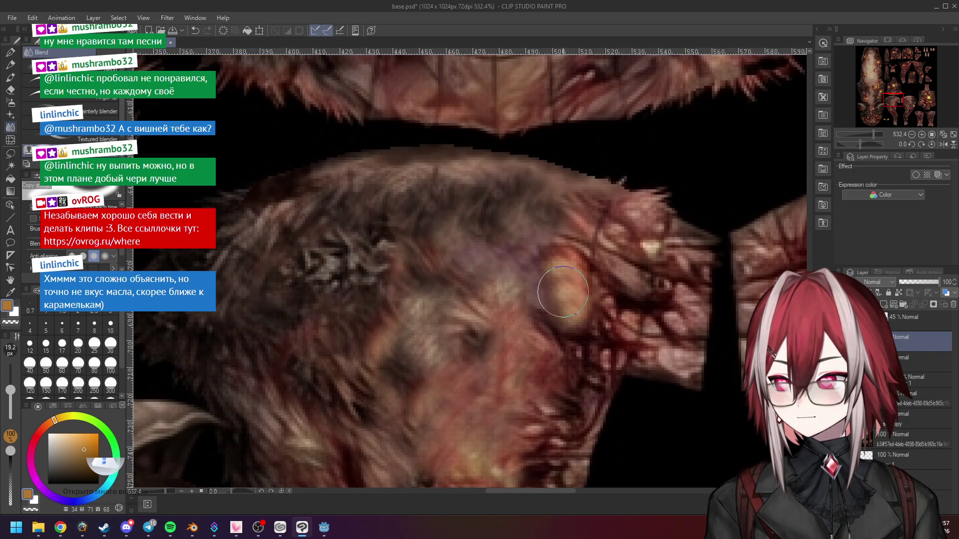
{"action": "scroll", "coordinate": [565, 295], "scroll_direction": "down", "scroll_amount": 1}
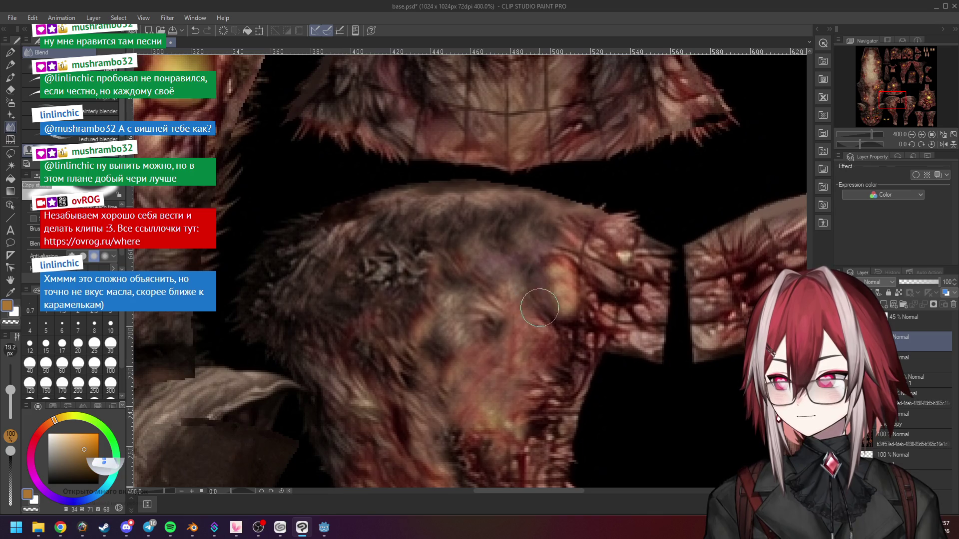
{"action": "scroll", "coordinate": [546, 316], "scroll_direction": "down", "scroll_amount": 1}
{"action": "mouse_move", "coordinate": [554, 257]}
{"action": "left_mouse_down"}
{"action": "mouse_move", "coordinate": [569, 269]}
{"action": "mouse_move", "coordinate": [557, 261]}
{"action": "mouse_move", "coordinate": [577, 252]}
{"action": "mouse_move", "coordinate": [471, 244]}
{"action": "mouse_move", "coordinate": [584, 250]}
{"action": "mouse_move", "coordinate": [612, 275]}
{"action": "left_mouse_up"}
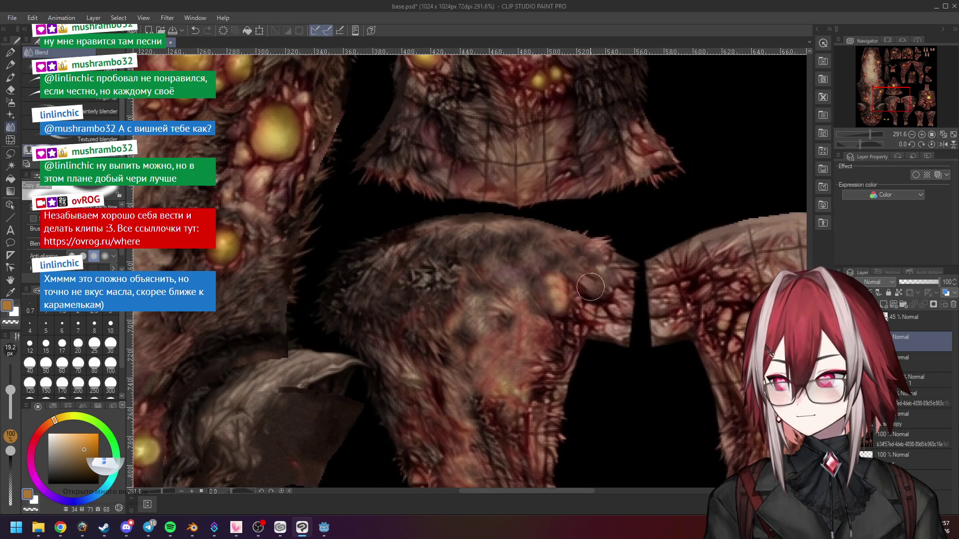
{"action": "left_click", "coordinate": [171, 527]}
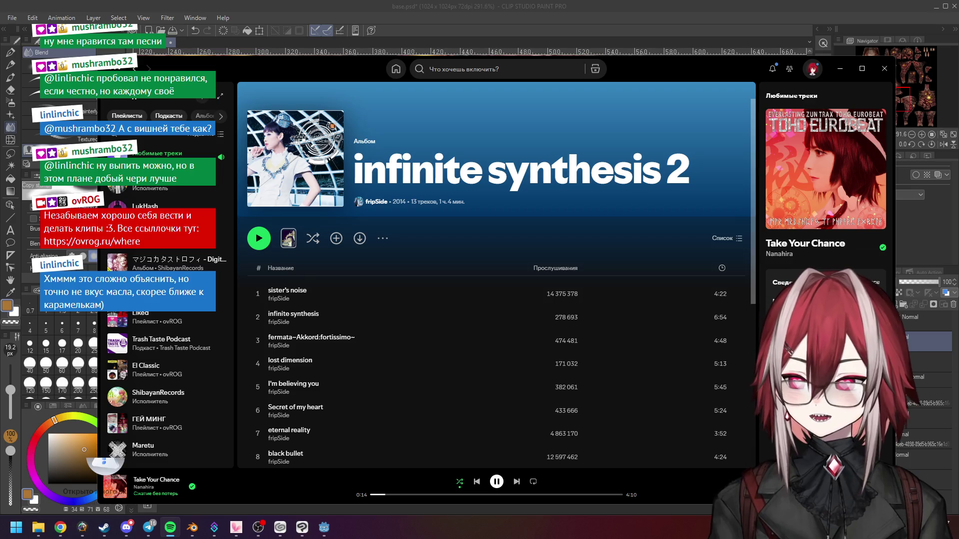
Step: Hide Spotify and zoom and pan around the texture sheet to find the veined piece
{"action": "left_click", "coordinate": [840, 69]}
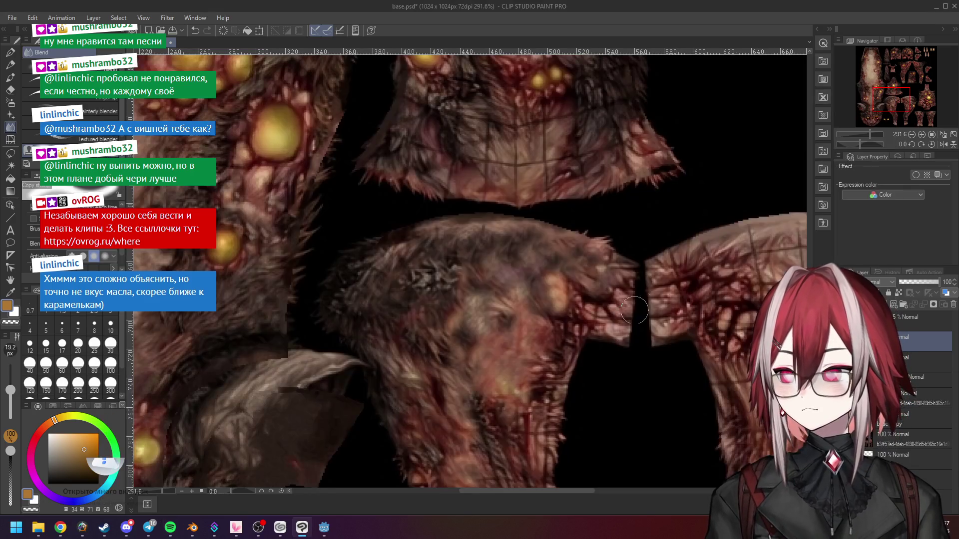
{"action": "scroll", "coordinate": [599, 384], "scroll_direction": "down", "scroll_amount": 3}
{"action": "scroll", "coordinate": [599, 384], "scroll_direction": "up", "scroll_amount": 2}
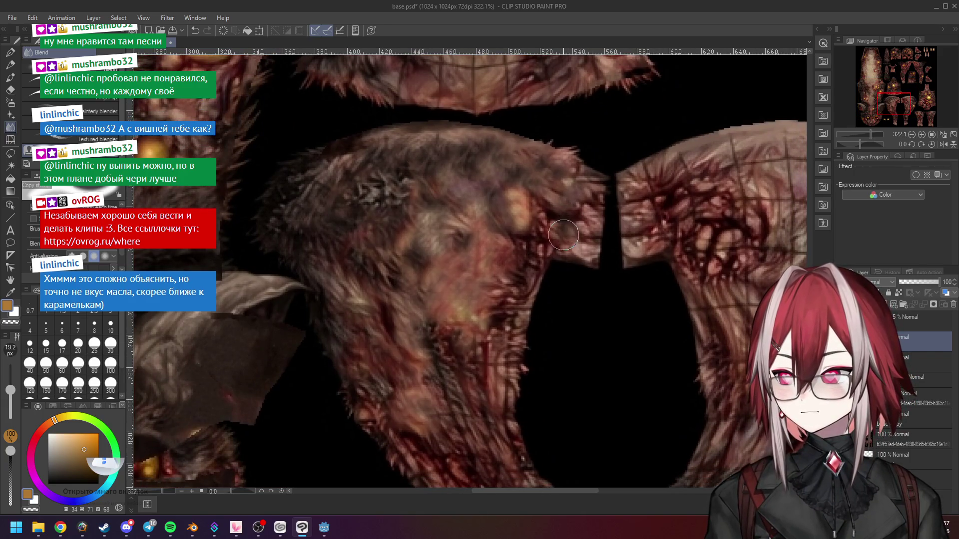
{"action": "scroll", "coordinate": [570, 238], "scroll_direction": "down", "scroll_amount": 5}
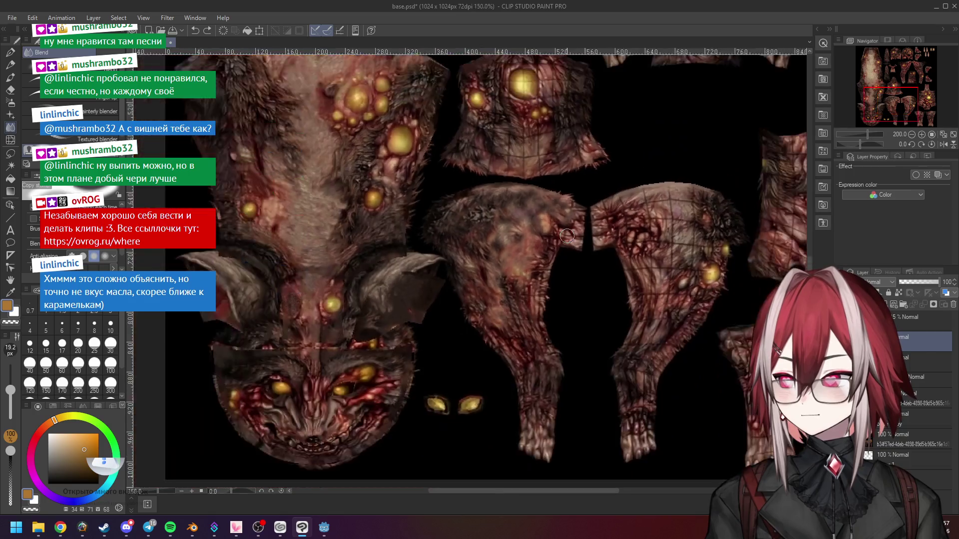
{"action": "left_click_drag", "start_coordinate": [540, 183], "coordinate": [537, 167]}
{"action": "scroll", "coordinate": [488, 223], "scroll_direction": "up", "scroll_amount": 6}
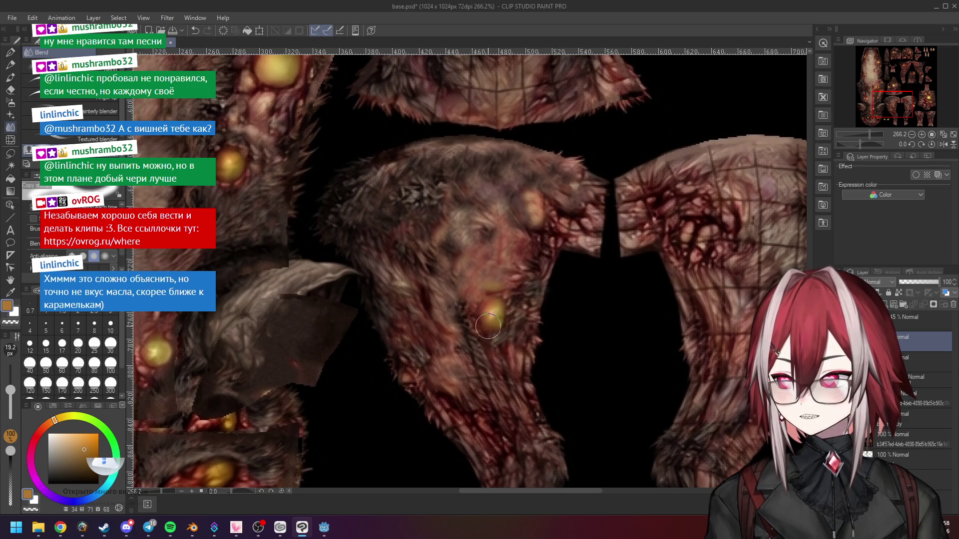
{"action": "scroll", "coordinate": [515, 319], "scroll_direction": "down", "scroll_amount": 3}
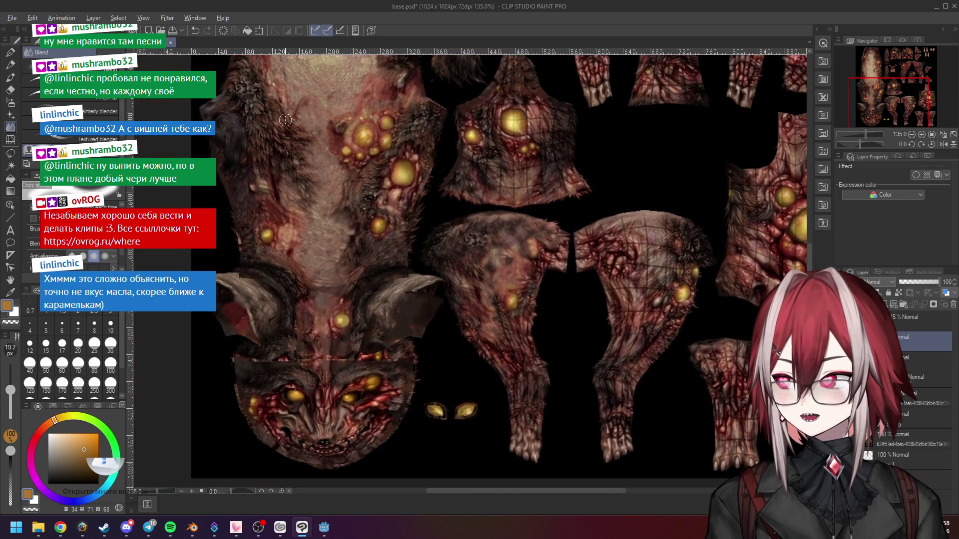
{"action": "scroll", "coordinate": [511, 350], "scroll_direction": "up", "scroll_amount": 2}
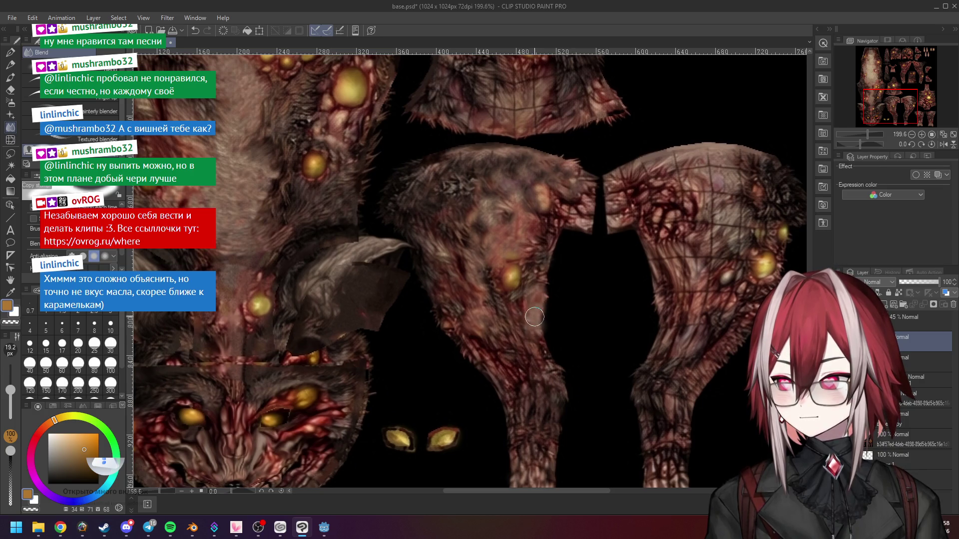
{"action": "scroll", "coordinate": [519, 360], "scroll_direction": "down", "scroll_amount": 2}
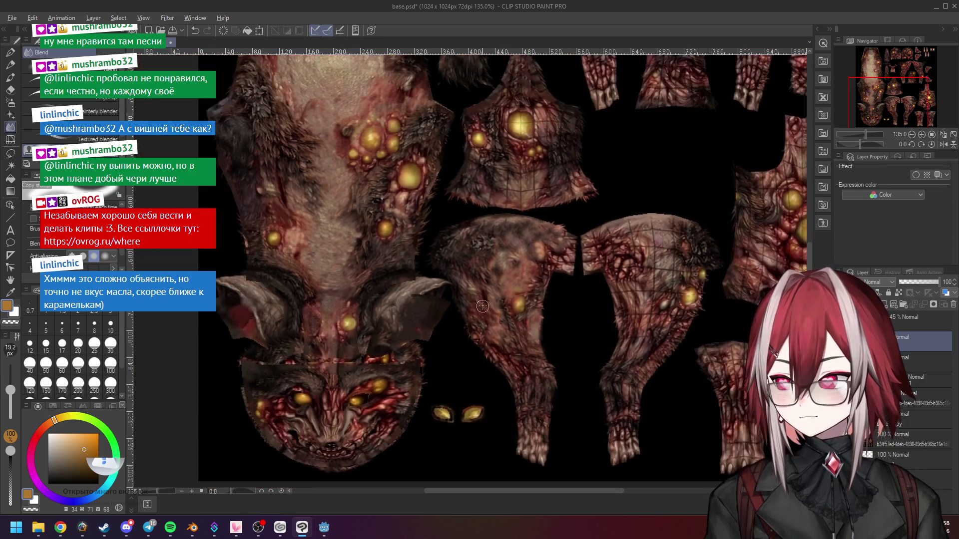
{"action": "scroll", "coordinate": [516, 363], "scroll_direction": "up", "scroll_amount": 2}
{"action": "scroll", "coordinate": [472, 308], "scroll_direction": "down", "scroll_amount": 2}
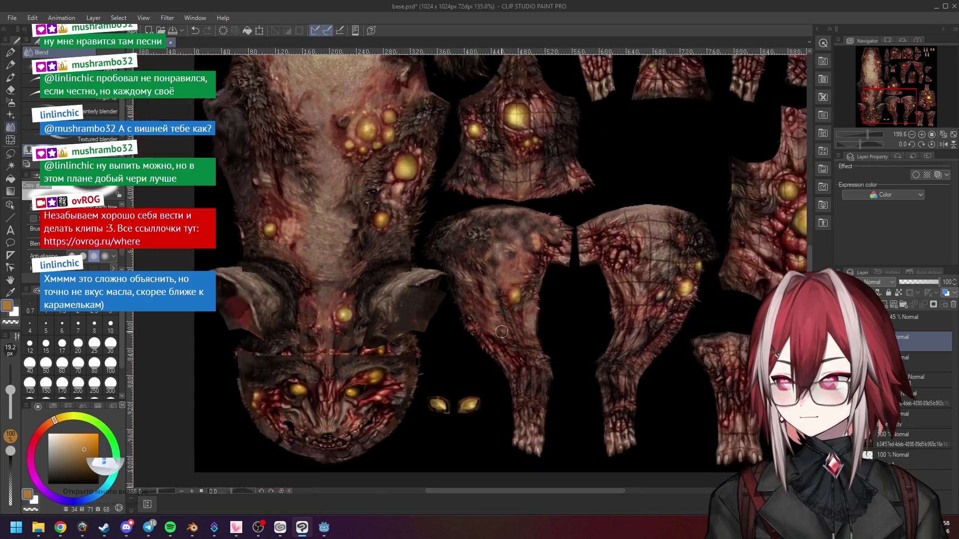
{"action": "scroll", "coordinate": [273, 145], "scroll_direction": "down", "scroll_amount": 2}
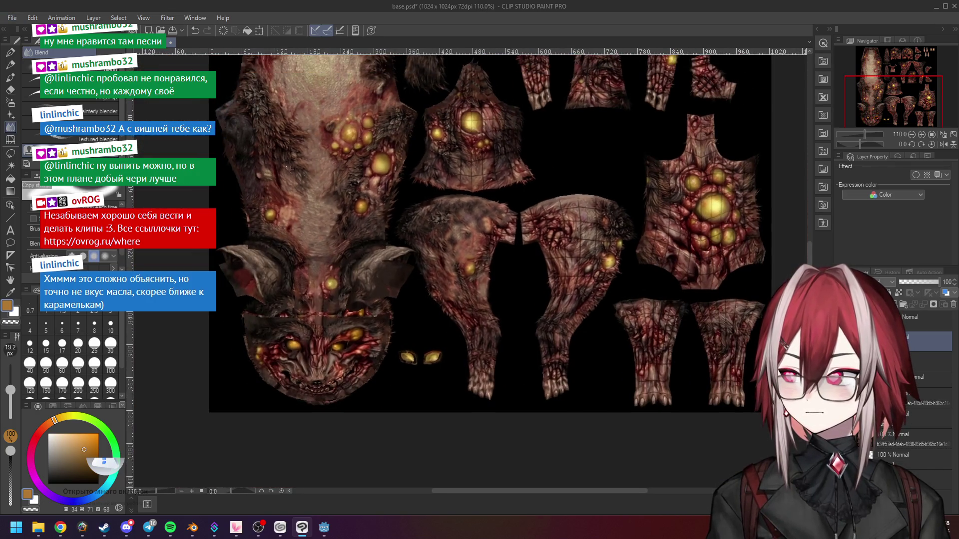
{"action": "scroll", "coordinate": [480, 328], "scroll_direction": "up", "scroll_amount": 3}
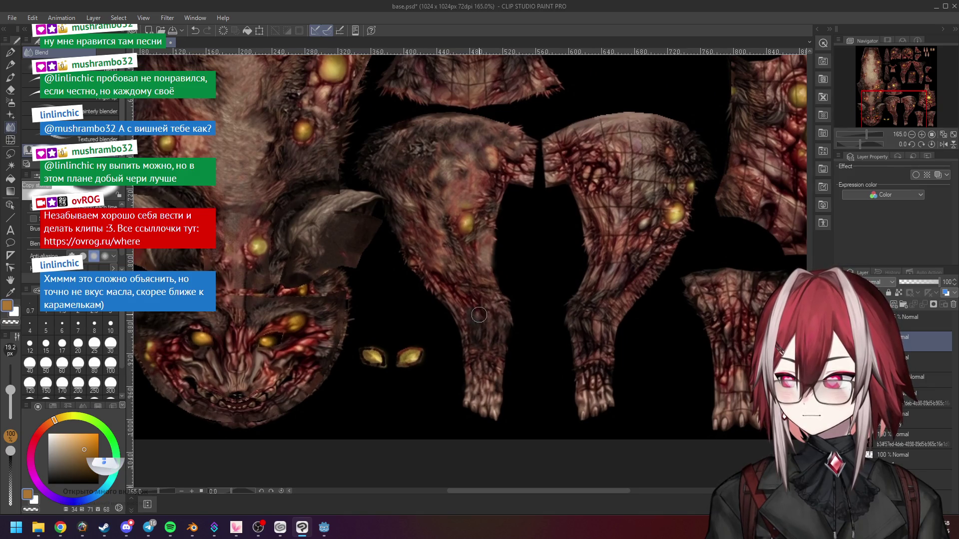
{"action": "scroll", "coordinate": [477, 296], "scroll_direction": "up", "scroll_amount": 2}
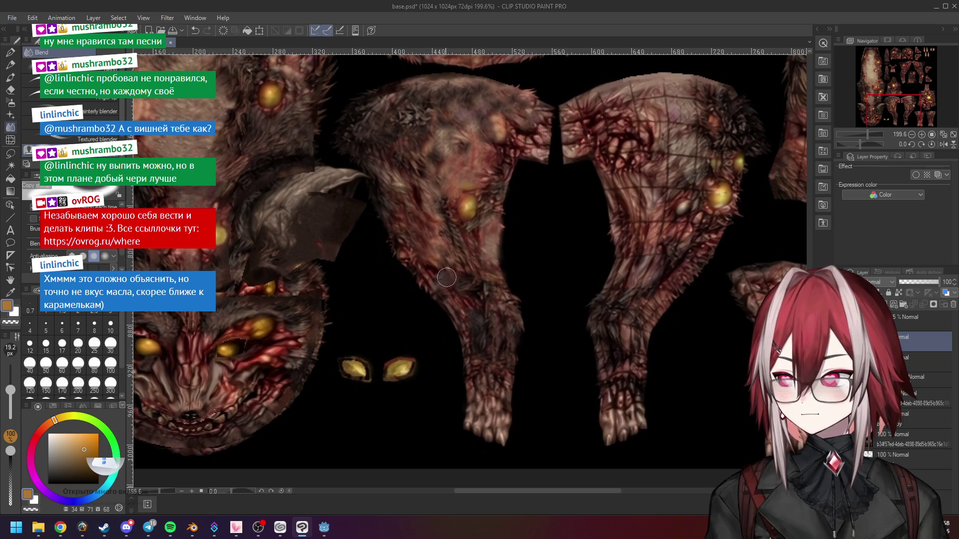
{"action": "scroll", "coordinate": [518, 328], "scroll_direction": "down", "scroll_amount": 2}
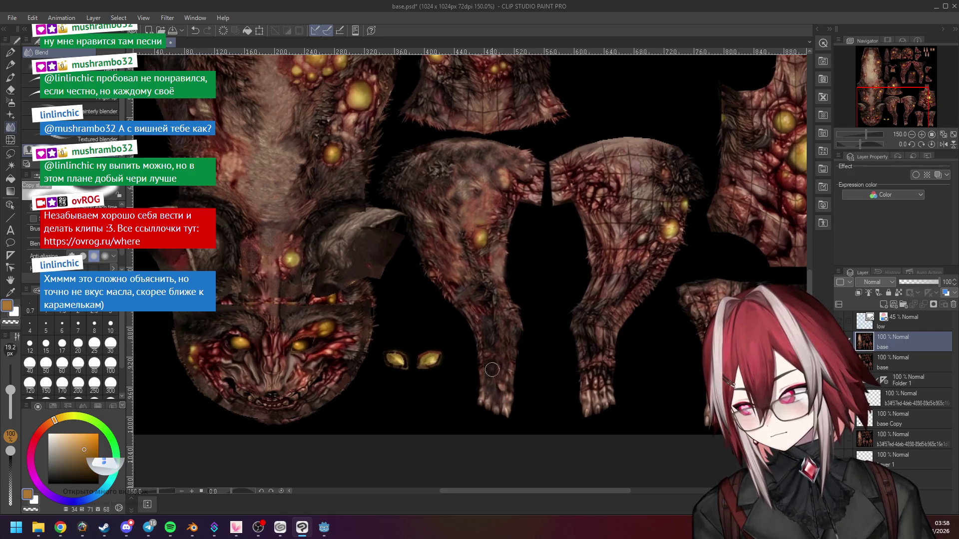
{"action": "scroll", "coordinate": [493, 348], "scroll_direction": "down", "scroll_amount": 3}
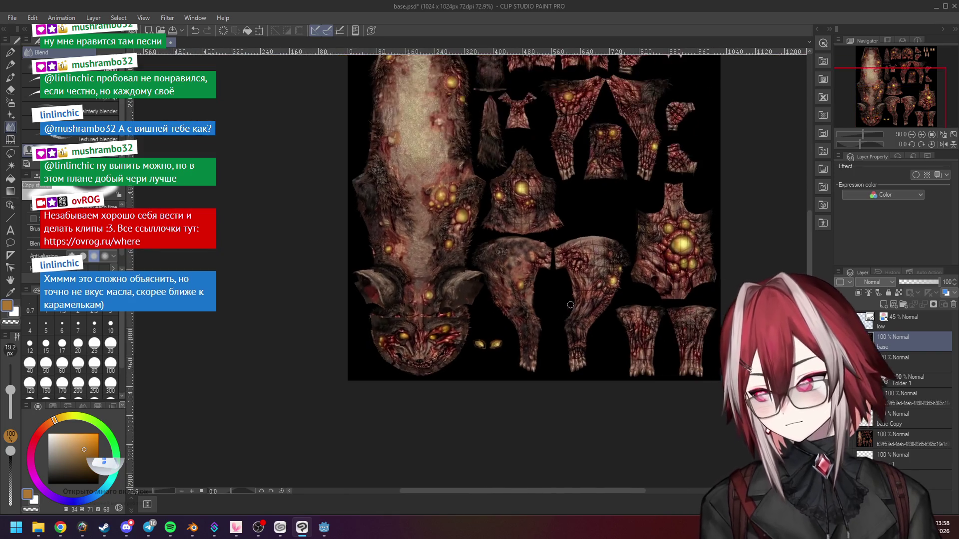
{"action": "scroll", "coordinate": [577, 289], "scroll_direction": "up", "scroll_amount": 3}
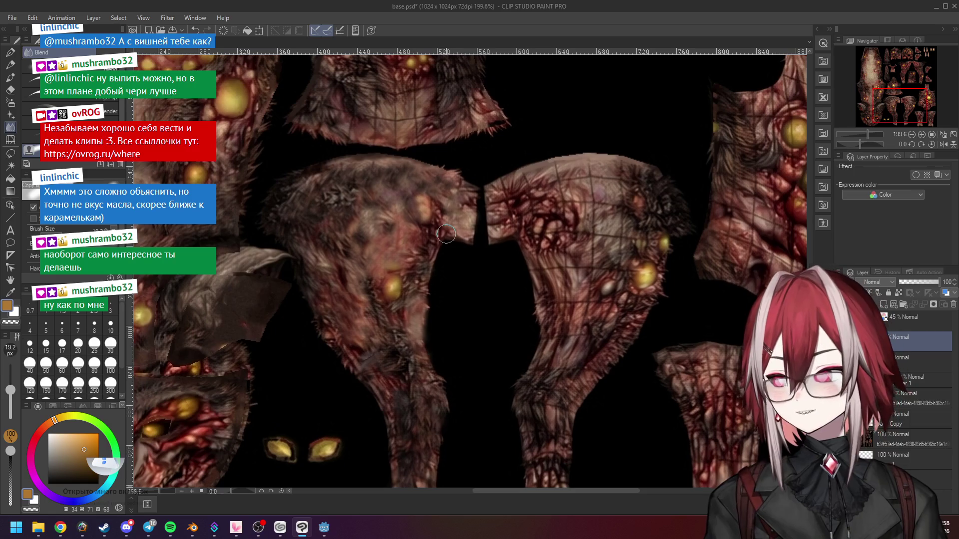
{"action": "scroll", "coordinate": [467, 207], "scroll_direction": "down", "scroll_amount": 2}
Step: Smooth out the red veins on the fleshy texture piece with the Blend tool
{"action": "left_click_drag", "start_coordinate": [472, 119], "coordinate": [484, 288]}
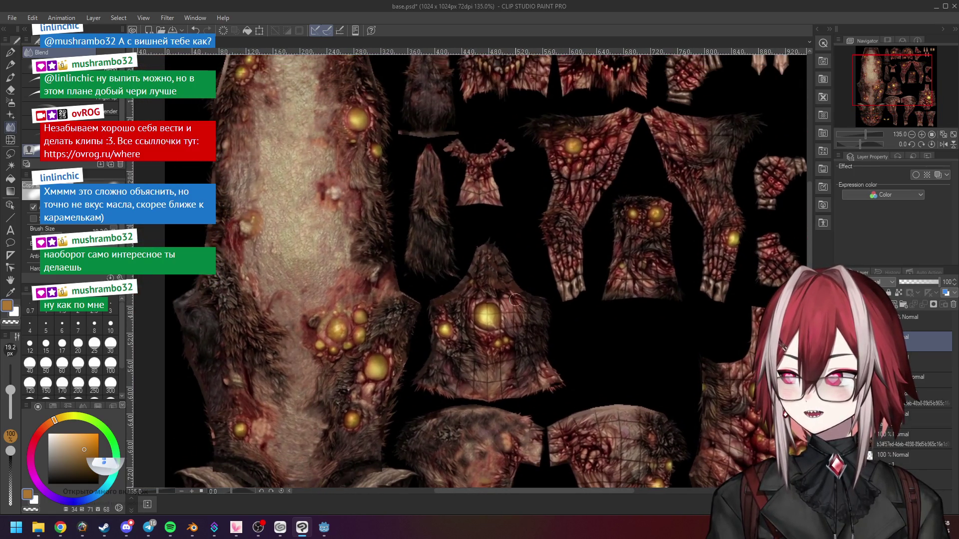
{"action": "scroll", "coordinate": [503, 292], "scroll_direction": "down", "scroll_amount": 2}
{"action": "scroll", "coordinate": [312, 142], "scroll_direction": "up", "scroll_amount": 2}
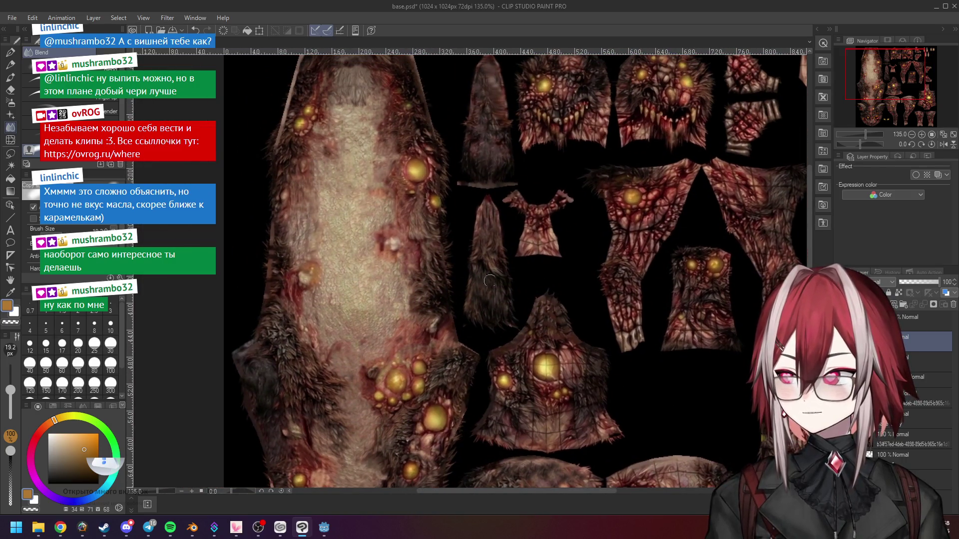
{"action": "scroll", "coordinate": [477, 264], "scroll_direction": "up", "scroll_amount": 2}
{"action": "scroll", "coordinate": [459, 240], "scroll_direction": "up", "scroll_amount": 2}
{"action": "mouse_move", "coordinate": [459, 240]}
{"action": "left_mouse_down"}
{"action": "mouse_move", "coordinate": [450, 272]}
{"action": "mouse_move", "coordinate": [444, 248]}
{"action": "mouse_move", "coordinate": [454, 220]}
{"action": "mouse_move", "coordinate": [484, 231]}
{"action": "mouse_move", "coordinate": [481, 220]}
{"action": "mouse_move", "coordinate": [500, 248]}
{"action": "mouse_move", "coordinate": [529, 238]}
{"action": "mouse_move", "coordinate": [527, 200]}
{"action": "mouse_move", "coordinate": [522, 215]}
{"action": "mouse_move", "coordinate": [563, 212]}
{"action": "left_mouse_up"}
{"action": "scroll", "coordinate": [593, 247], "scroll_direction": "down", "scroll_amount": 6}
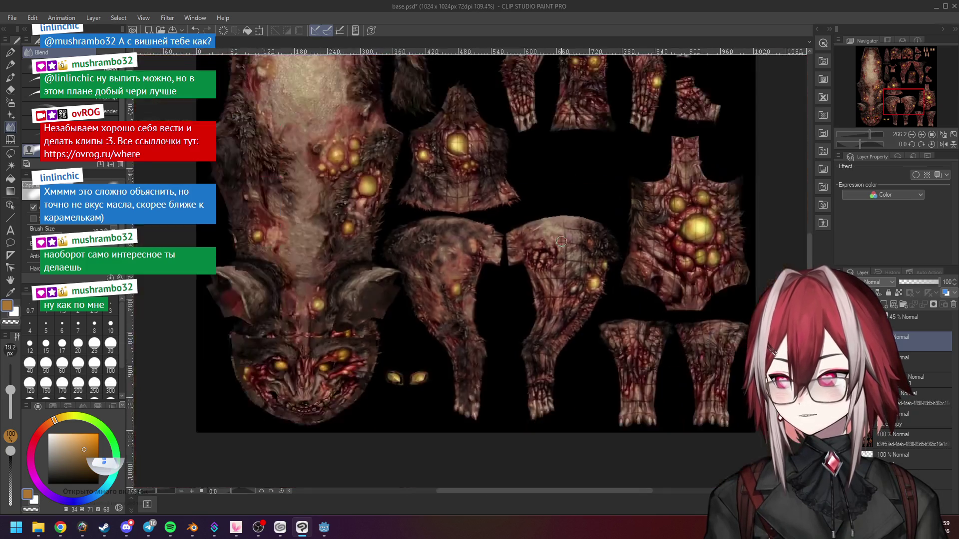
Step: Smooth the torso piece's fur from its upper edge along toward its outer edge
{"action": "scroll", "coordinate": [549, 237], "scroll_direction": "up", "scroll_amount": 5}
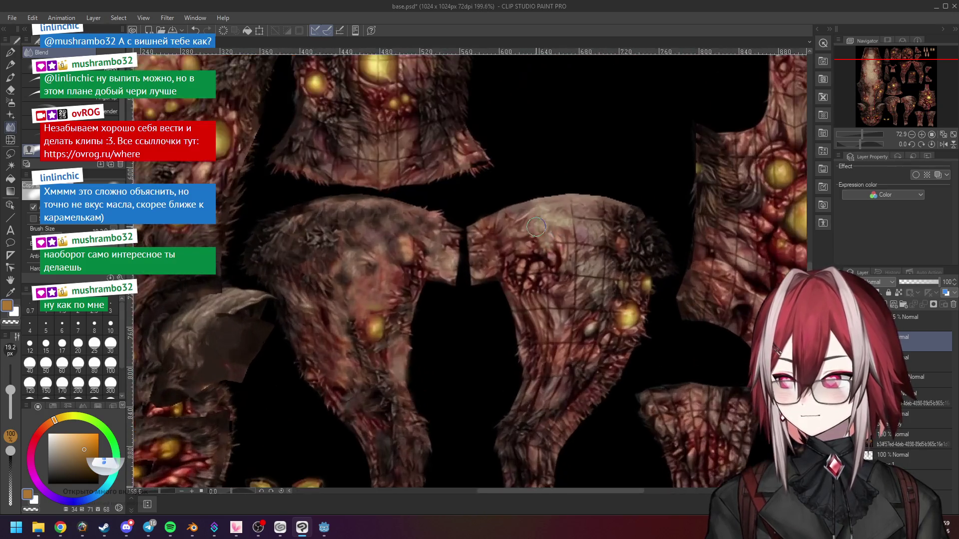
{"action": "mouse_move", "coordinate": [562, 245]}
{"action": "left_mouse_down"}
{"action": "mouse_move", "coordinate": [560, 220]}
{"action": "mouse_move", "coordinate": [545, 210]}
{"action": "mouse_move", "coordinate": [511, 228]}
{"action": "mouse_move", "coordinate": [578, 244]}
{"action": "mouse_move", "coordinate": [572, 231]}
{"action": "mouse_move", "coordinate": [576, 246]}
{"action": "mouse_move", "coordinate": [605, 247]}
{"action": "mouse_move", "coordinate": [589, 220]}
{"action": "mouse_move", "coordinate": [569, 212]}
{"action": "mouse_move", "coordinate": [605, 211]}
{"action": "left_mouse_up"}
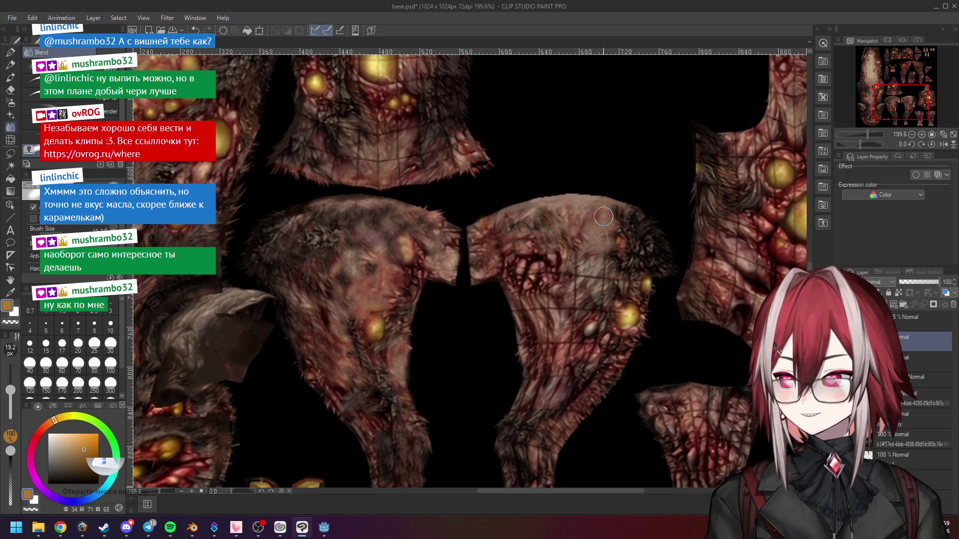
{"action": "scroll", "coordinate": [635, 267], "scroll_direction": "down", "scroll_amount": 3}
{"action": "scroll", "coordinate": [619, 305], "scroll_direction": "up", "scroll_amount": 3}
{"action": "scroll", "coordinate": [619, 304], "scroll_direction": "up", "scroll_amount": 1}
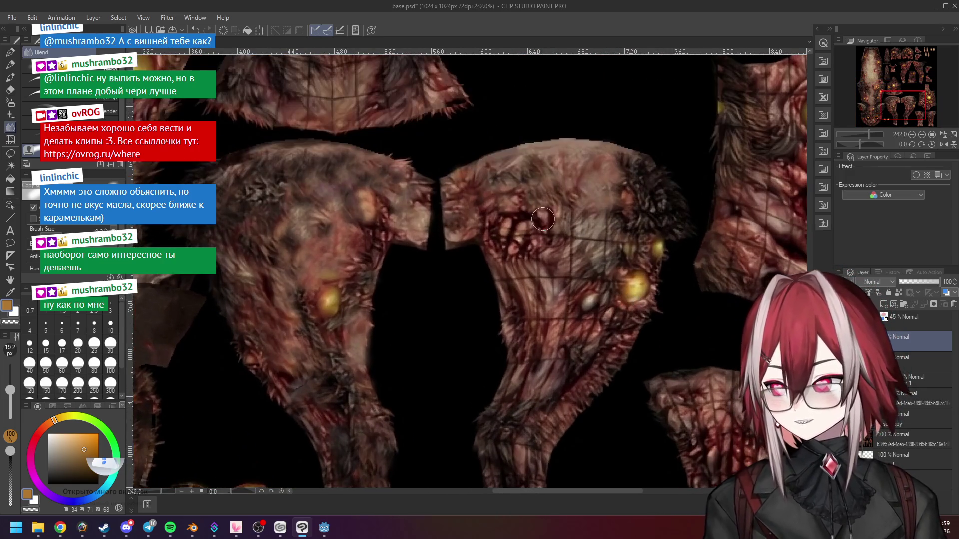
{"action": "mouse_move", "coordinate": [484, 240]}
{"action": "left_mouse_down"}
{"action": "mouse_move", "coordinate": [501, 245]}
{"action": "mouse_move", "coordinate": [507, 283]}
{"action": "mouse_move", "coordinate": [581, 242]}
{"action": "mouse_move", "coordinate": [573, 220]}
{"action": "mouse_move", "coordinate": [600, 212]}
{"action": "mouse_move", "coordinate": [609, 232]}
{"action": "mouse_move", "coordinate": [586, 243]}
{"action": "mouse_move", "coordinate": [624, 243]}
{"action": "mouse_move", "coordinate": [607, 263]}
{"action": "mouse_move", "coordinate": [593, 323]}
{"action": "left_mouse_up"}
{"action": "mouse_move", "coordinate": [592, 283]}
{"action": "left_mouse_down"}
{"action": "mouse_move", "coordinate": [575, 278]}
{"action": "mouse_move", "coordinate": [577, 248]}
{"action": "mouse_move", "coordinate": [569, 272]}
{"action": "mouse_move", "coordinate": [523, 275]}
{"action": "mouse_move", "coordinate": [538, 280]}
{"action": "mouse_move", "coordinate": [537, 315]}
{"action": "mouse_move", "coordinate": [569, 300]}
{"action": "mouse_move", "coordinate": [564, 319]}
{"action": "left_mouse_up"}
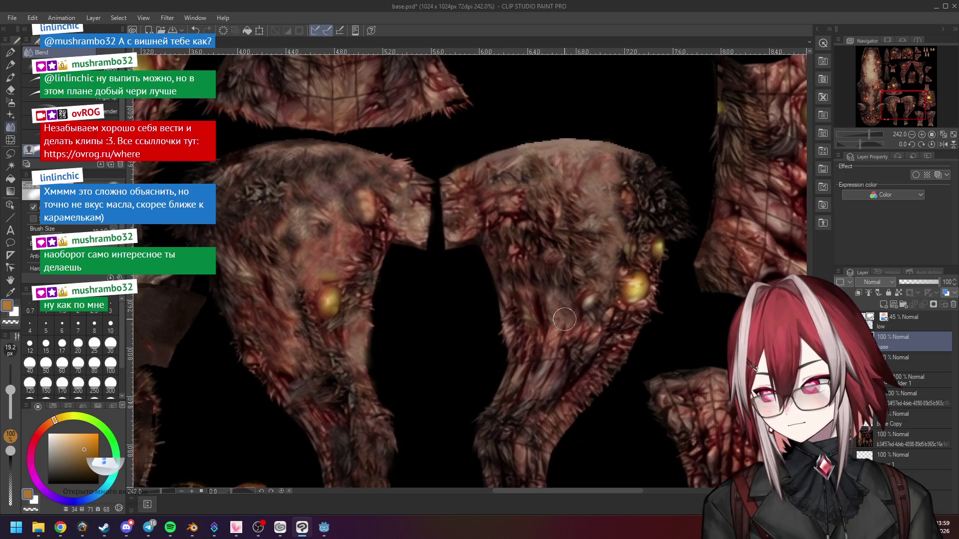
{"action": "scroll", "coordinate": [527, 312], "scroll_direction": "down", "scroll_amount": 3}
{"action": "scroll", "coordinate": [530, 315], "scroll_direction": "up", "scroll_amount": 4}
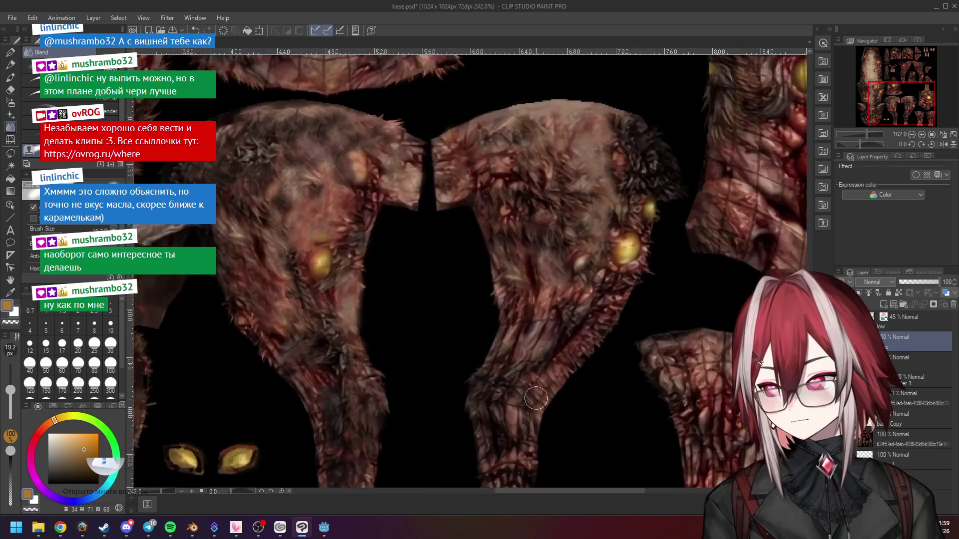
{"action": "mouse_move", "coordinate": [531, 314]}
{"action": "left_mouse_down"}
{"action": "mouse_move", "coordinate": [537, 293]}
{"action": "mouse_move", "coordinate": [505, 316]}
{"action": "mouse_move", "coordinate": [492, 362]}
{"action": "mouse_move", "coordinate": [544, 303]}
{"action": "mouse_move", "coordinate": [525, 354]}
{"action": "mouse_move", "coordinate": [591, 269]}
{"action": "left_mouse_up"}
Step: Brighten and enlarge a yellow pustule on the torso, then smooth and lighten the leg fur
{"action": "mouse_move", "coordinate": [565, 333]}
{"action": "left_mouse_down"}
{"action": "mouse_move", "coordinate": [539, 357]}
{"action": "mouse_move", "coordinate": [506, 367]}
{"action": "mouse_move", "coordinate": [519, 370]}
{"action": "mouse_move", "coordinate": [517, 384]}
{"action": "left_mouse_up"}
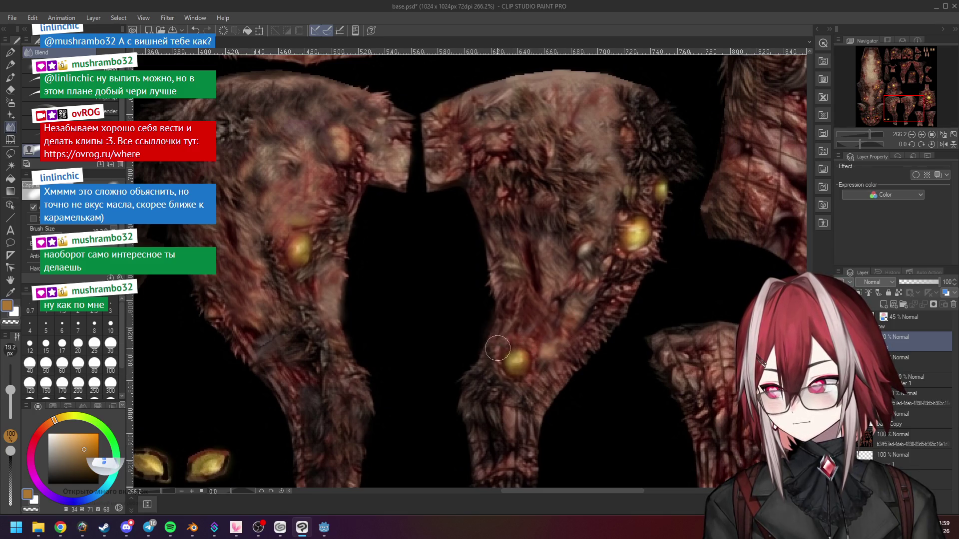
{"action": "scroll", "coordinate": [529, 357], "scroll_direction": "down", "scroll_amount": 3}
{"action": "scroll", "coordinate": [567, 434], "scroll_direction": "up", "scroll_amount": 3}
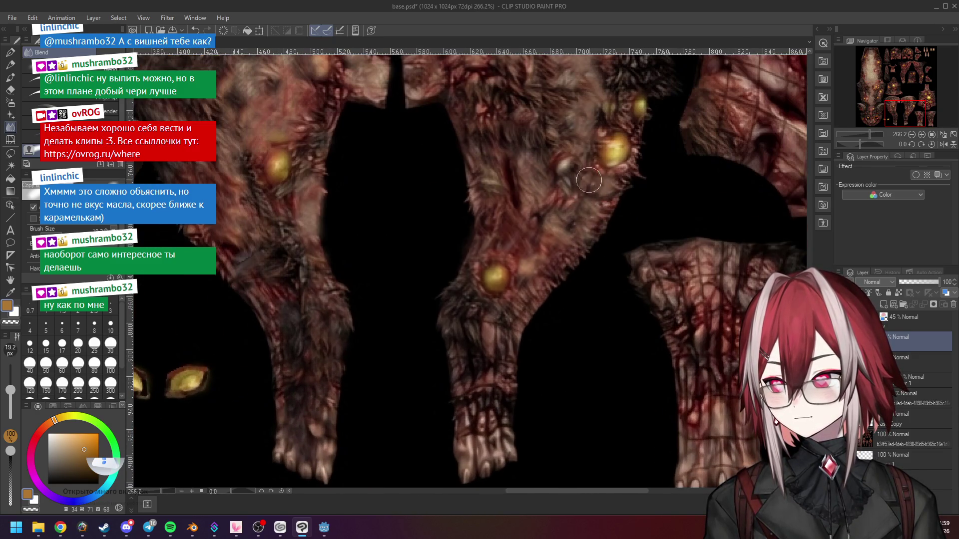
{"action": "scroll", "coordinate": [573, 205], "scroll_direction": "down", "scroll_amount": 2}
{"action": "scroll", "coordinate": [603, 129], "scroll_direction": "up", "scroll_amount": 1}
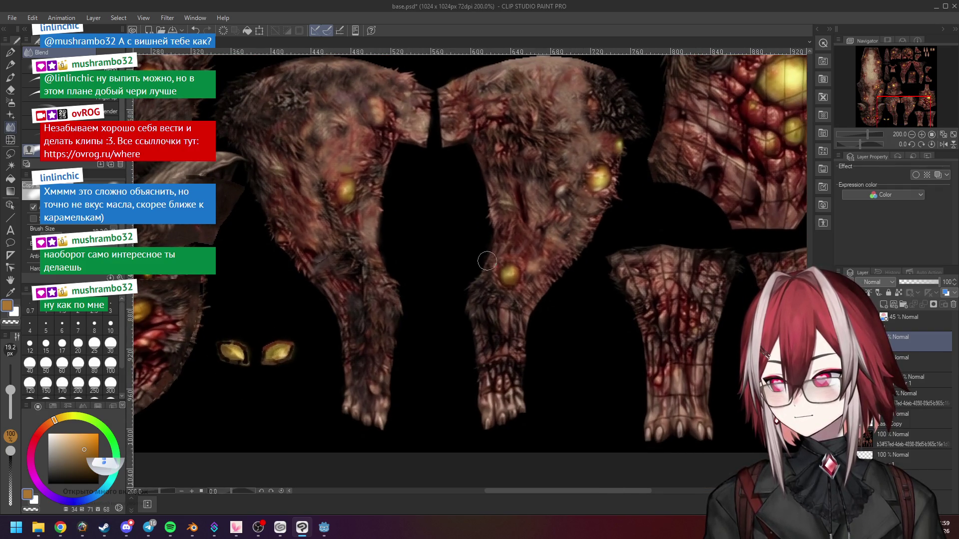
{"action": "scroll", "coordinate": [492, 254], "scroll_direction": "down", "scroll_amount": 2}
{"action": "scroll", "coordinate": [492, 254], "scroll_direction": "up", "scroll_amount": 2}
{"action": "scroll", "coordinate": [623, 84], "scroll_direction": "up", "scroll_amount": 2}
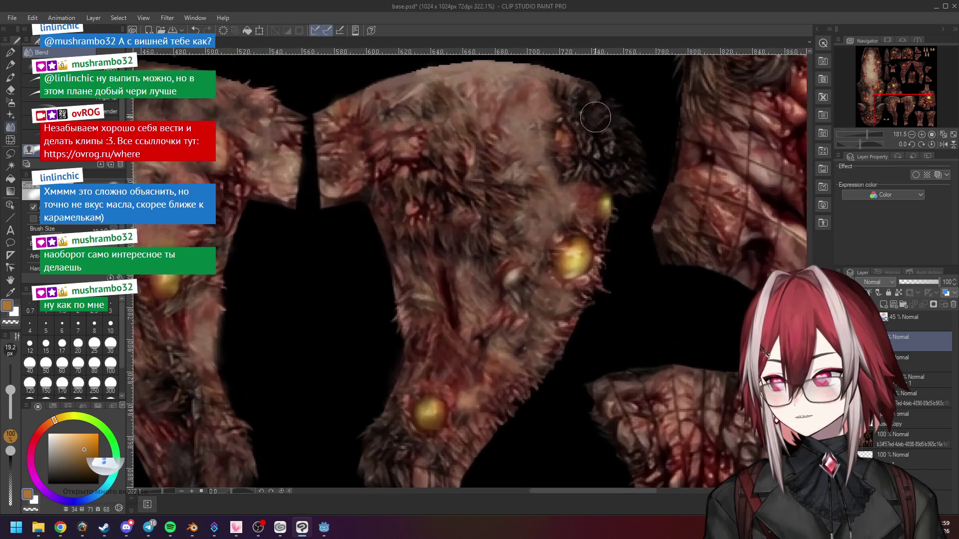
{"action": "scroll", "coordinate": [595, 117], "scroll_direction": "down", "scroll_amount": 3}
{"action": "scroll", "coordinate": [519, 293], "scroll_direction": "up", "scroll_amount": 2}
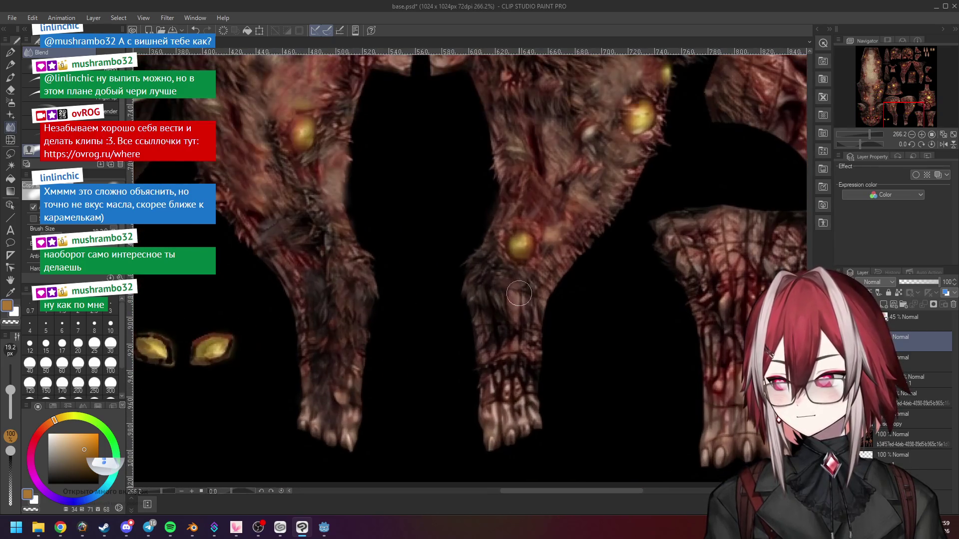
{"action": "mouse_move", "coordinate": [479, 321]}
{"action": "left_mouse_down"}
{"action": "mouse_move", "coordinate": [492, 335]}
{"action": "mouse_move", "coordinate": [490, 359]}
{"action": "mouse_move", "coordinate": [512, 325]}
{"action": "mouse_move", "coordinate": [517, 359]}
{"action": "mouse_move", "coordinate": [515, 315]}
{"action": "mouse_move", "coordinate": [534, 317]}
{"action": "mouse_move", "coordinate": [519, 402]}
{"action": "mouse_move", "coordinate": [500, 402]}
{"action": "mouse_move", "coordinate": [503, 365]}
{"action": "mouse_move", "coordinate": [521, 337]}
{"action": "mouse_move", "coordinate": [525, 375]}
{"action": "mouse_move", "coordinate": [501, 424]}
{"action": "left_mouse_up"}
{"action": "scroll", "coordinate": [549, 250], "scroll_direction": "down", "scroll_amount": 4}
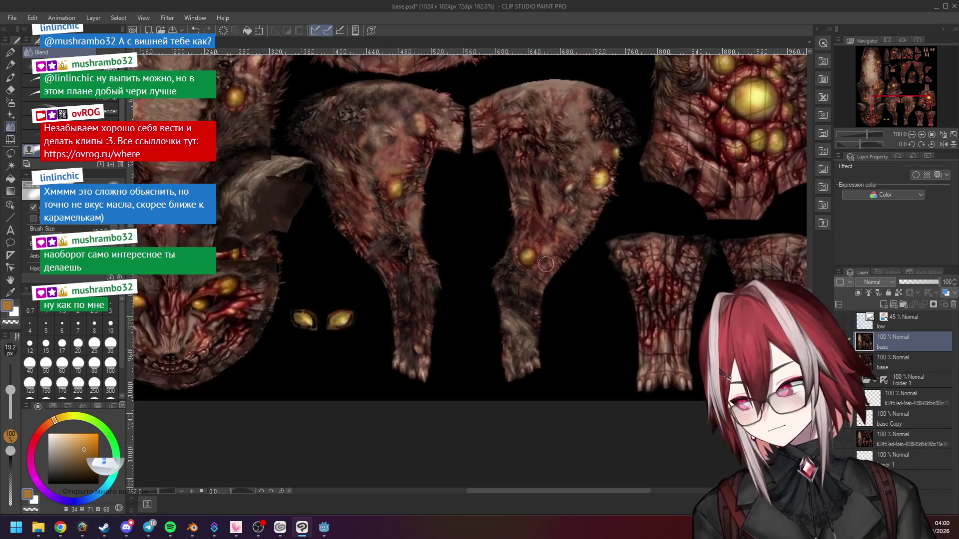
Step: Zoom in and out repeatedly to inspect the dog's lower leg texture pieces
{"action": "scroll", "coordinate": [561, 227], "scroll_direction": "down", "scroll_amount": 1}
{"action": "scroll", "coordinate": [560, 227], "scroll_direction": "up", "scroll_amount": 4}
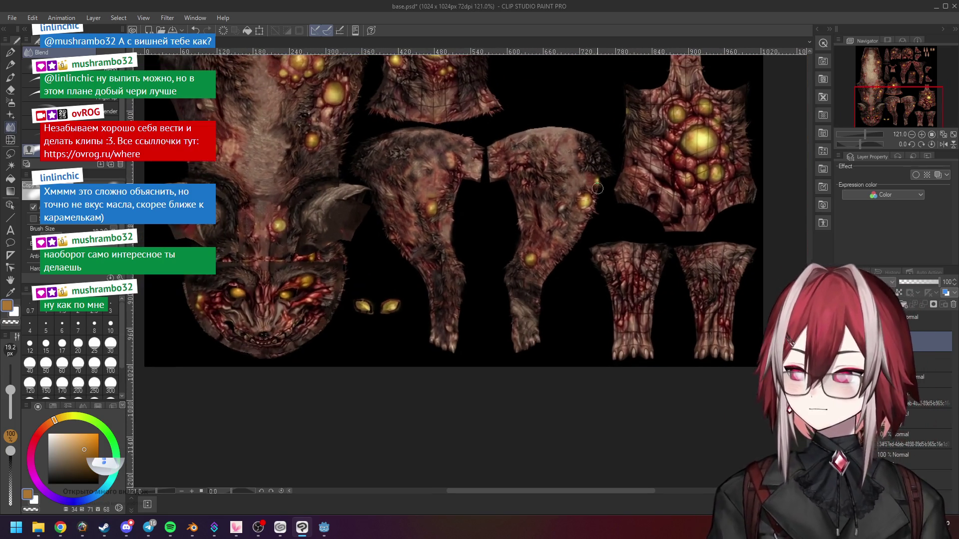
{"action": "scroll", "coordinate": [573, 309], "scroll_direction": "up", "scroll_amount": 3}
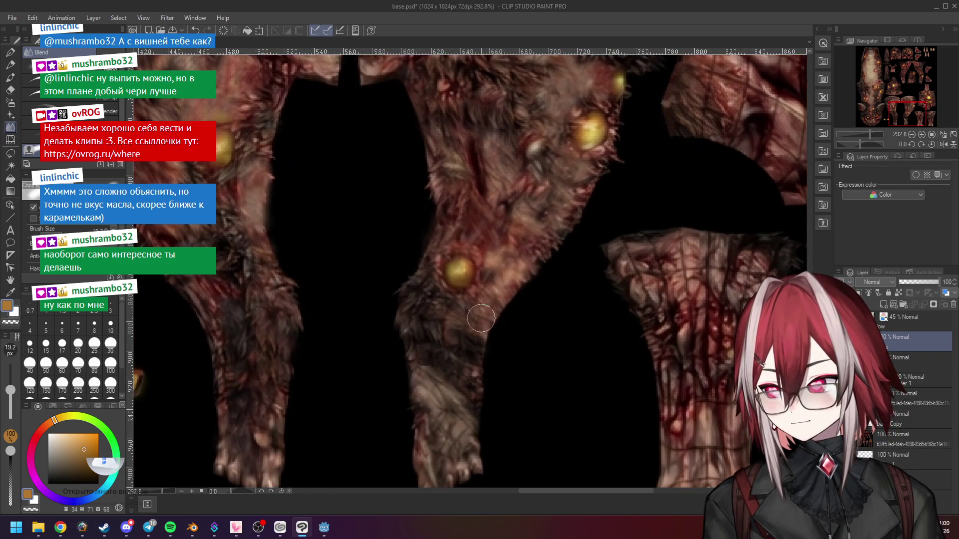
{"action": "scroll", "coordinate": [553, 310], "scroll_direction": "down", "scroll_amount": 4}
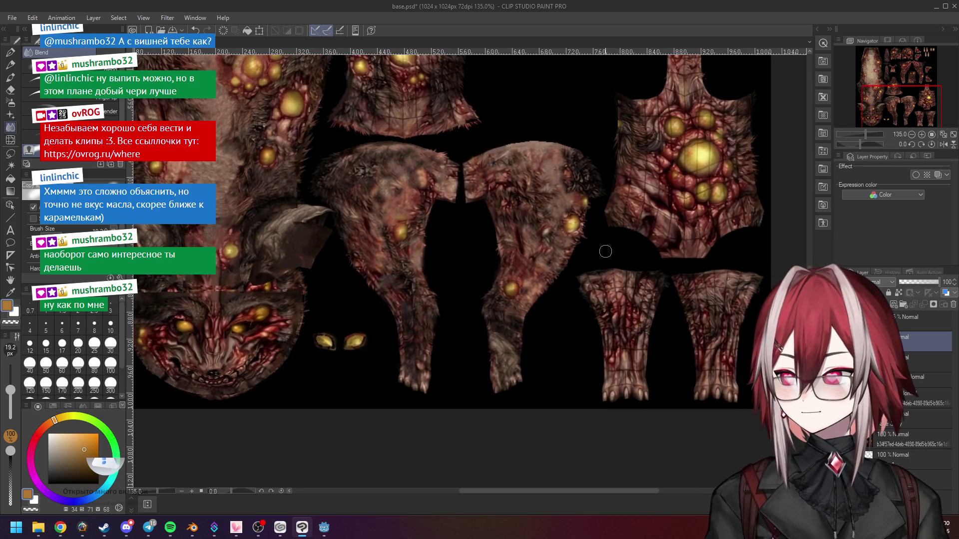
{"action": "scroll", "coordinate": [604, 254], "scroll_direction": "down", "scroll_amount": 1}
{"action": "scroll", "coordinate": [474, 225], "scroll_direction": "up", "scroll_amount": 3}
{"action": "scroll", "coordinate": [352, 171], "scroll_direction": "down", "scroll_amount": 2}
{"action": "scroll", "coordinate": [352, 171], "scroll_direction": "up", "scroll_amount": 2}
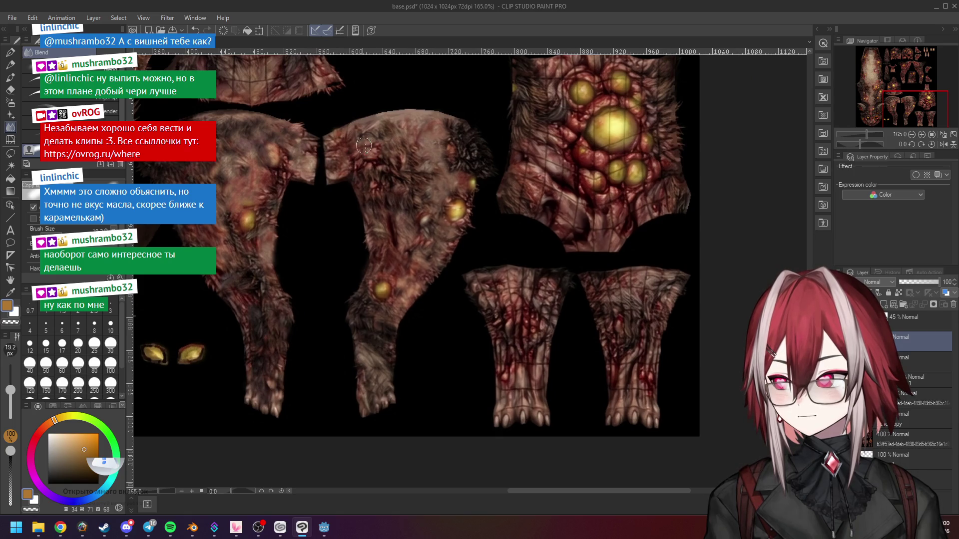
{"action": "scroll", "coordinate": [534, 334], "scroll_direction": "up", "scroll_amount": 5}
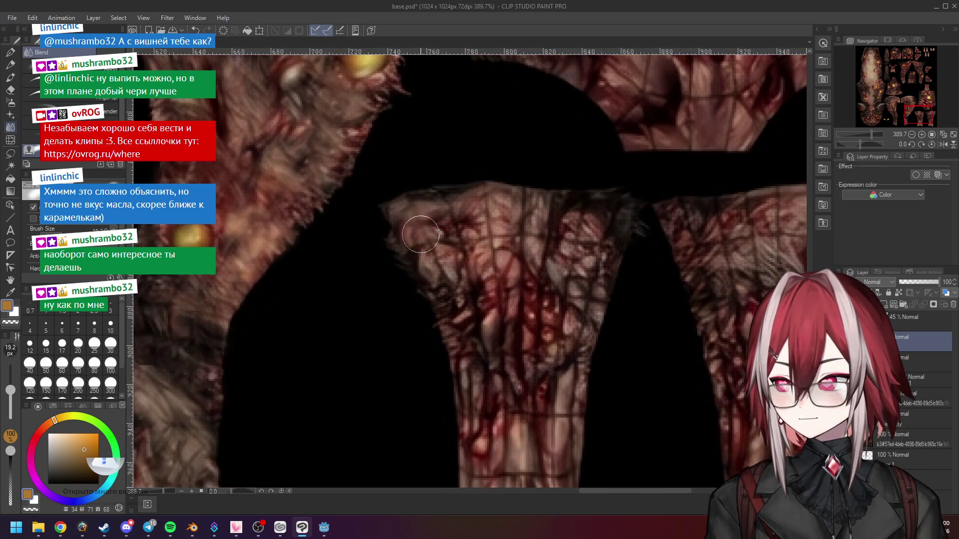
{"action": "scroll", "coordinate": [523, 301], "scroll_direction": "down", "scroll_amount": 3}
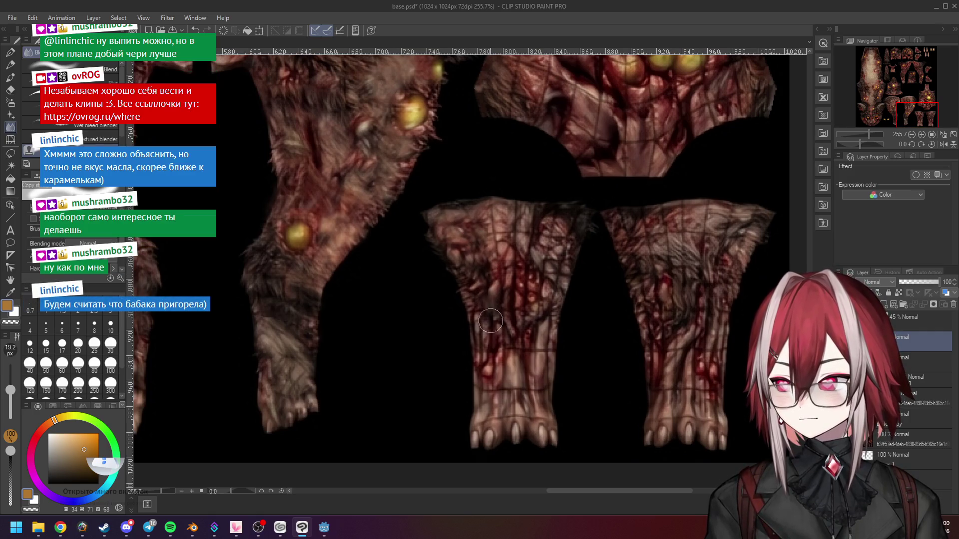
{"action": "scroll", "coordinate": [489, 342], "scroll_direction": "down", "scroll_amount": 2}
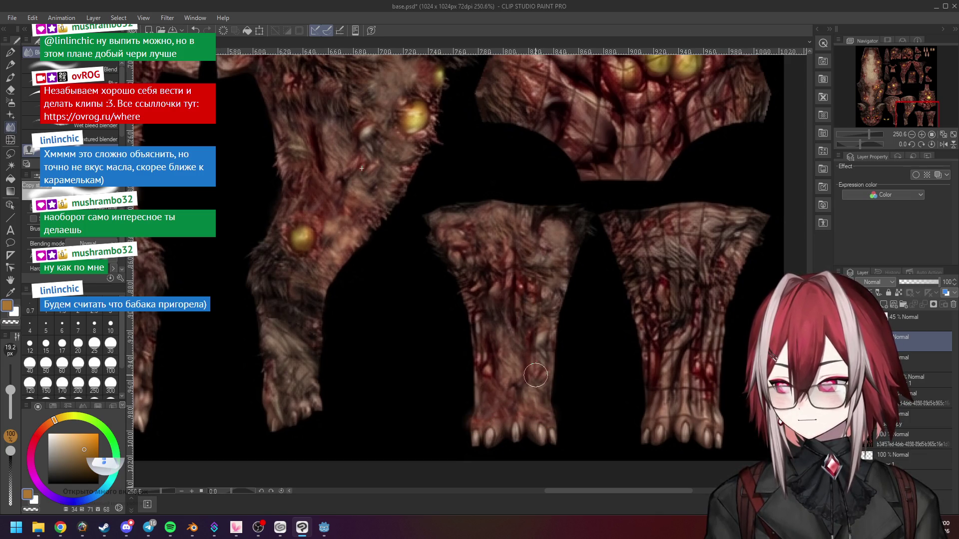
{"action": "scroll", "coordinate": [548, 353], "scroll_direction": "down", "scroll_amount": 5}
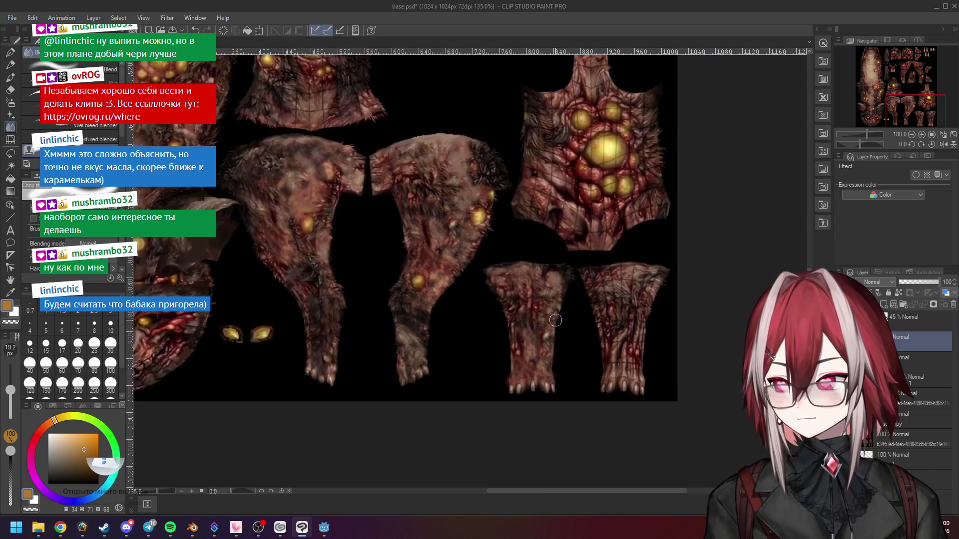
{"action": "scroll", "coordinate": [572, 362], "scroll_direction": "up", "scroll_amount": 4}
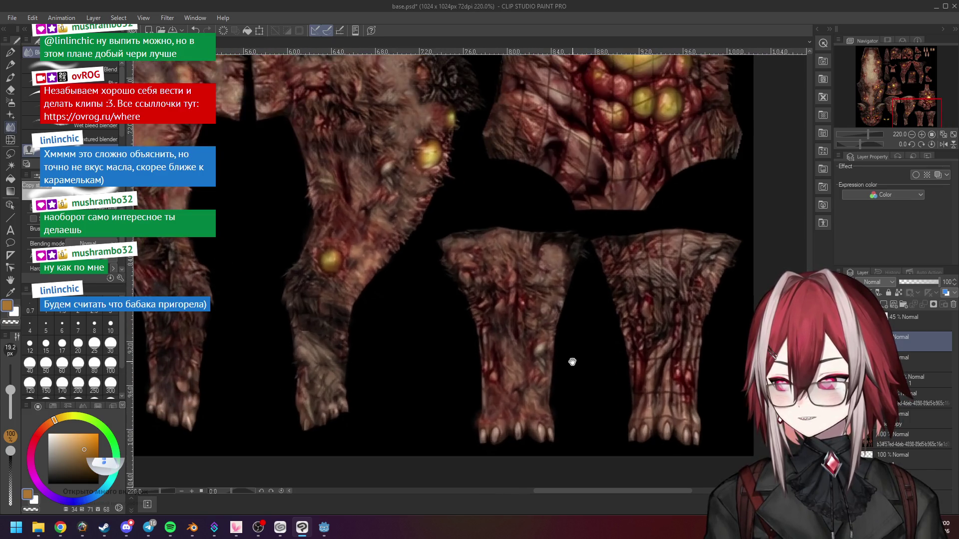
Step: Pan across both lower leg pieces and zoom out to 150% with the UV wireframe showing
{"action": "left_click_drag", "start_coordinate": [573, 362], "coordinate": [539, 284]}
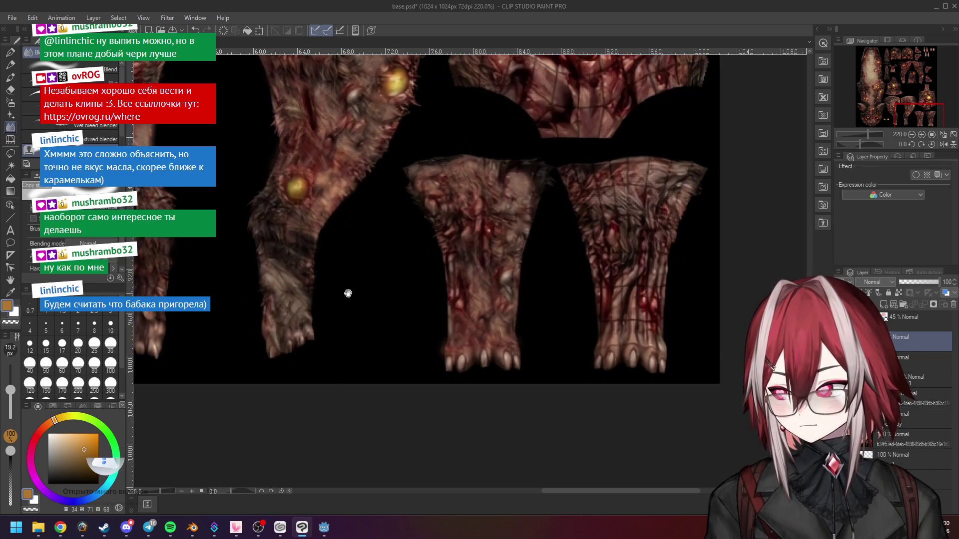
{"action": "left_click_drag", "start_coordinate": [345, 291], "coordinate": [603, 303]}
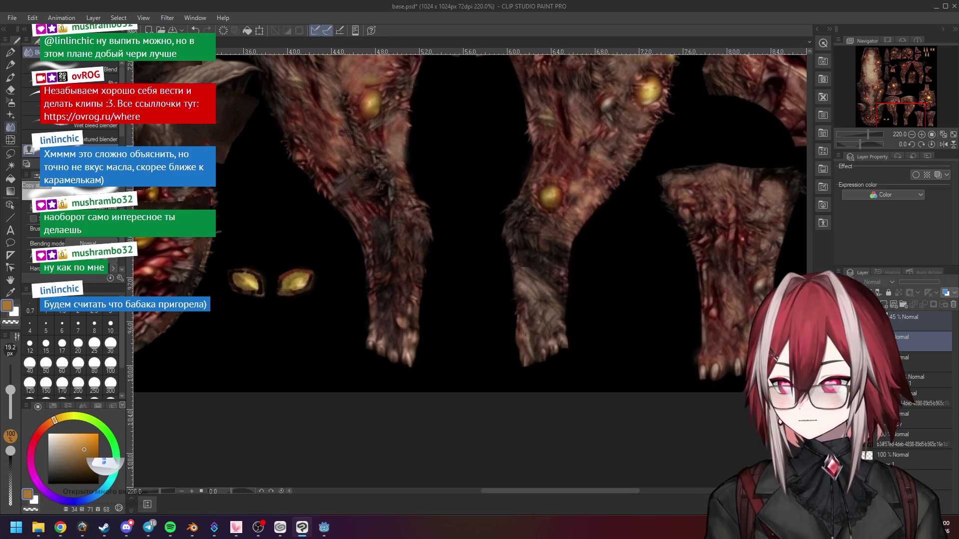
{"action": "scroll", "coordinate": [604, 303], "scroll_direction": "down", "scroll_amount": 2}
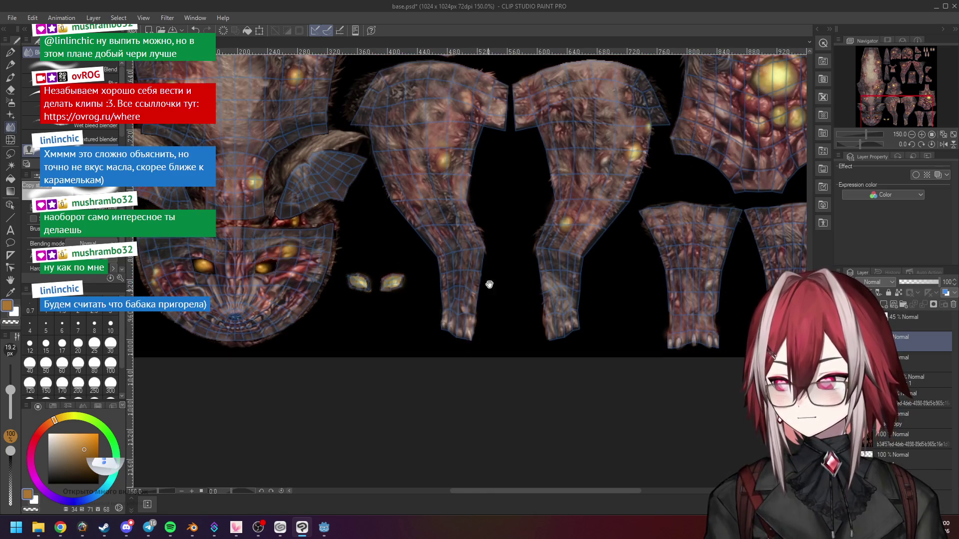
Step: Blend the bright patch at the bottom of the right foot darker into the fur
{"action": "left_click_drag", "start_coordinate": [485, 300], "coordinate": [558, 368]}
{"action": "scroll", "coordinate": [428, 205], "scroll_direction": "down", "scroll_amount": 2}
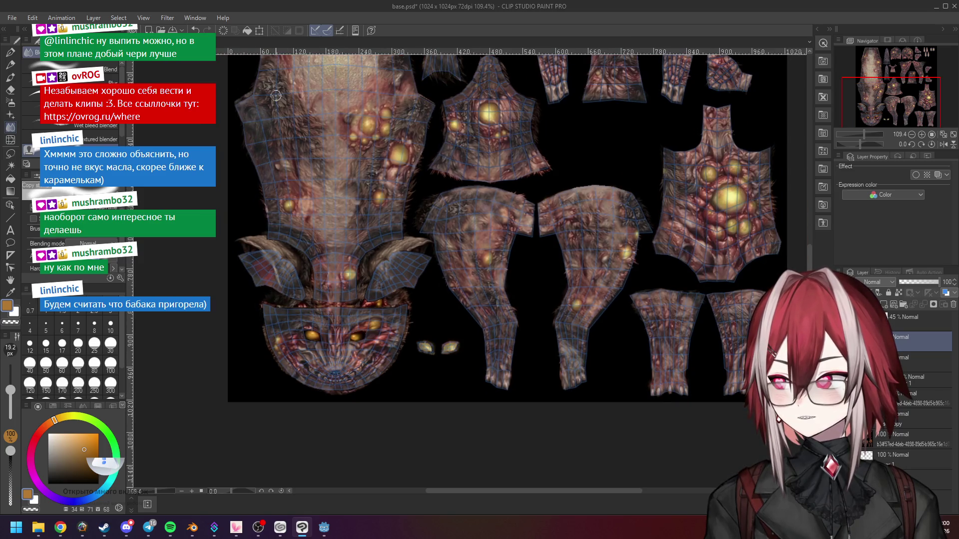
{"action": "scroll", "coordinate": [558, 381], "scroll_direction": "up", "scroll_amount": 3}
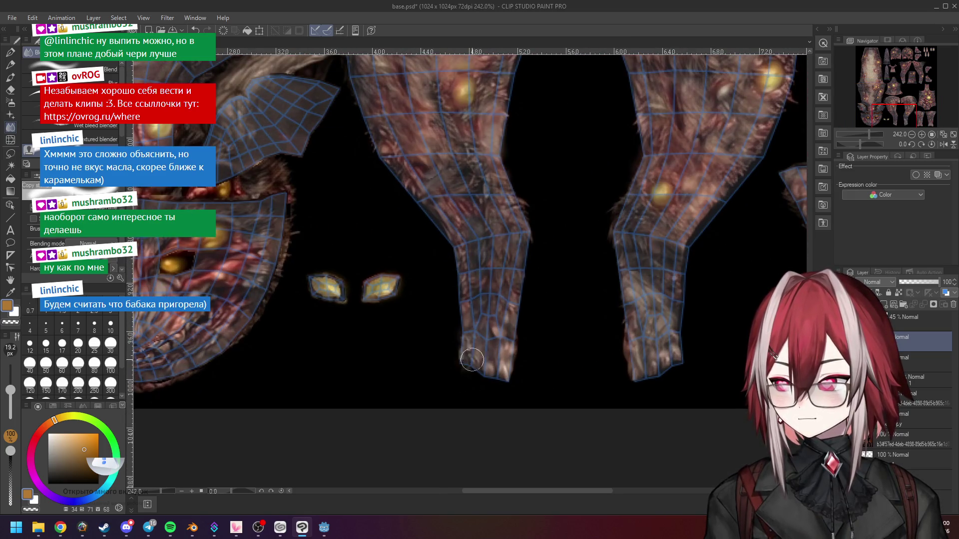
{"action": "left_click_drag", "start_coordinate": [507, 345], "coordinate": [424, 329]}
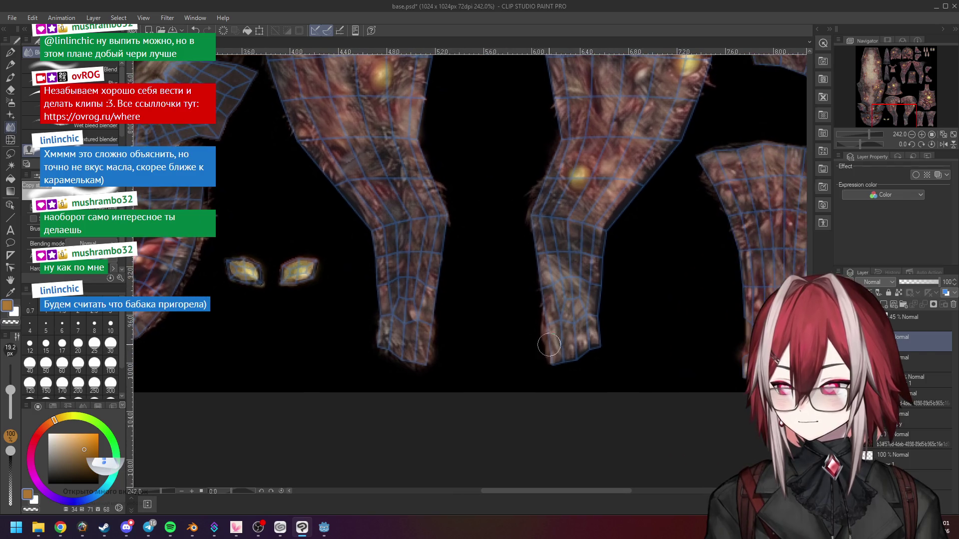
{"action": "mouse_move", "coordinate": [559, 373]}
{"action": "left_mouse_down"}
{"action": "mouse_move", "coordinate": [594, 345]}
{"action": "mouse_move", "coordinate": [548, 344]}
{"action": "mouse_move", "coordinate": [584, 340]}
{"action": "left_mouse_up"}
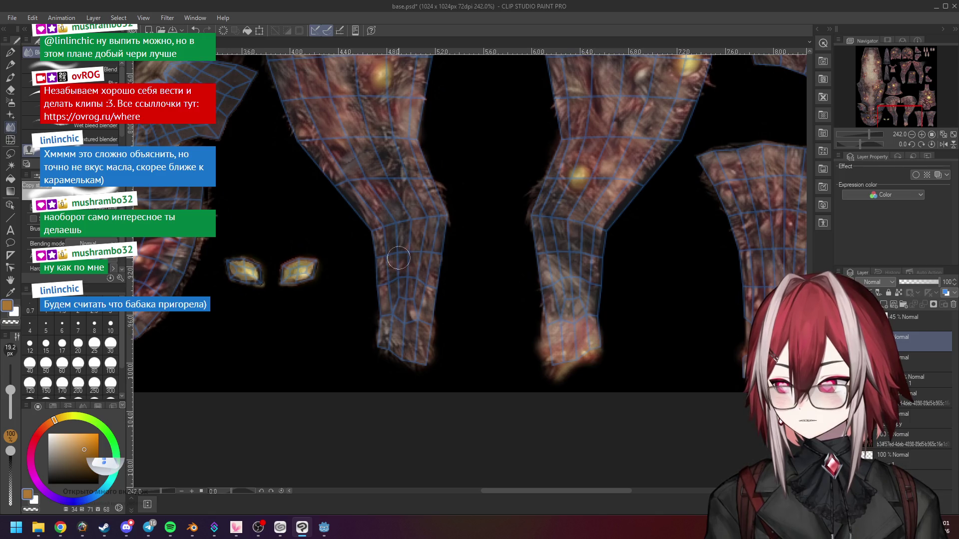
{"action": "scroll", "coordinate": [400, 258], "scroll_direction": "down", "scroll_amount": 3}
{"action": "scroll", "coordinate": [499, 188], "scroll_direction": "up", "scroll_amount": 3}
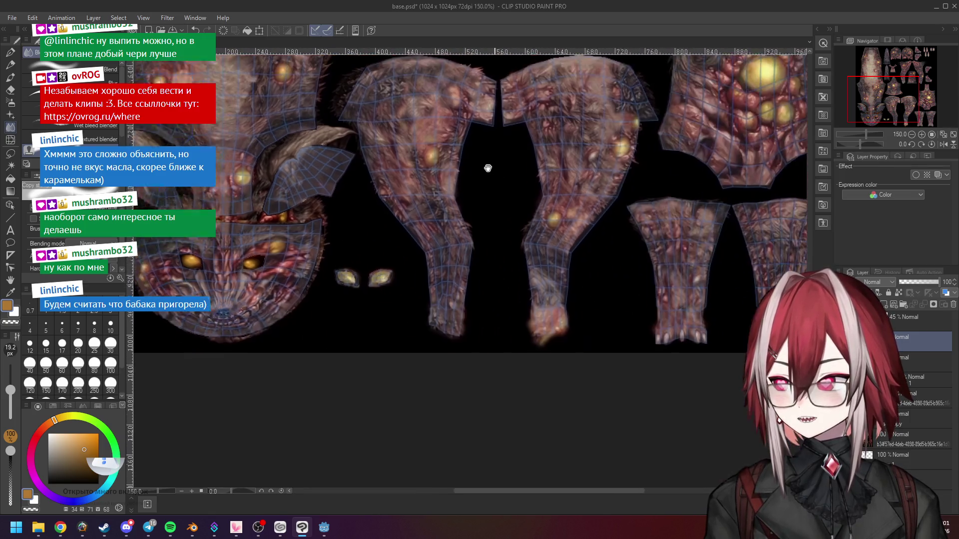
{"action": "left_click_drag", "start_coordinate": [533, 284], "coordinate": [551, 289]}
Step: Blend the texture at the bottom of the right leg and commit the mesh transform
{"action": "scroll", "coordinate": [563, 317], "scroll_direction": "up", "scroll_amount": 5}
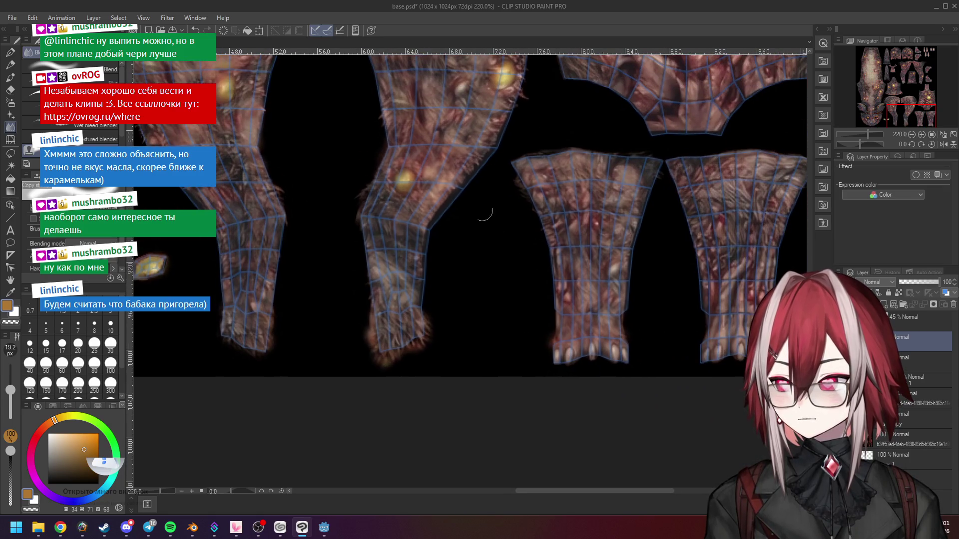
{"action": "scroll", "coordinate": [498, 232], "scroll_direction": "right", "scroll_amount": 5}
{"action": "scroll", "coordinate": [583, 334], "scroll_direction": "down", "scroll_amount": 5}
{"action": "scroll", "coordinate": [583, 334], "scroll_direction": "right", "scroll_amount": 3}
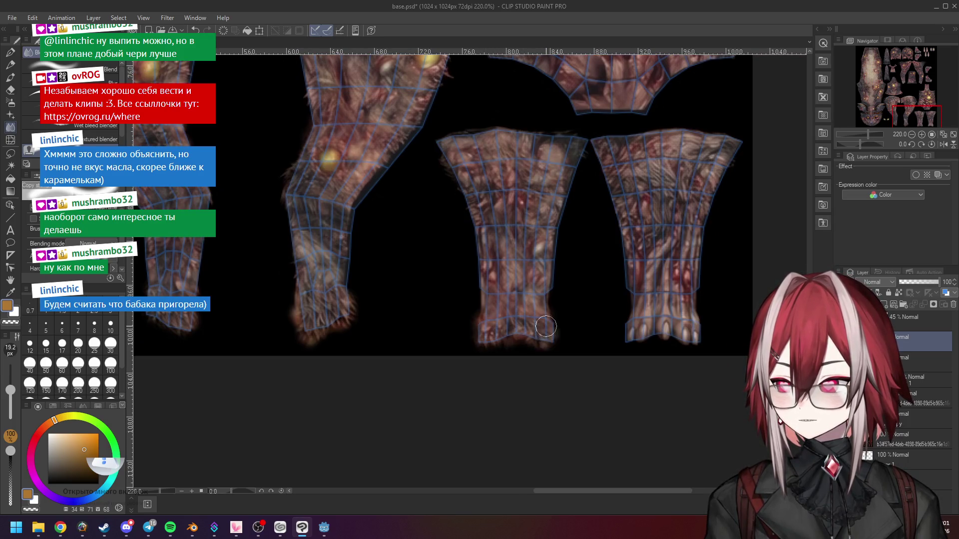
{"action": "scroll", "coordinate": [557, 349], "scroll_direction": "up", "scroll_amount": 5}
{"action": "scroll", "coordinate": [542, 245], "scroll_direction": "right", "scroll_amount": 2}
{"action": "scroll", "coordinate": [542, 246], "scroll_direction": "down", "scroll_amount": 2}
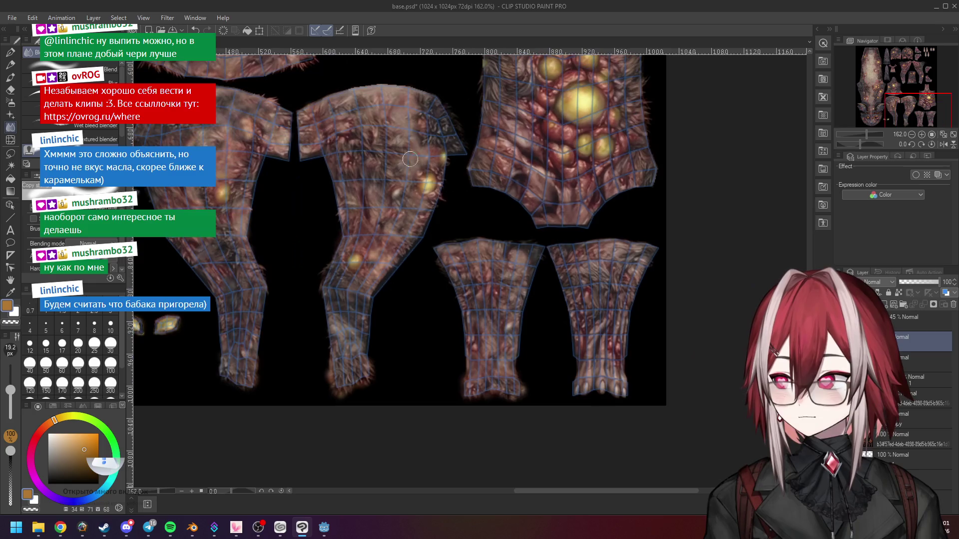
{"action": "scroll", "coordinate": [606, 402], "scroll_direction": "up", "scroll_amount": 4}
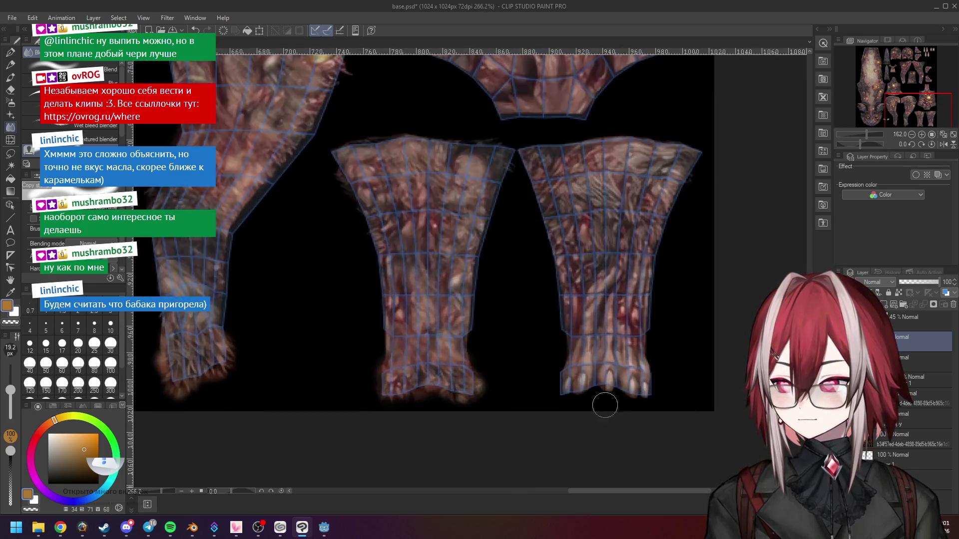
{"action": "mouse_move", "coordinate": [622, 385]}
{"action": "left_mouse_down"}
{"action": "mouse_move", "coordinate": [649, 387]}
{"action": "mouse_move", "coordinate": [615, 380]}
{"action": "mouse_move", "coordinate": [625, 387]}
{"action": "left_mouse_up"}
{"action": "key", "text": "Return"}
Step: Blend the right leg piece's foot, then reframe the view from the upper body back to the legs
{"action": "scroll", "coordinate": [599, 347], "scroll_direction": "down", "scroll_amount": 2}
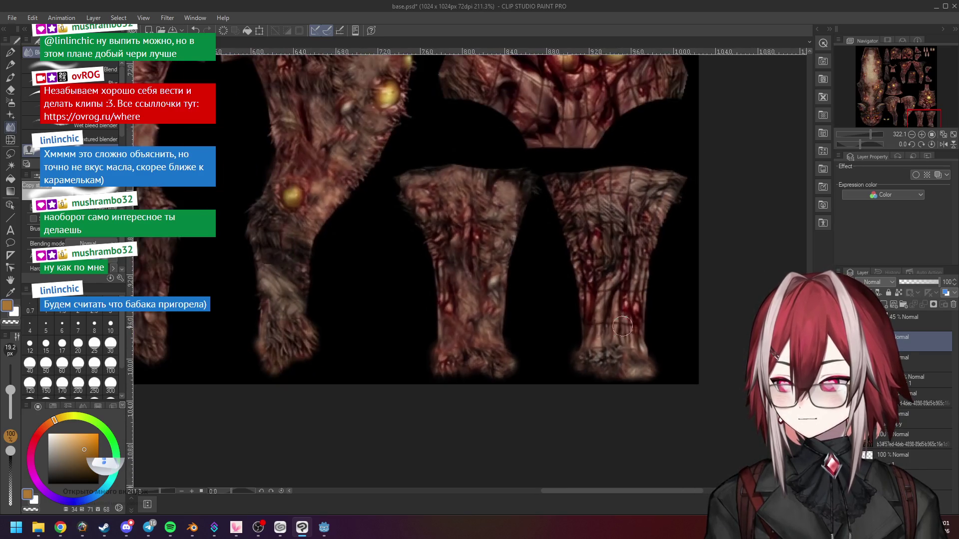
{"action": "scroll", "coordinate": [599, 346], "scroll_direction": "up", "scroll_amount": 1}
{"action": "mouse_move", "coordinate": [599, 346]}
{"action": "left_mouse_down"}
{"action": "mouse_move", "coordinate": [635, 349]}
{"action": "mouse_move", "coordinate": [622, 344]}
{"action": "mouse_move", "coordinate": [644, 373]}
{"action": "left_mouse_up"}
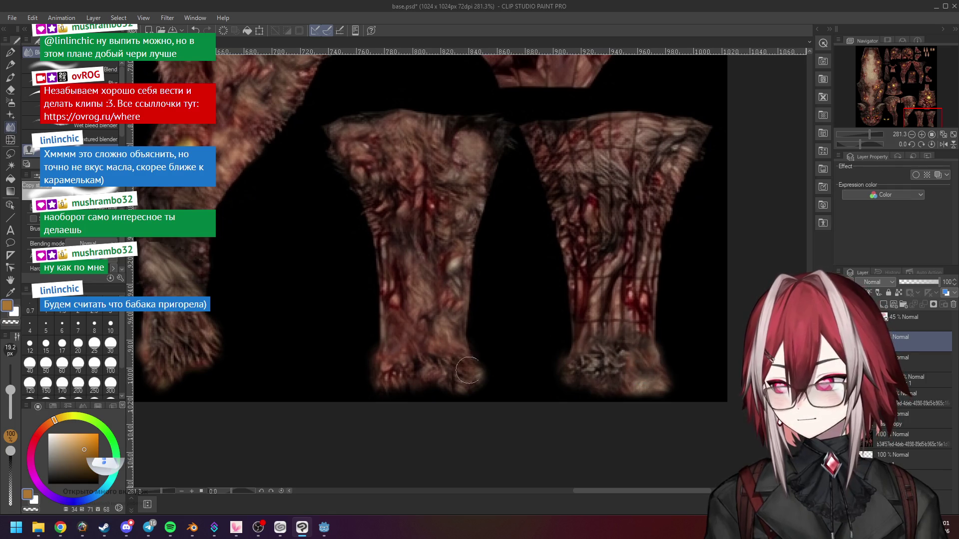
{"action": "scroll", "coordinate": [452, 368], "scroll_direction": "down", "scroll_amount": 2}
{"action": "mouse_move", "coordinate": [531, 334]}
{"action": "left_mouse_down"}
{"action": "mouse_move", "coordinate": [507, 197]}
{"action": "mouse_move", "coordinate": [526, 167]}
{"action": "mouse_move", "coordinate": [459, 190]}
{"action": "left_mouse_up"}
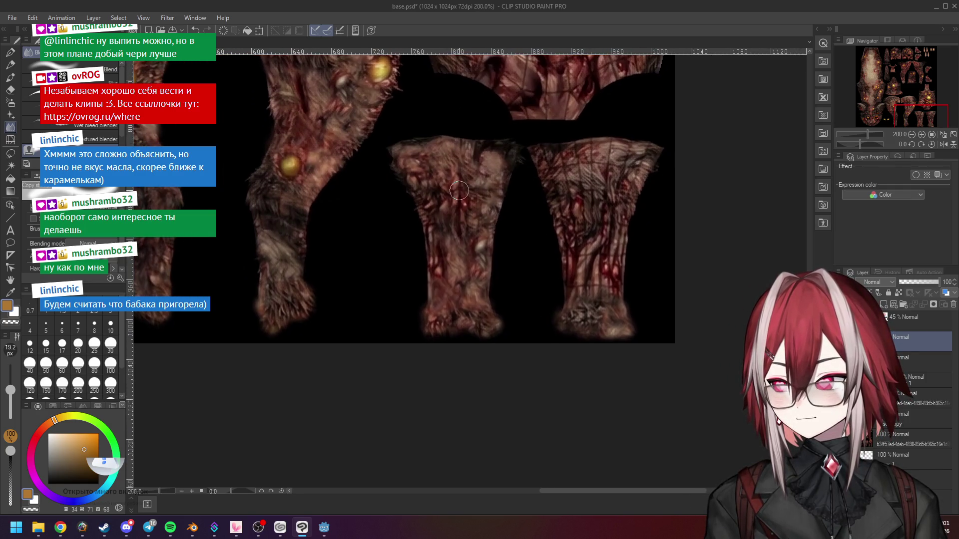
{"action": "scroll", "coordinate": [459, 190], "scroll_direction": "up", "scroll_amount": 2}
{"action": "scroll", "coordinate": [446, 181], "scroll_direction": "down", "scroll_amount": 2}
{"action": "mouse_move", "coordinate": [385, 153]}
{"action": "left_mouse_down"}
{"action": "mouse_move", "coordinate": [573, 378]}
{"action": "mouse_move", "coordinate": [578, 297]}
{"action": "mouse_move", "coordinate": [333, 151]}
{"action": "left_mouse_up"}
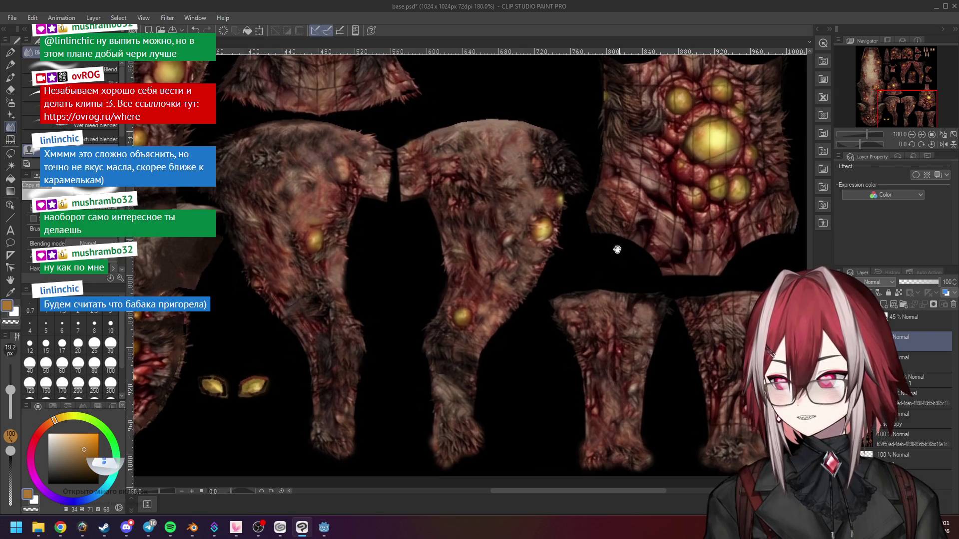
{"action": "left_click_drag", "start_coordinate": [620, 249], "coordinate": [652, 297]}
{"action": "left_click_drag", "start_coordinate": [663, 355], "coordinate": [434, 194]}
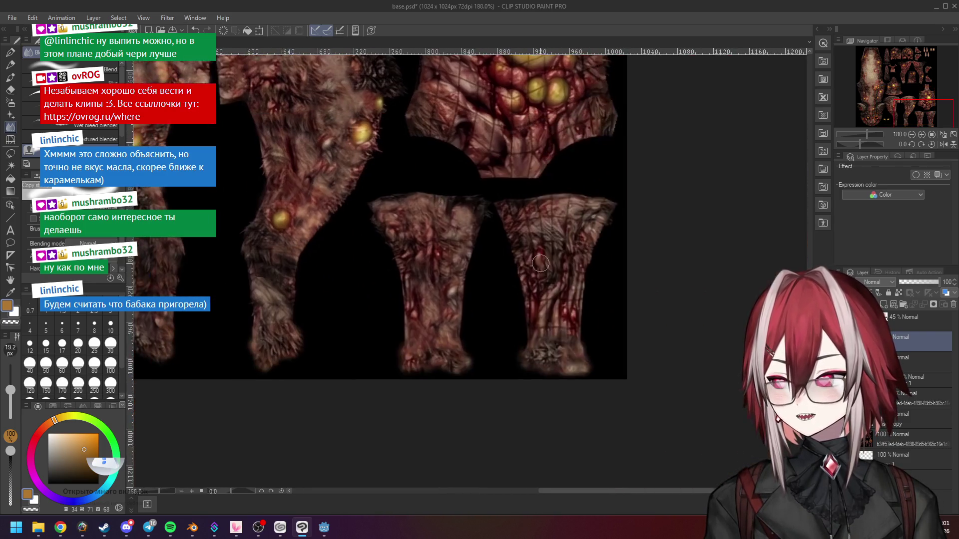
{"action": "scroll", "coordinate": [510, 222], "scroll_direction": "up", "scroll_amount": 2}
Step: Smudge the fur down the length of the right leg with back-and-forth Blend strokes
{"action": "mouse_move", "coordinate": [496, 182]}
{"action": "left_mouse_down"}
{"action": "mouse_move", "coordinate": [515, 240]}
{"action": "mouse_move", "coordinate": [526, 347]}
{"action": "left_mouse_up"}
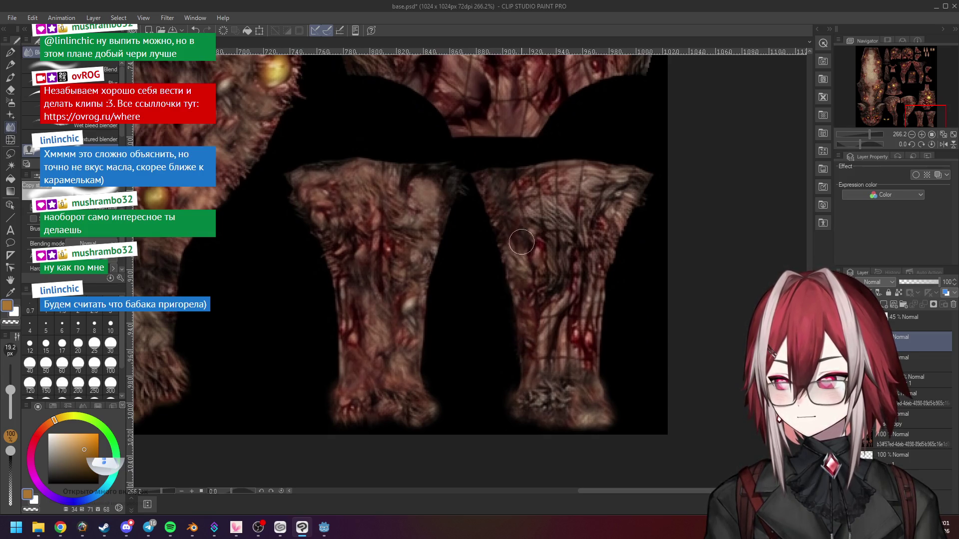
{"action": "left_click_drag", "start_coordinate": [519, 196], "coordinate": [529, 233]}
{"action": "mouse_move", "coordinate": [533, 288]}
{"action": "left_mouse_down"}
{"action": "mouse_move", "coordinate": [534, 330]}
{"action": "mouse_move", "coordinate": [548, 316]}
{"action": "mouse_move", "coordinate": [551, 344]}
{"action": "mouse_move", "coordinate": [569, 357]}
{"action": "mouse_move", "coordinate": [593, 344]}
{"action": "mouse_move", "coordinate": [586, 310]}
{"action": "mouse_move", "coordinate": [597, 252]}
{"action": "mouse_move", "coordinate": [628, 186]}
{"action": "mouse_move", "coordinate": [600, 196]}
{"action": "mouse_move", "coordinate": [529, 193]}
{"action": "left_mouse_up"}
{"action": "mouse_move", "coordinate": [547, 228]}
{"action": "left_mouse_down"}
{"action": "mouse_move", "coordinate": [555, 231]}
{"action": "mouse_move", "coordinate": [562, 292]}
{"action": "mouse_move", "coordinate": [566, 234]}
{"action": "mouse_move", "coordinate": [571, 281]}
{"action": "mouse_move", "coordinate": [568, 219]}
{"action": "mouse_move", "coordinate": [579, 222]}
{"action": "mouse_move", "coordinate": [603, 186]}
{"action": "mouse_move", "coordinate": [537, 215]}
{"action": "left_mouse_up"}
{"action": "scroll", "coordinate": [553, 261], "scroll_direction": "down", "scroll_amount": 1}
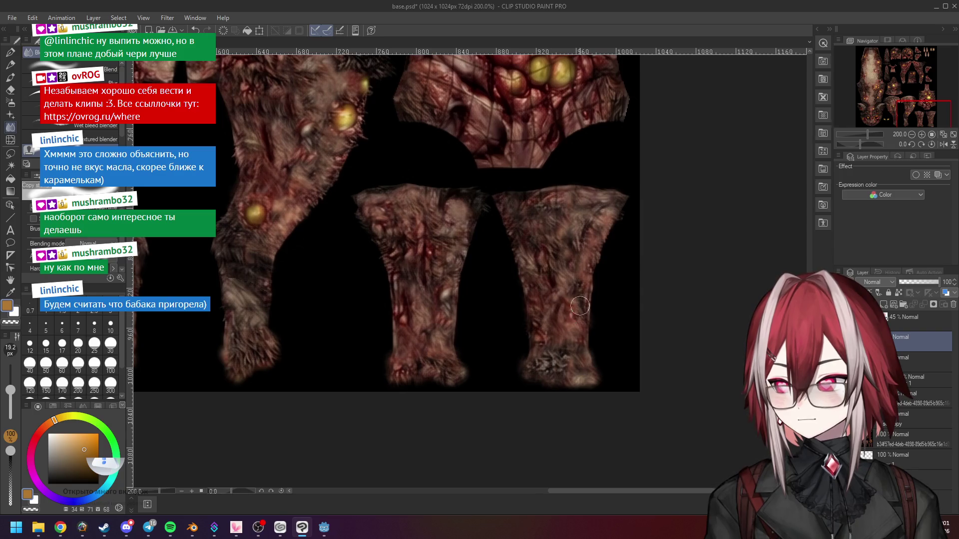
{"action": "scroll", "coordinate": [580, 312], "scroll_direction": "down", "scroll_amount": 2}
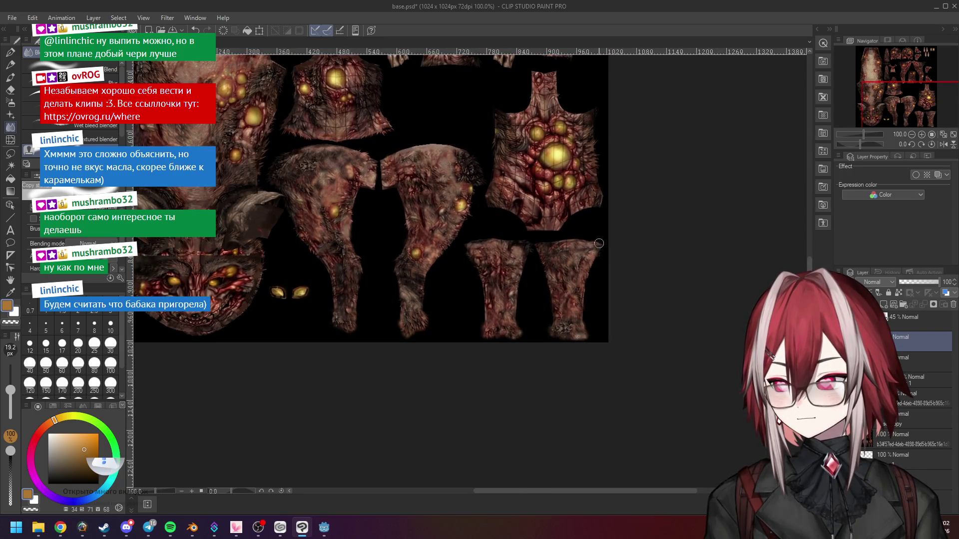
Step: Zoom into the torso piece and blend its left-edge fur, softening the dark spot
{"action": "scroll", "coordinate": [598, 243], "scroll_direction": "up", "scroll_amount": 1}
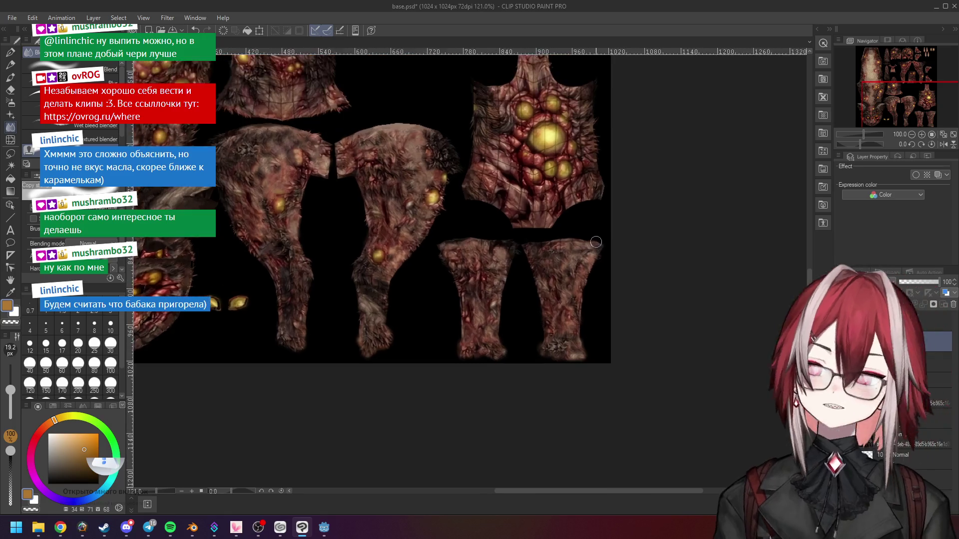
{"action": "scroll", "coordinate": [598, 243], "scroll_direction": "up", "scroll_amount": 2}
{"action": "scroll", "coordinate": [502, 249], "scroll_direction": "up", "scroll_amount": 1}
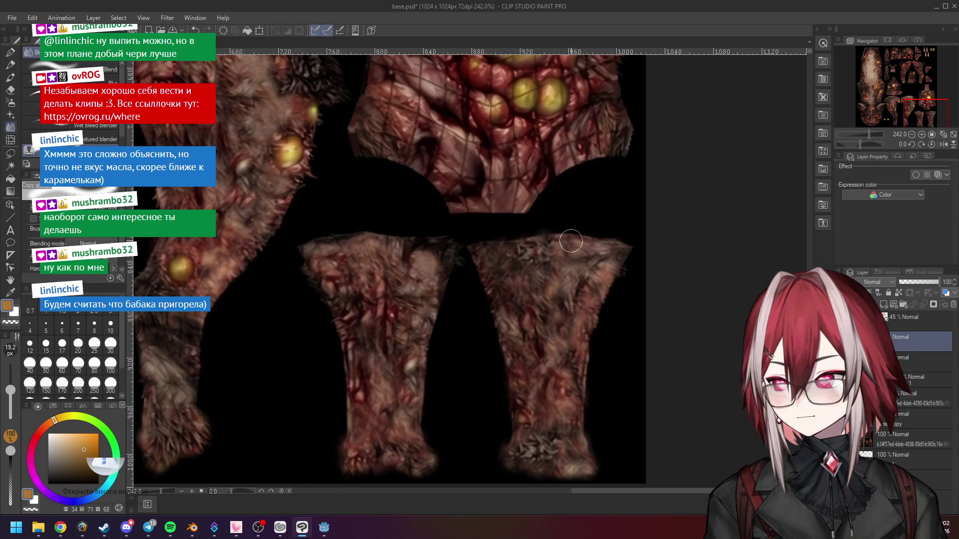
{"action": "scroll", "coordinate": [589, 258], "scroll_direction": "down", "scroll_amount": 3}
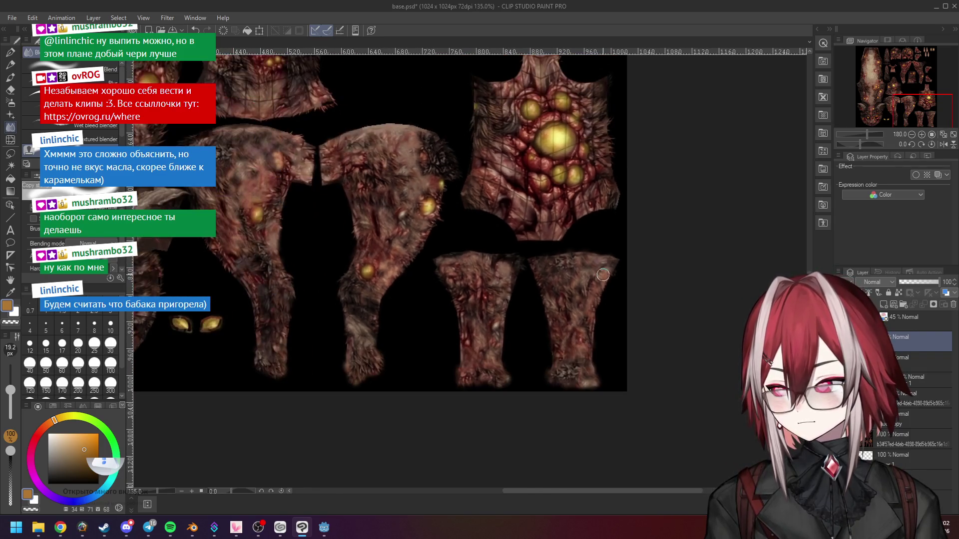
{"action": "left_click_drag", "start_coordinate": [590, 257], "coordinate": [664, 287]}
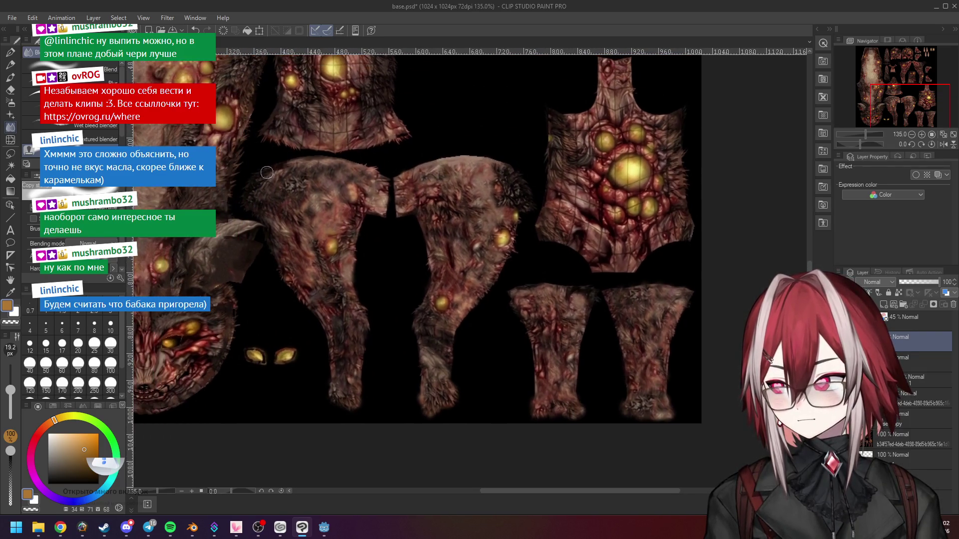
{"action": "mouse_move", "coordinate": [612, 226]}
{"action": "left_mouse_down"}
{"action": "mouse_move", "coordinate": [514, 215]}
{"action": "mouse_move", "coordinate": [521, 200]}
{"action": "left_mouse_up"}
{"action": "scroll", "coordinate": [521, 200], "scroll_direction": "up", "scroll_amount": 3}
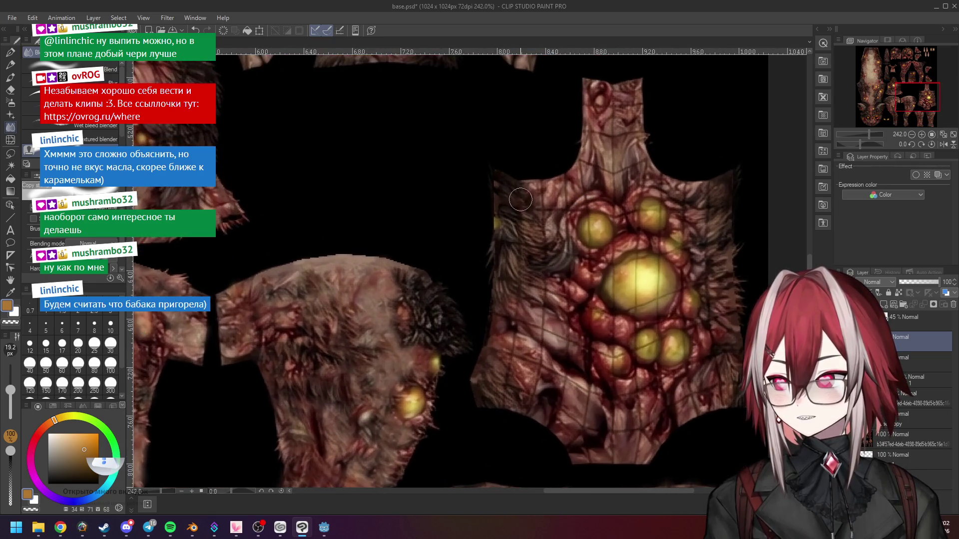
{"action": "left_click_drag", "start_coordinate": [518, 268], "coordinate": [504, 392]}
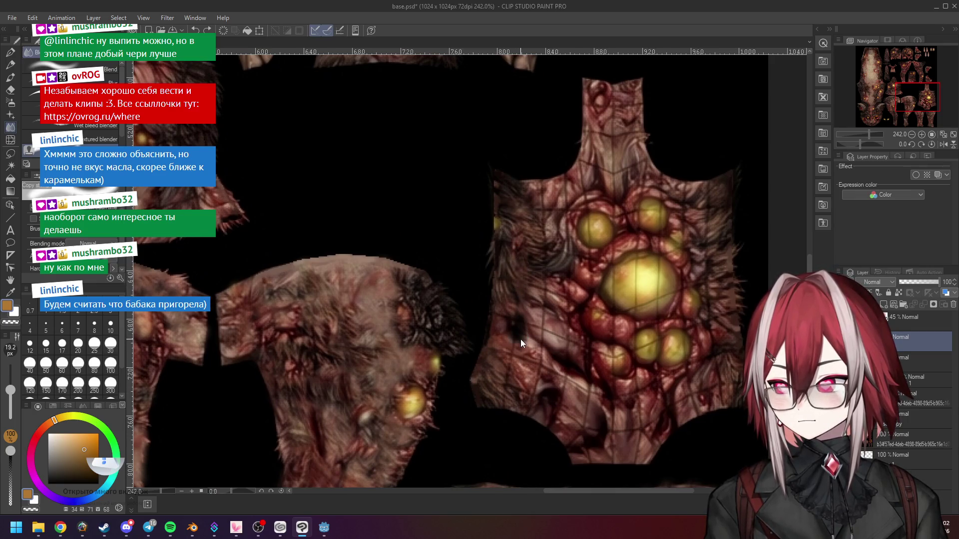
{"action": "mouse_move", "coordinate": [521, 340]}
{"action": "left_mouse_down"}
{"action": "mouse_move", "coordinate": [505, 320]}
{"action": "mouse_move", "coordinate": [526, 322]}
{"action": "left_mouse_up"}
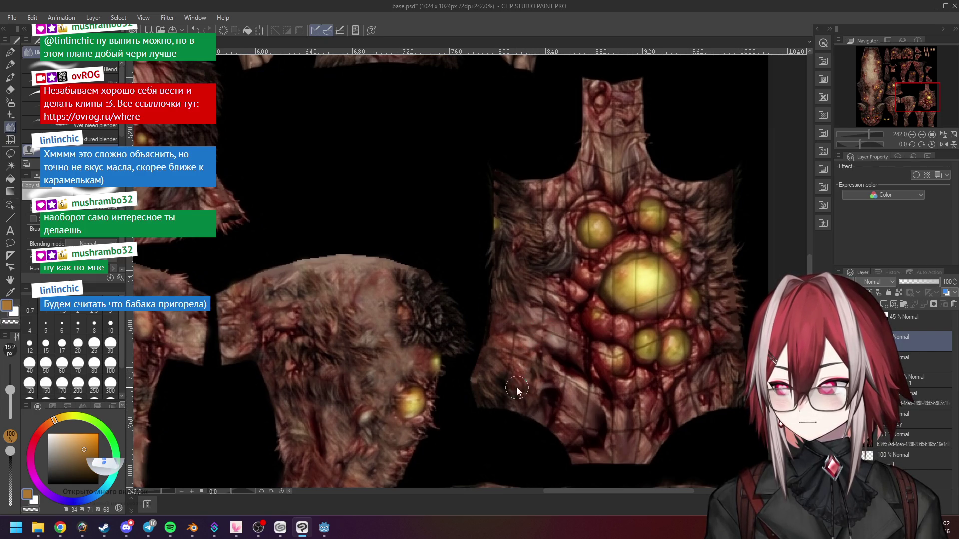
Step: Blend the fur along the chest piece's upper edge beside the pustules
{"action": "left_click_drag", "start_coordinate": [587, 391], "coordinate": [617, 287]}
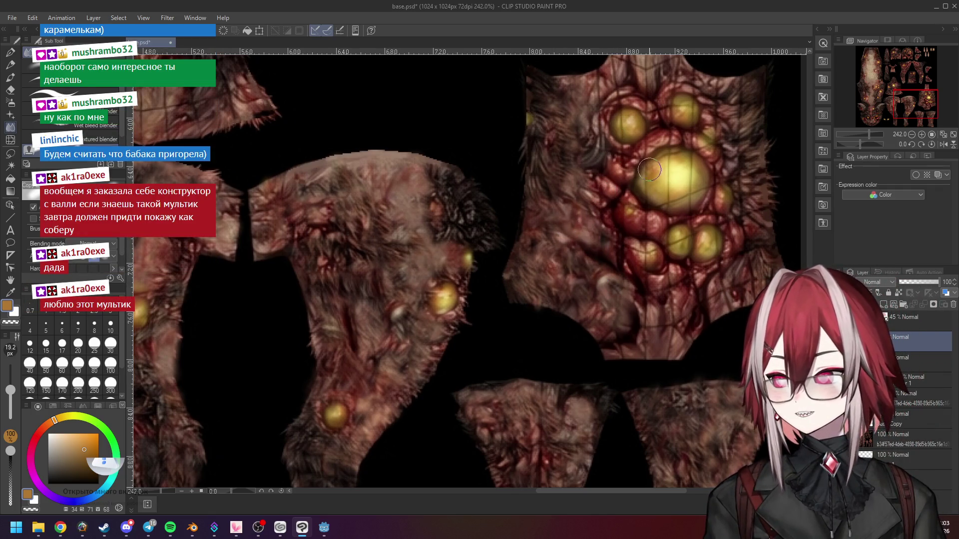
{"action": "scroll", "coordinate": [654, 165], "scroll_direction": "up", "scroll_amount": 1}
{"action": "scroll", "coordinate": [535, 184], "scroll_direction": "up", "scroll_amount": 2}
{"action": "scroll", "coordinate": [535, 184], "scroll_direction": "down", "scroll_amount": 2}
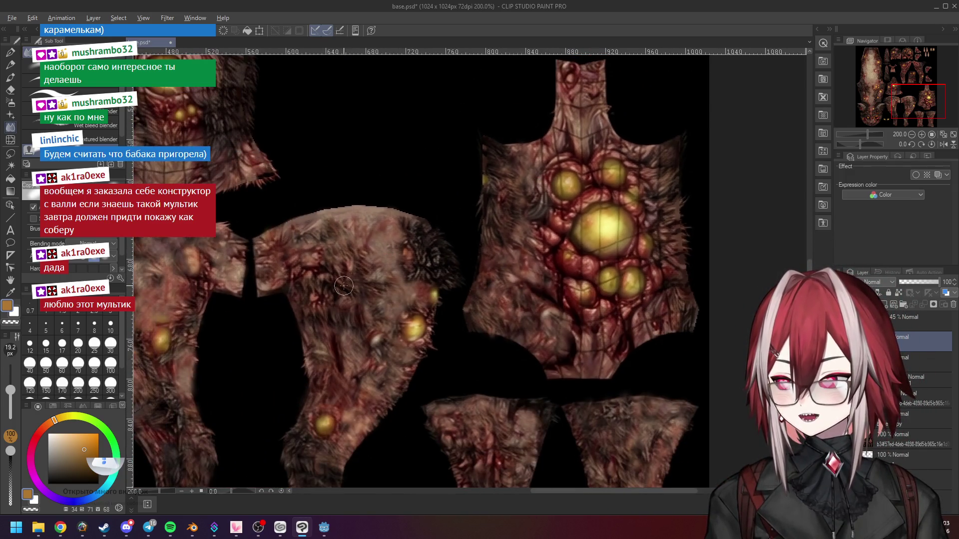
{"action": "scroll", "coordinate": [536, 210], "scroll_direction": "up", "scroll_amount": 2}
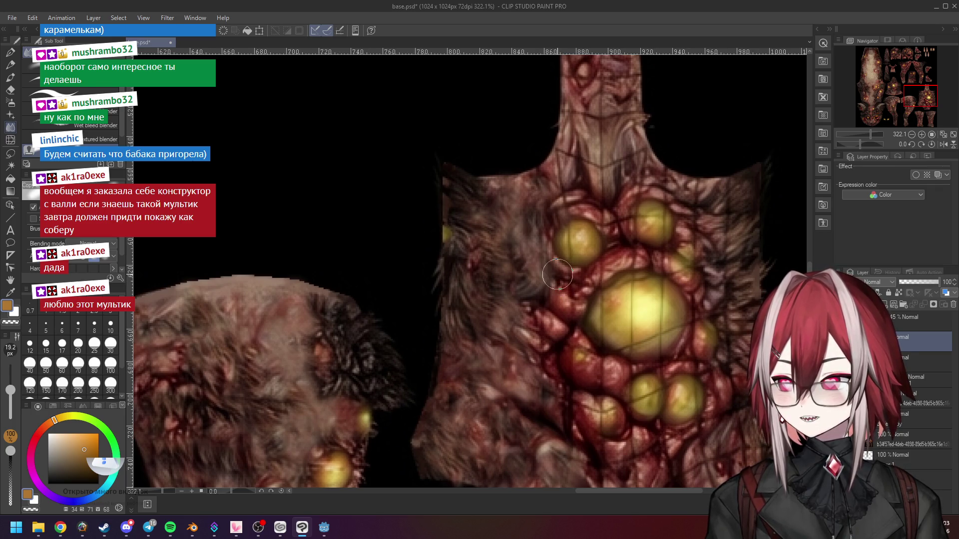
Step: Switch from the Blend tool to the soft Airbrush and zoom in on the chest
{"action": "left_click", "coordinate": [10, 77]}
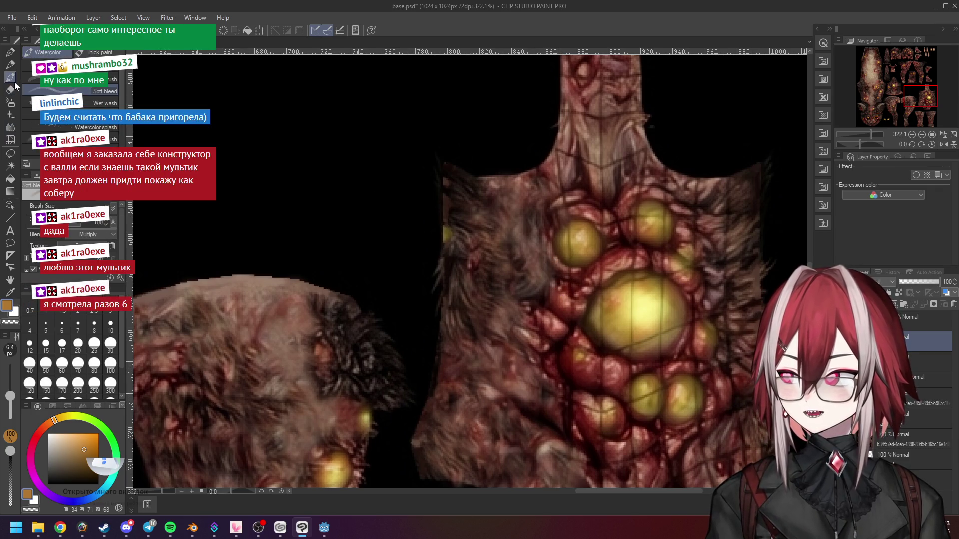
{"action": "left_click", "coordinate": [11, 101]}
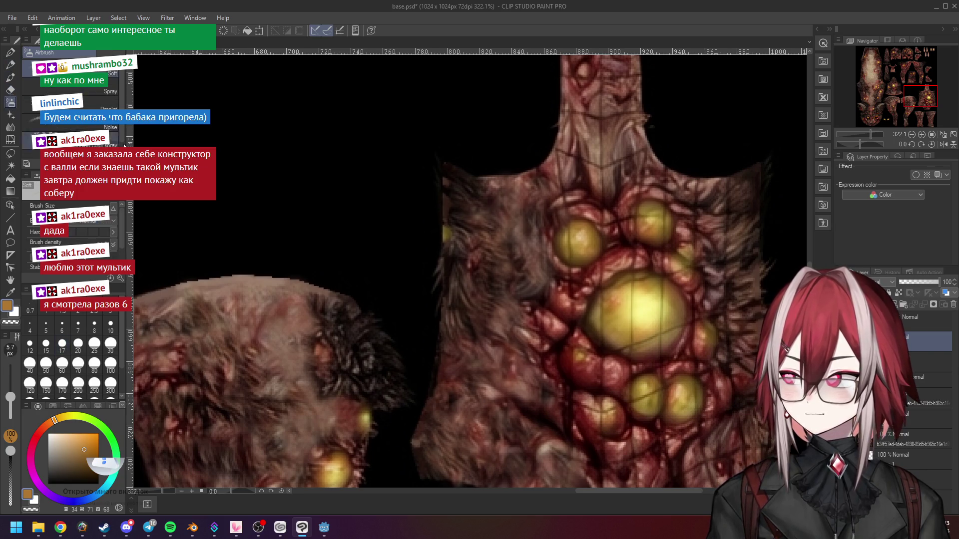
{"action": "scroll", "coordinate": [640, 279], "scroll_direction": "up", "scroll_amount": 2}
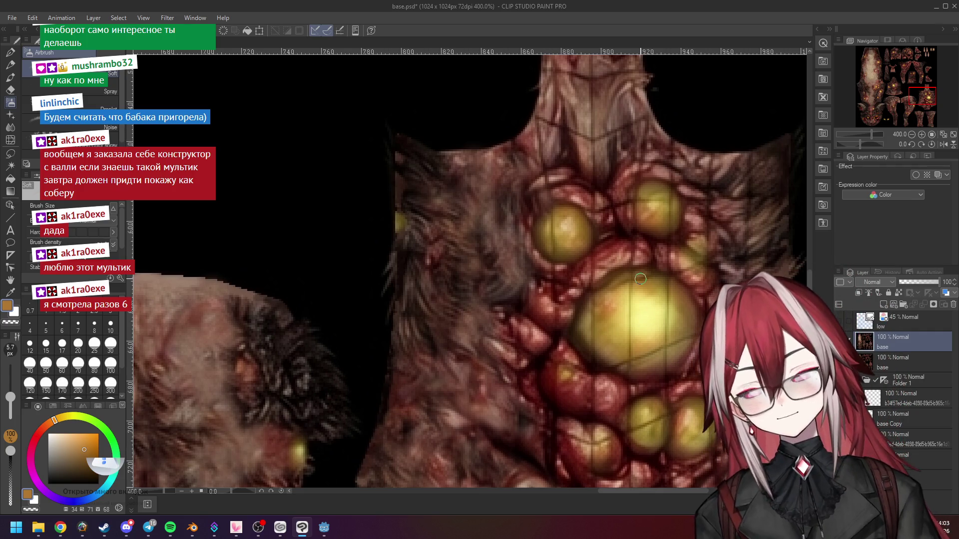
{"action": "scroll", "coordinate": [581, 221], "scroll_direction": "up", "scroll_amount": 3}
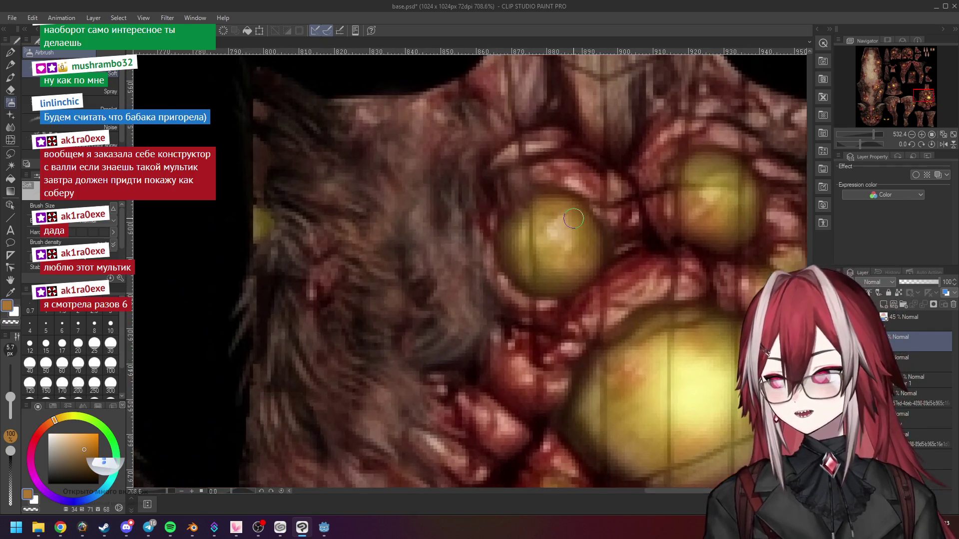
Step: Sample light and dark tans and airbrush soft tone over the upper left pustules
{"action": "left_click", "coordinate": [544, 275], "text": "alt"}
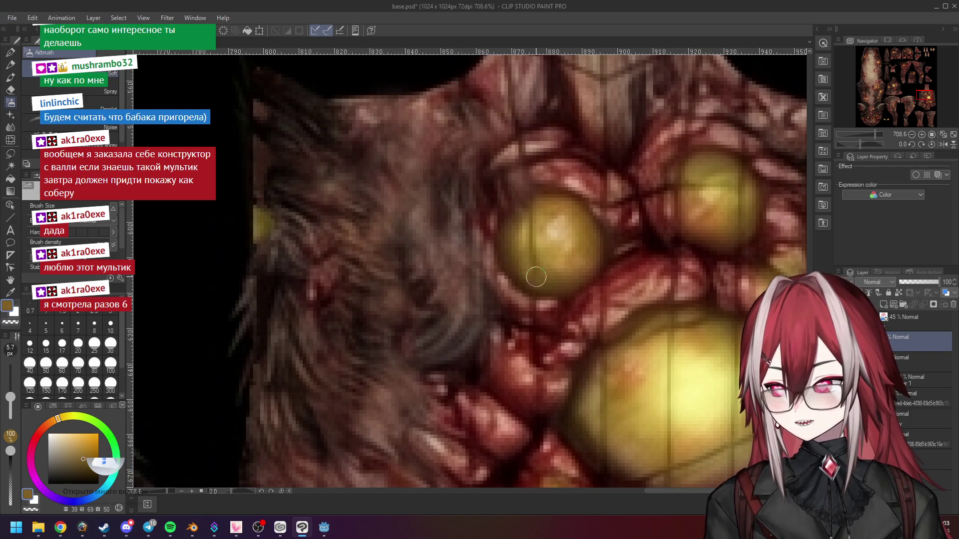
{"action": "left_click", "coordinate": [541, 235], "text": "alt"}
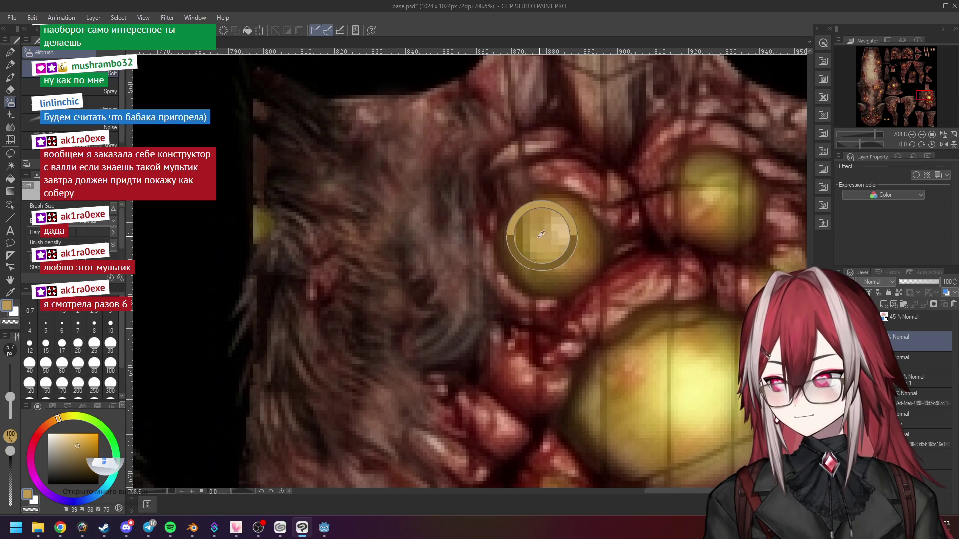
{"action": "mouse_move", "coordinate": [534, 235]}
{"action": "left_mouse_down"}
{"action": "mouse_move", "coordinate": [534, 258]}
{"action": "mouse_move", "coordinate": [542, 240]}
{"action": "left_mouse_up"}
{"action": "left_click", "coordinate": [541, 212], "text": "alt"}
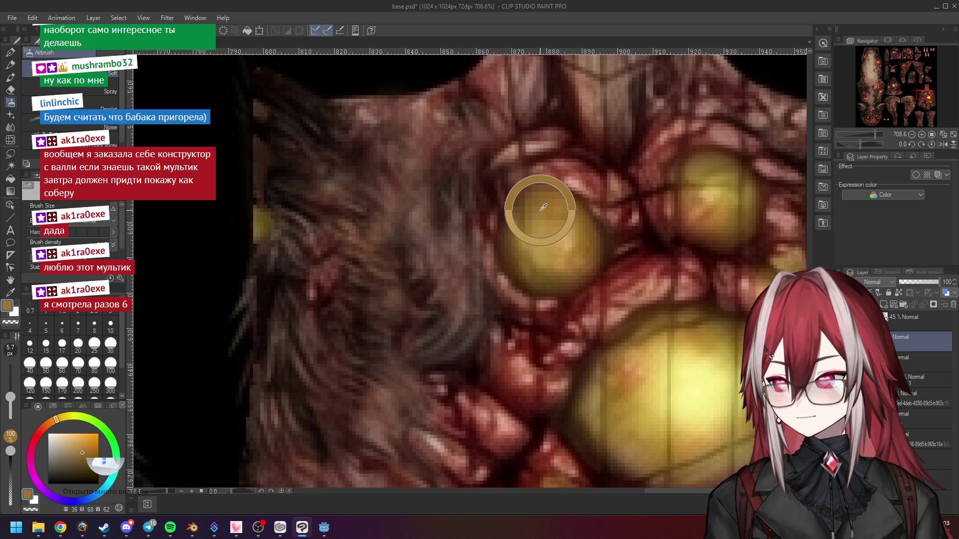
{"action": "mouse_move", "coordinate": [532, 205]}
{"action": "left_mouse_down"}
{"action": "mouse_move", "coordinate": [534, 219]}
{"action": "mouse_move", "coordinate": [588, 234]}
{"action": "left_mouse_up"}
{"action": "scroll", "coordinate": [588, 234], "scroll_direction": "down", "scroll_amount": 5}
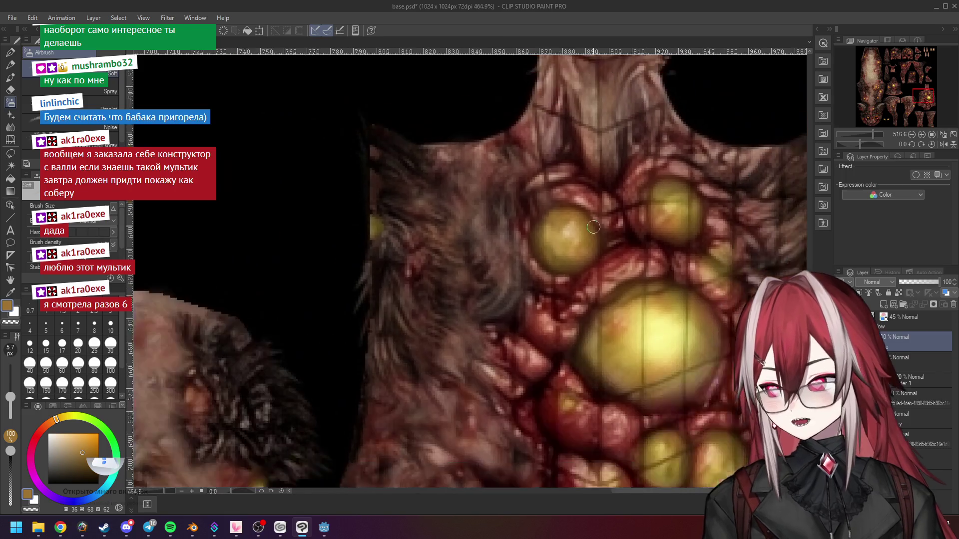
{"action": "scroll", "coordinate": [627, 244], "scroll_direction": "up", "scroll_amount": 5}
Step: Sample tones from the right pustule and airbrush them softly across it
{"action": "mouse_move", "coordinate": [662, 236]}
{"action": "left_mouse_down"}
{"action": "mouse_move", "coordinate": [555, 253]}
{"action": "mouse_move", "coordinate": [570, 215]}
{"action": "mouse_move", "coordinate": [572, 242]}
{"action": "mouse_move", "coordinate": [569, 219]}
{"action": "mouse_move", "coordinate": [580, 250]}
{"action": "mouse_move", "coordinate": [587, 239]}
{"action": "left_mouse_up"}
{"action": "left_click", "coordinate": [593, 232], "text": "alt"}
{"action": "left_click", "coordinate": [592, 185], "text": "alt"}
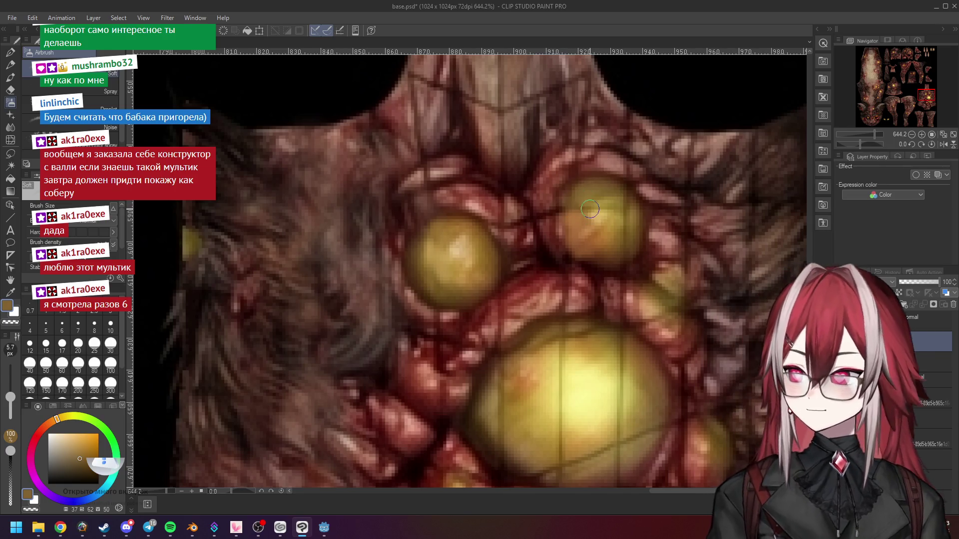
{"action": "left_click", "coordinate": [613, 195], "text": "alt"}
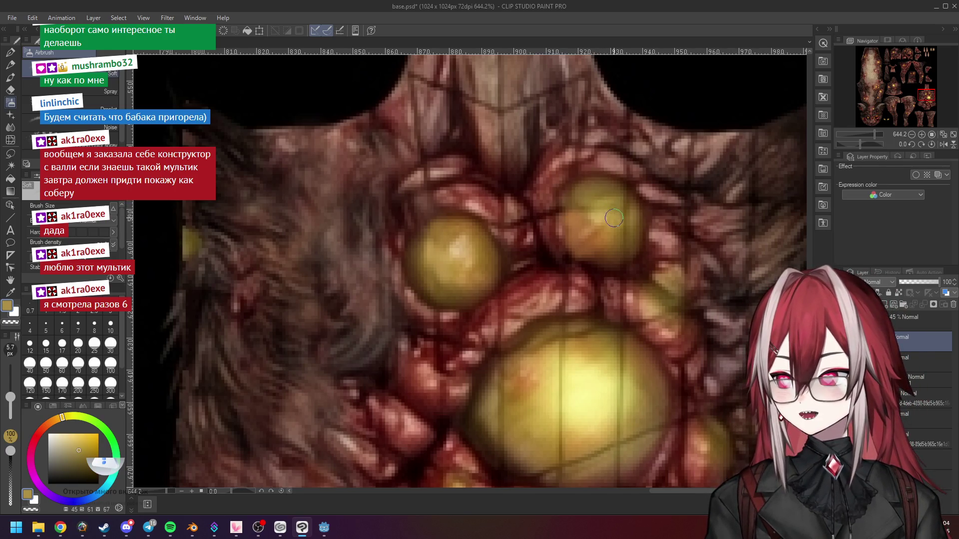
{"action": "left_click_drag", "start_coordinate": [615, 206], "coordinate": [593, 206]}
{"action": "left_click", "coordinate": [621, 234], "text": "alt"}
{"action": "left_click", "coordinate": [625, 225], "text": "alt"}
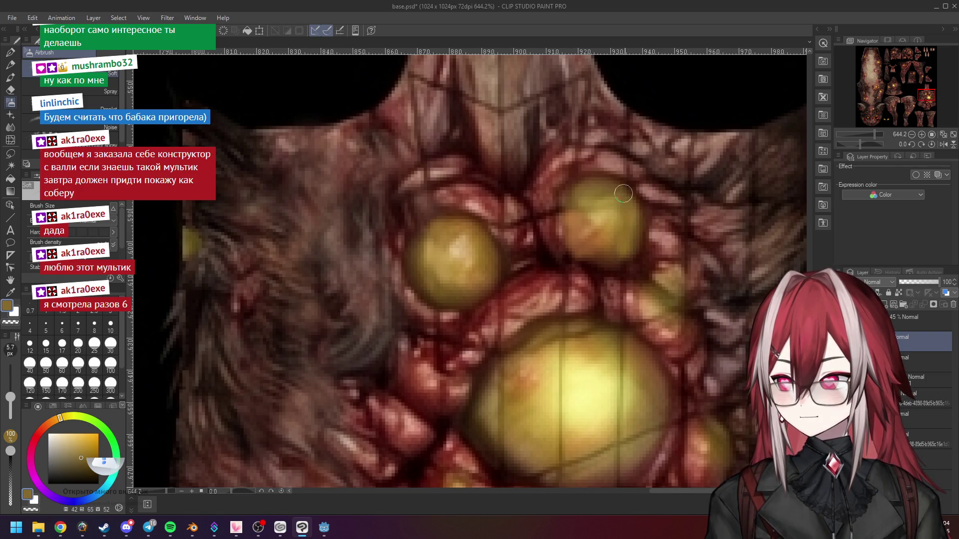
{"action": "scroll", "coordinate": [628, 225], "scroll_direction": "down", "scroll_amount": 2}
{"action": "scroll", "coordinate": [630, 228], "scroll_direction": "down", "scroll_amount": 3}
{"action": "scroll", "coordinate": [568, 226], "scroll_direction": "up", "scroll_amount": 4}
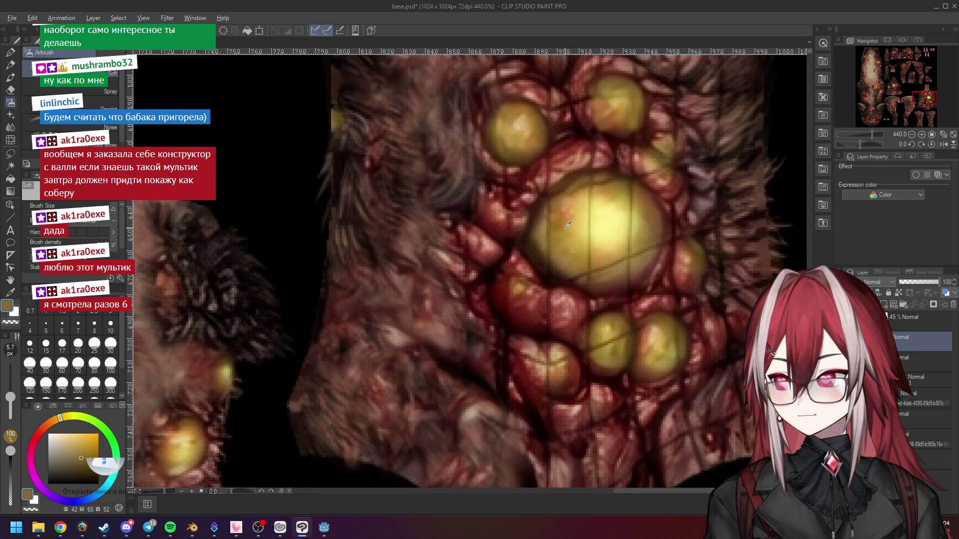
Step: Eyedrop a pale yellow and paint over the dark vertical seam on the big sphere
{"action": "left_click", "coordinate": [568, 225], "text": "alt"}
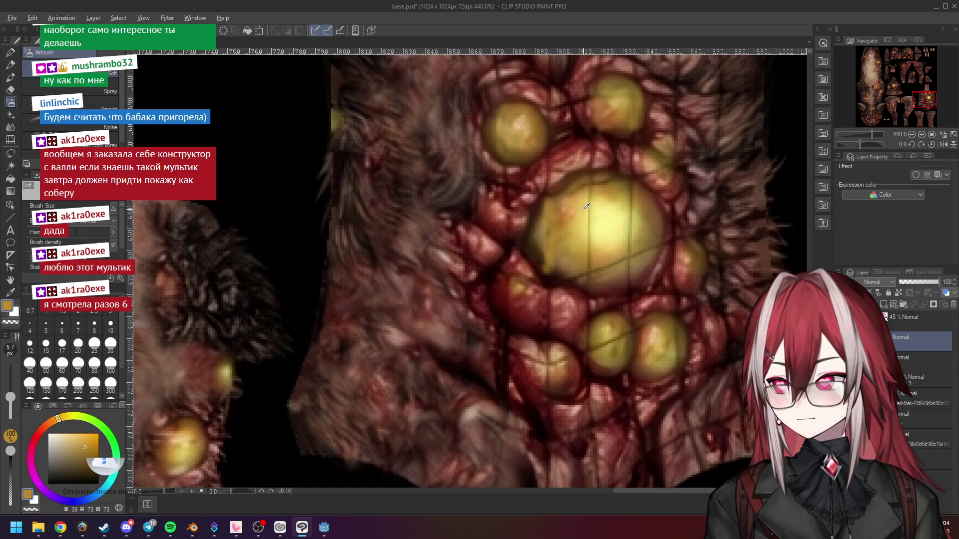
{"action": "left_click", "coordinate": [584, 192], "text": "alt"}
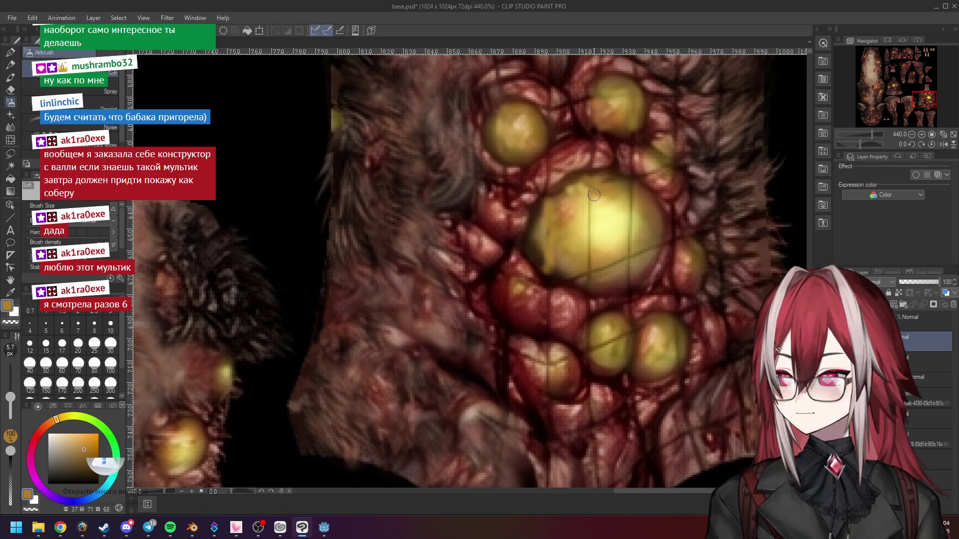
{"action": "left_click", "coordinate": [590, 202], "text": "alt"}
{"action": "left_click_drag", "start_coordinate": [590, 203], "coordinate": [590, 270]}
{"action": "left_click", "coordinate": [597, 255], "text": "alt"}
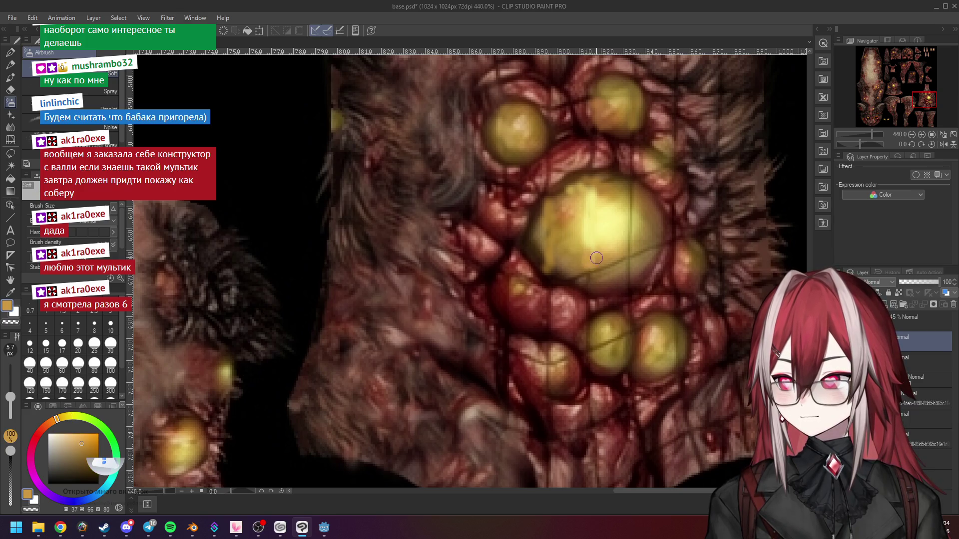
{"action": "left_click", "coordinate": [570, 265], "text": "alt"}
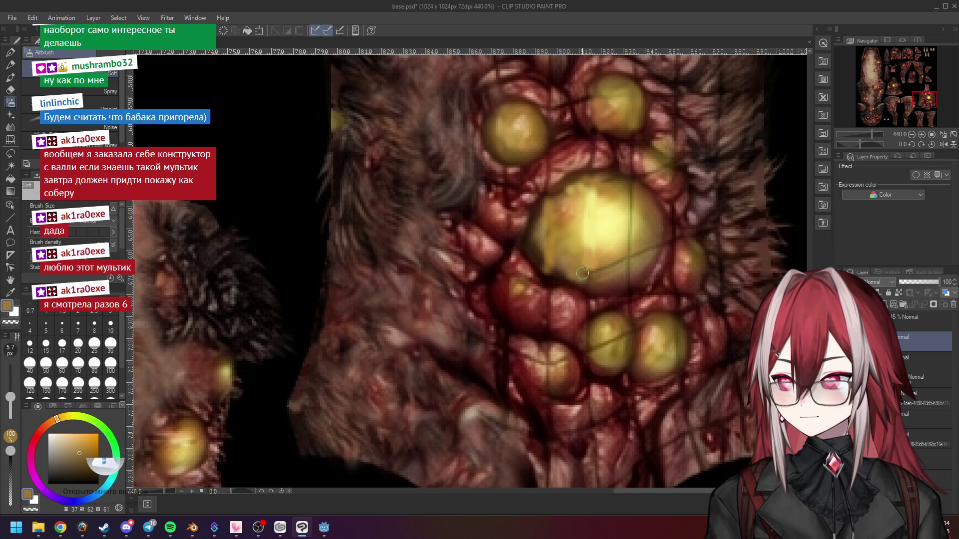
{"action": "left_click", "coordinate": [605, 275], "text": "alt"}
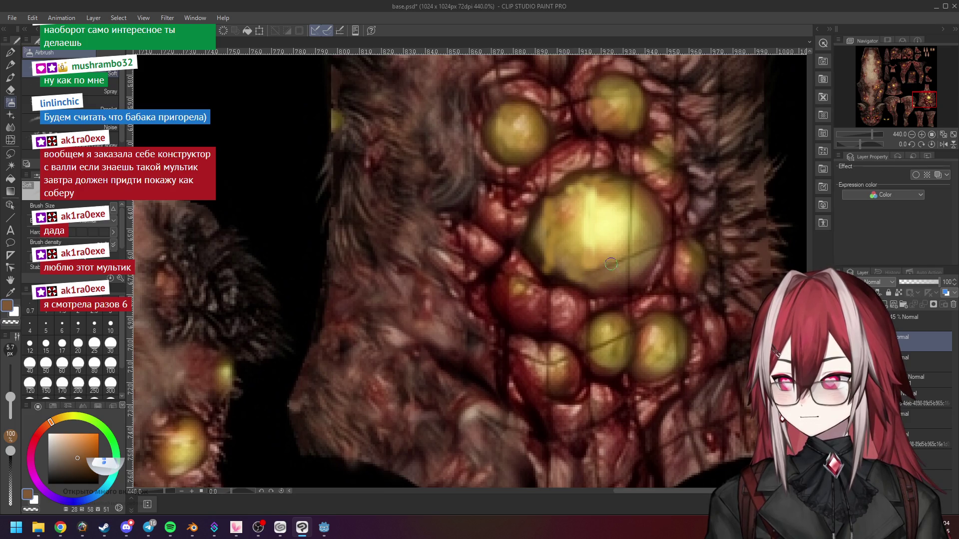
{"action": "left_click", "coordinate": [583, 257], "text": "alt"}
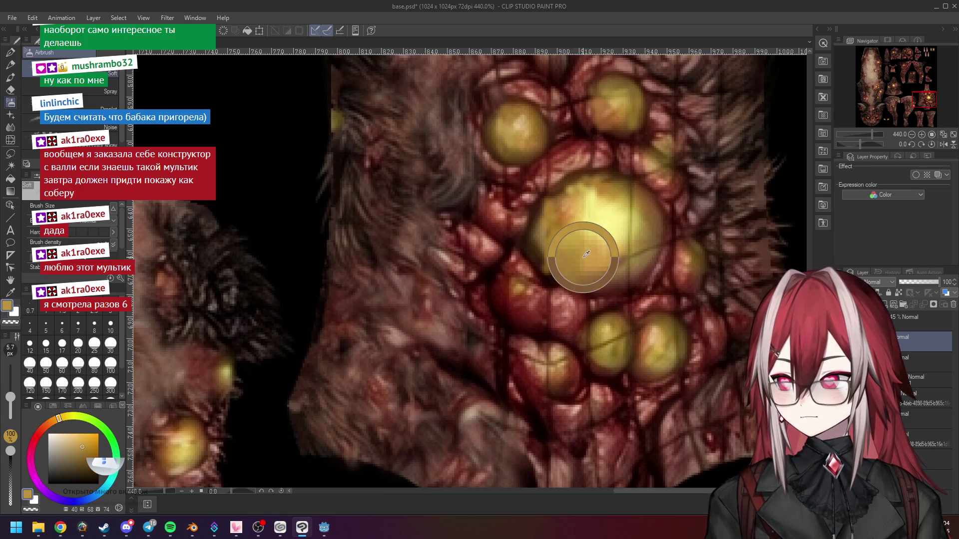
{"action": "left_click", "coordinate": [630, 270], "text": "alt"}
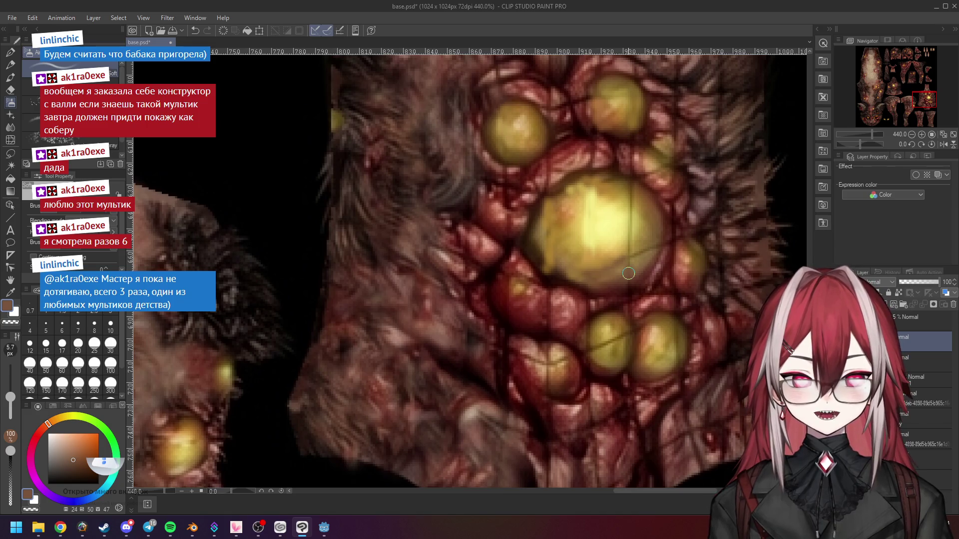
Step: Sample further yellow, olive-tan and darker shades from the pustule, then switch to the browser
{"action": "scroll", "coordinate": [628, 273], "scroll_direction": "up", "scroll_amount": 1}
{"action": "left_click", "coordinate": [628, 232], "text": "alt"}
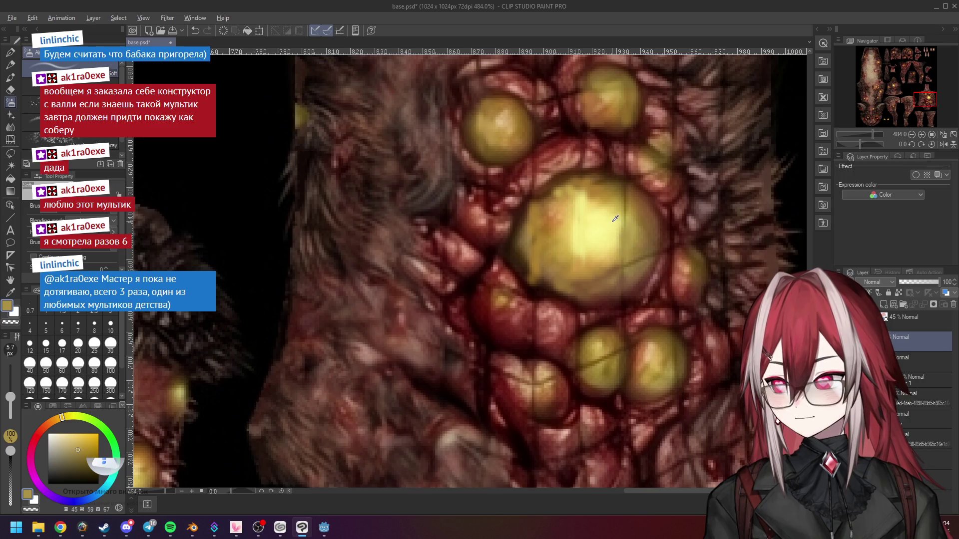
{"action": "left_click", "coordinate": [615, 219], "text": "alt"}
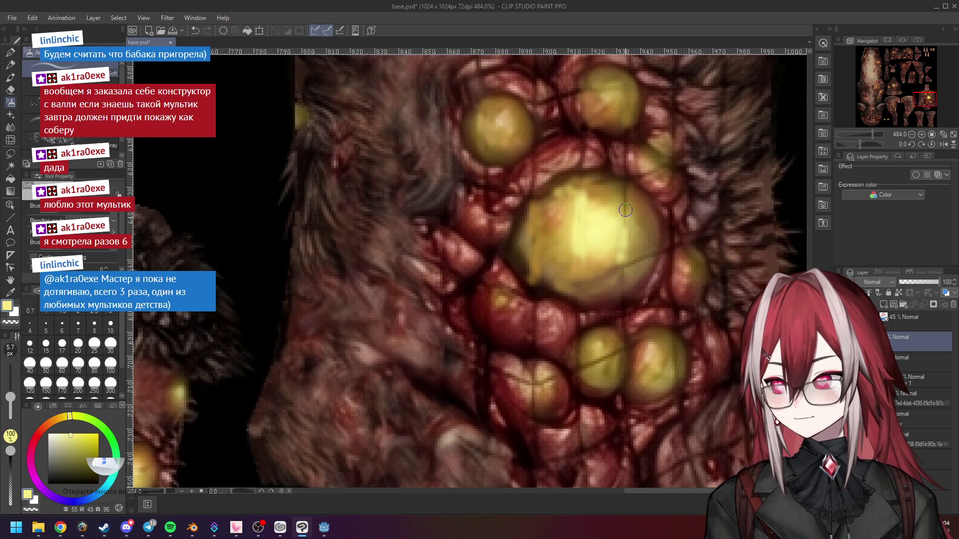
{"action": "left_click", "coordinate": [625, 205], "text": "alt"}
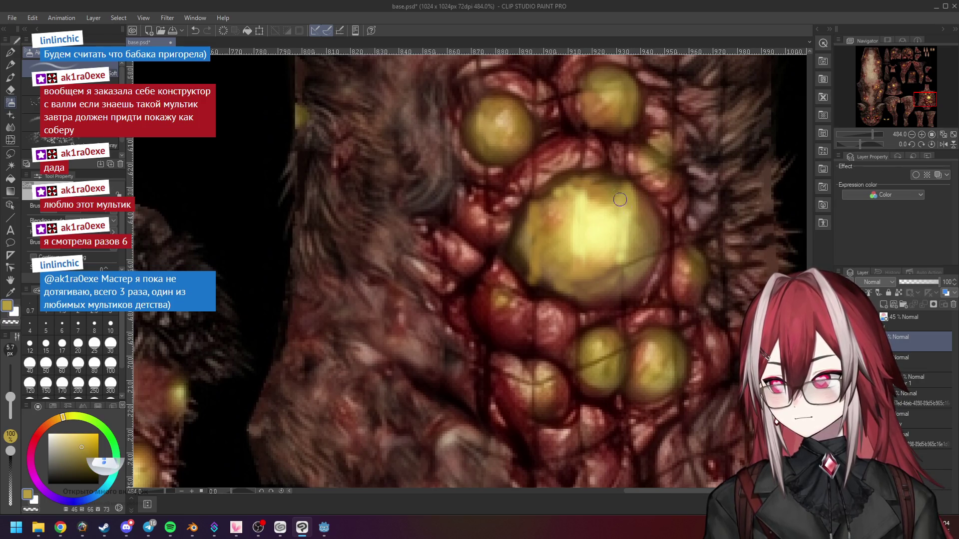
{"action": "left_click", "coordinate": [599, 176], "text": "alt"}
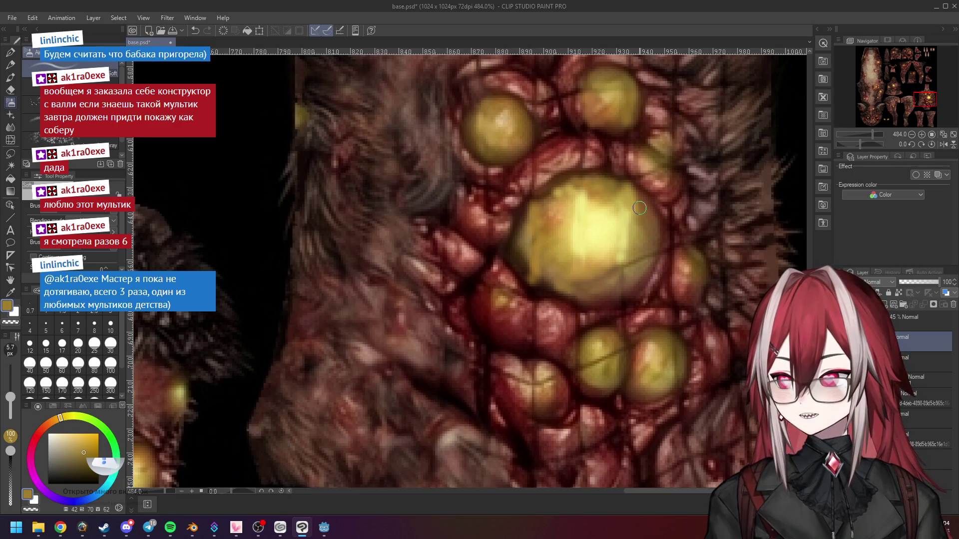
{"action": "left_click", "coordinate": [643, 240], "text": "alt"}
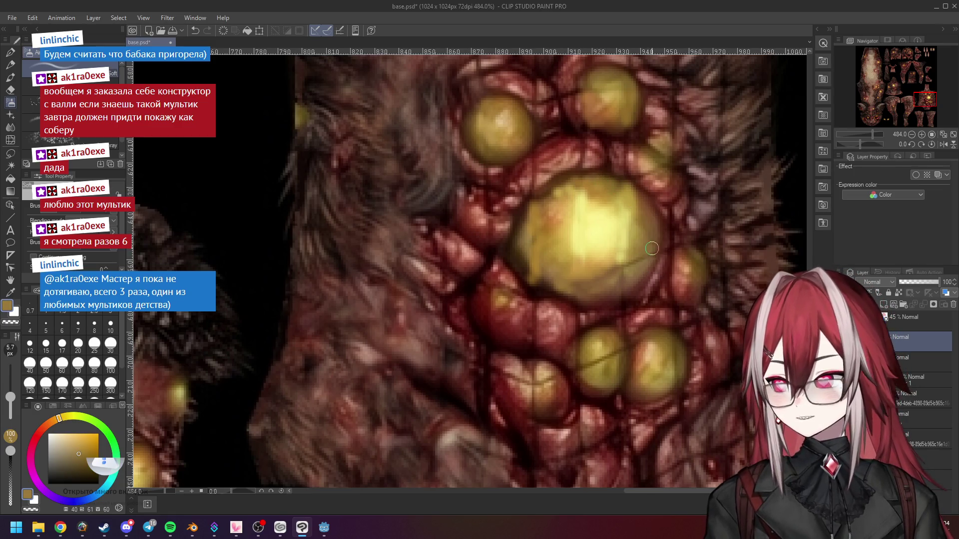
{"action": "left_click", "coordinate": [619, 273], "text": "alt"}
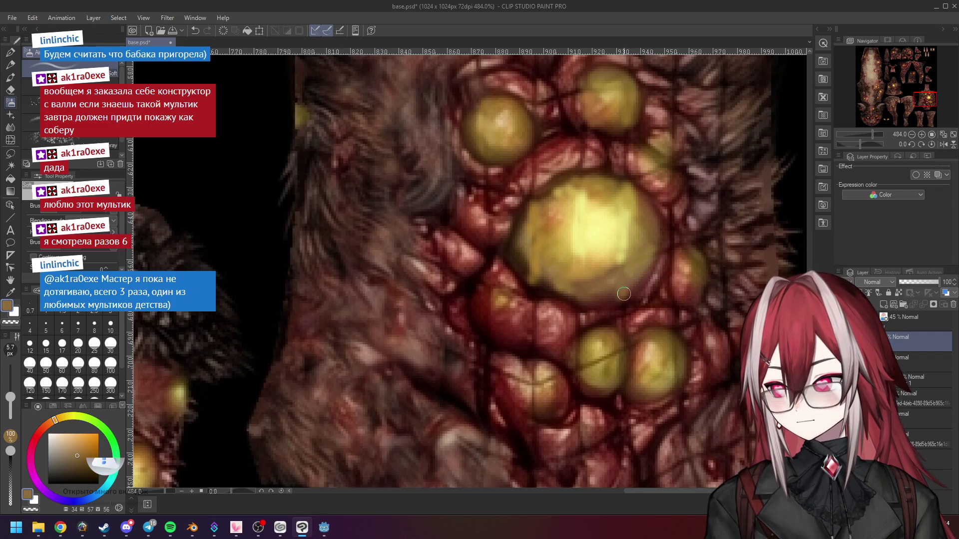
{"action": "scroll", "coordinate": [629, 278], "scroll_direction": "down", "scroll_amount": 1}
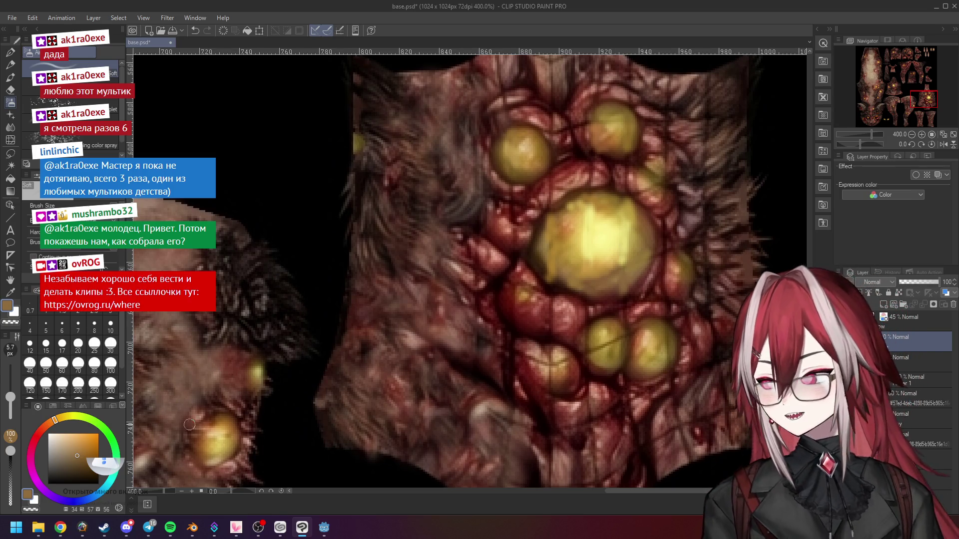
{"action": "left_click", "coordinate": [60, 528]}
Step: Search Google in a new tab for 'тарзан мультфильм' and show the image results
{"action": "left_click", "coordinate": [264, 8]}
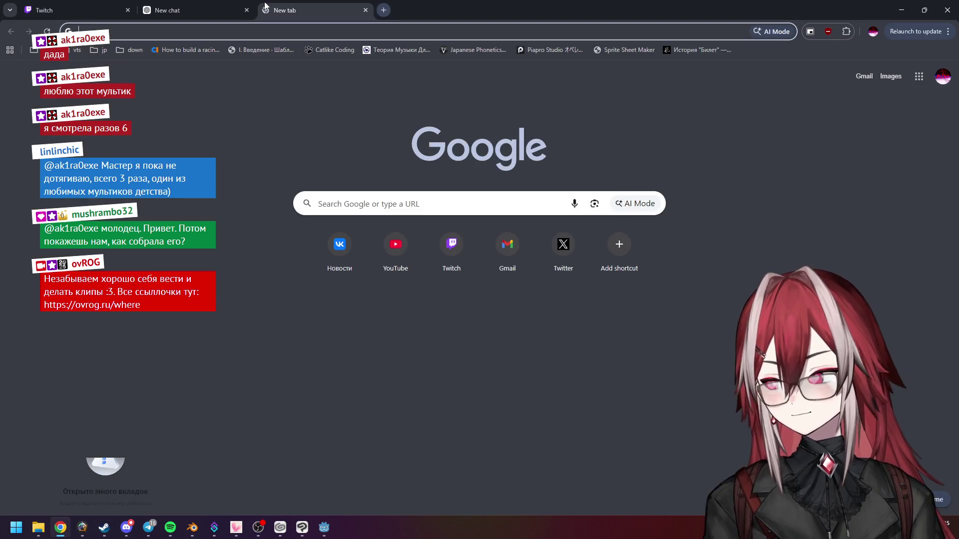
{"action": "type", "text": "тар"}
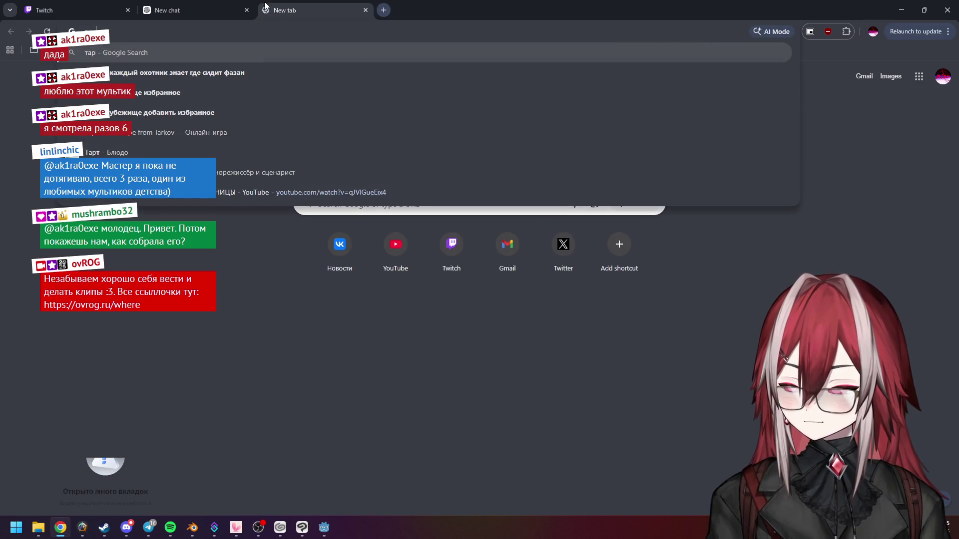
{"action": "type", "text": "зан мультфильм"}
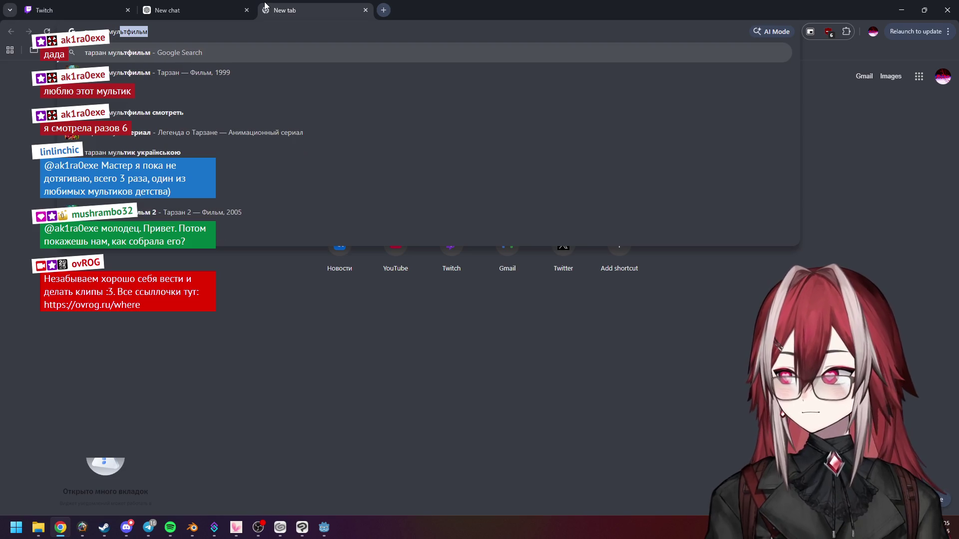
{"action": "key", "text": "Return"}
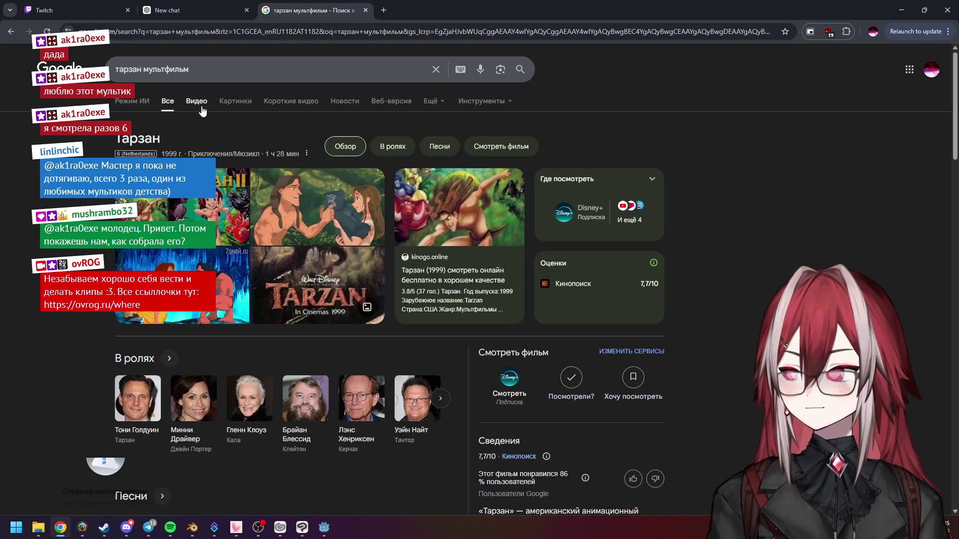
{"action": "left_click", "coordinate": [202, 105]}
{"action": "left_click", "coordinate": [240, 103]}
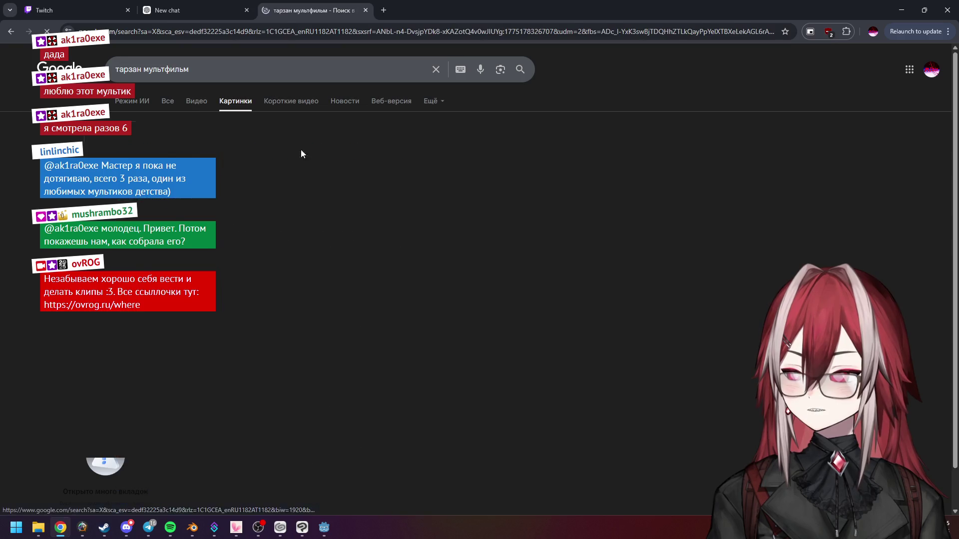
Step: Preview Tarzan results including the Jane-and-Tarzan, Тарзан и Джейн 2002 and Любимое кино images
{"action": "left_click", "coordinate": [334, 214]}
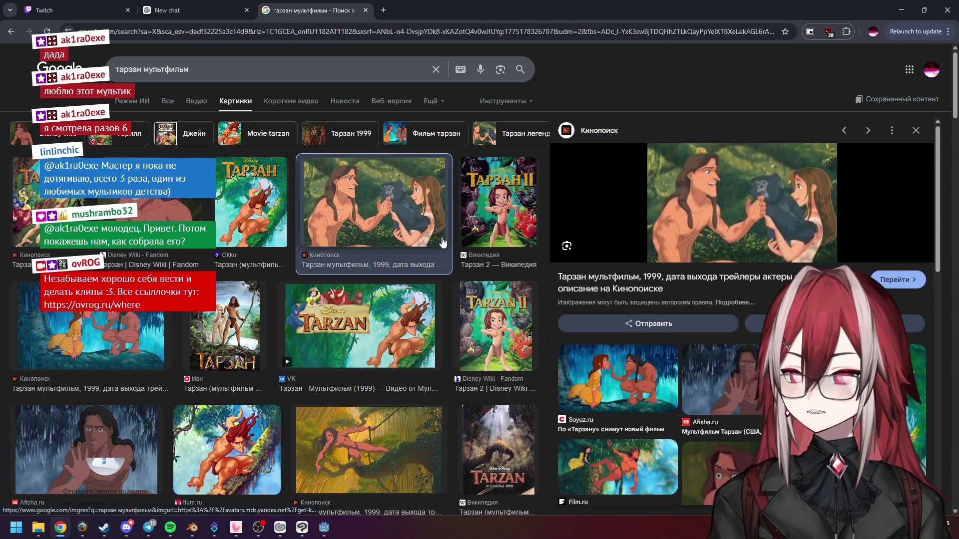
{"action": "scroll", "coordinate": [254, 299], "scroll_direction": "down", "scroll_amount": 2}
{"action": "left_click", "coordinate": [166, 254]}
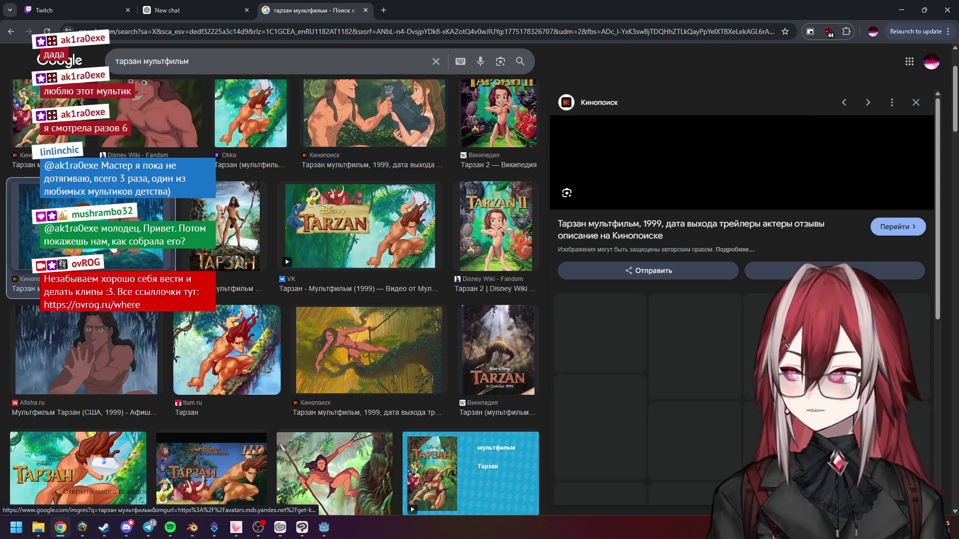
{"action": "scroll", "coordinate": [349, 291], "scroll_direction": "down", "scroll_amount": 5}
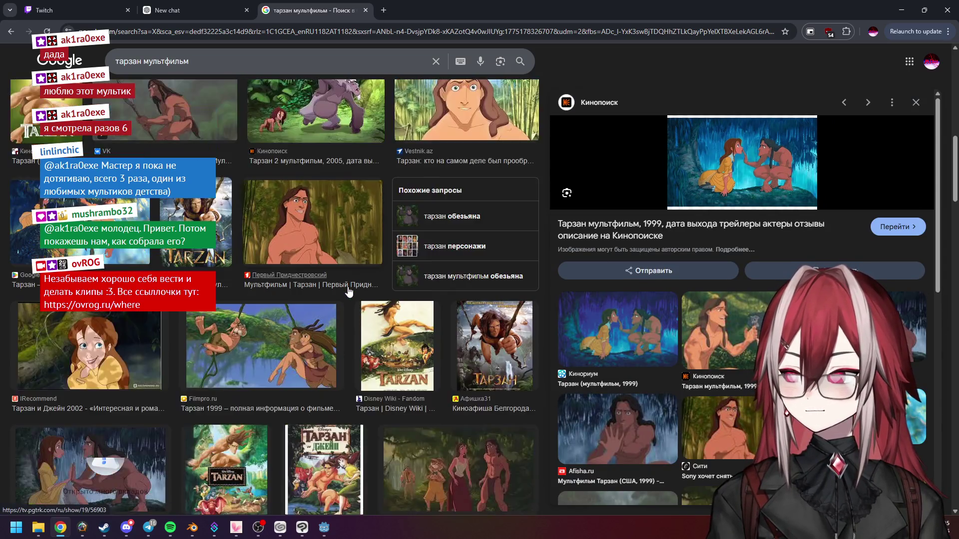
{"action": "scroll", "coordinate": [350, 291], "scroll_direction": "down", "scroll_amount": 2}
{"action": "left_click", "coordinate": [100, 240]}
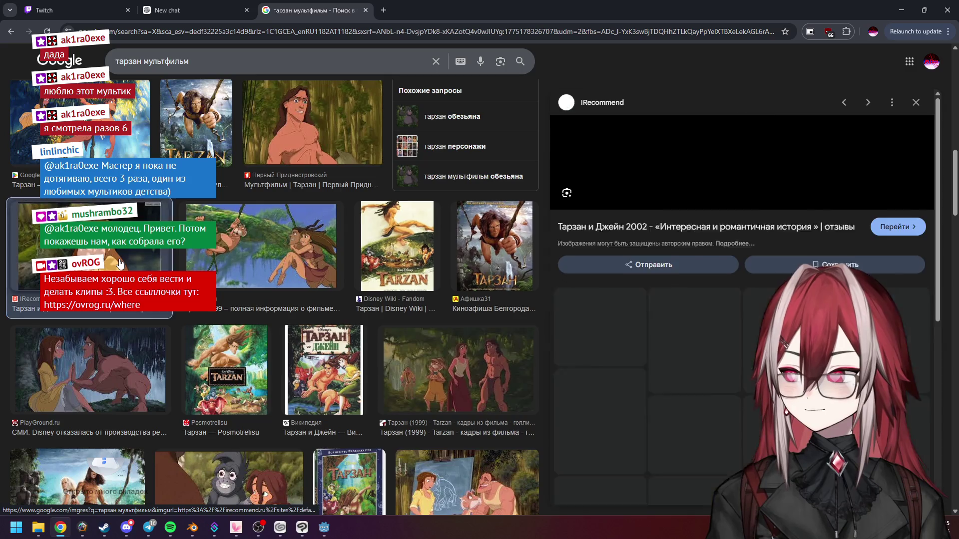
{"action": "scroll", "coordinate": [287, 278], "scroll_direction": "down", "scroll_amount": 2}
{"action": "left_click", "coordinate": [464, 341]}
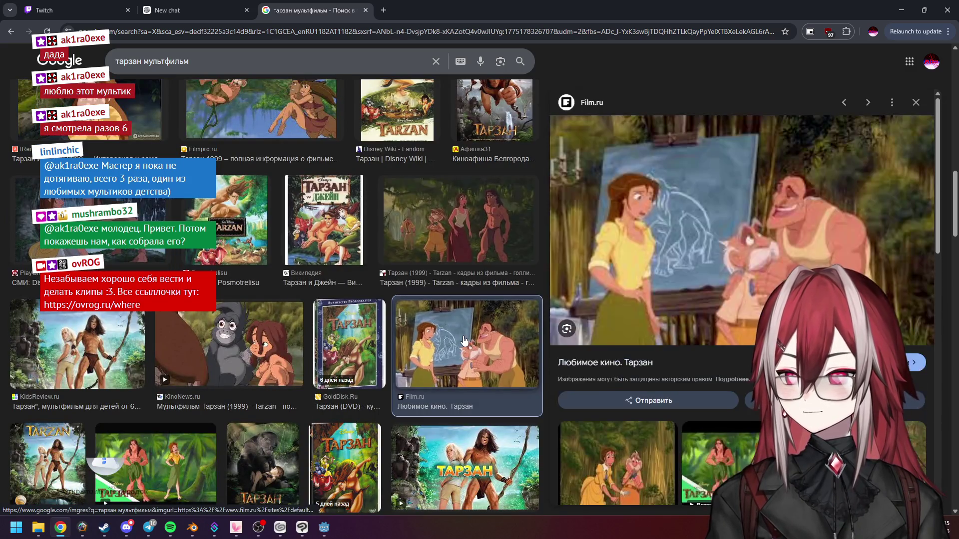
{"action": "scroll", "coordinate": [420, 328], "scroll_direction": "down", "scroll_amount": 6}
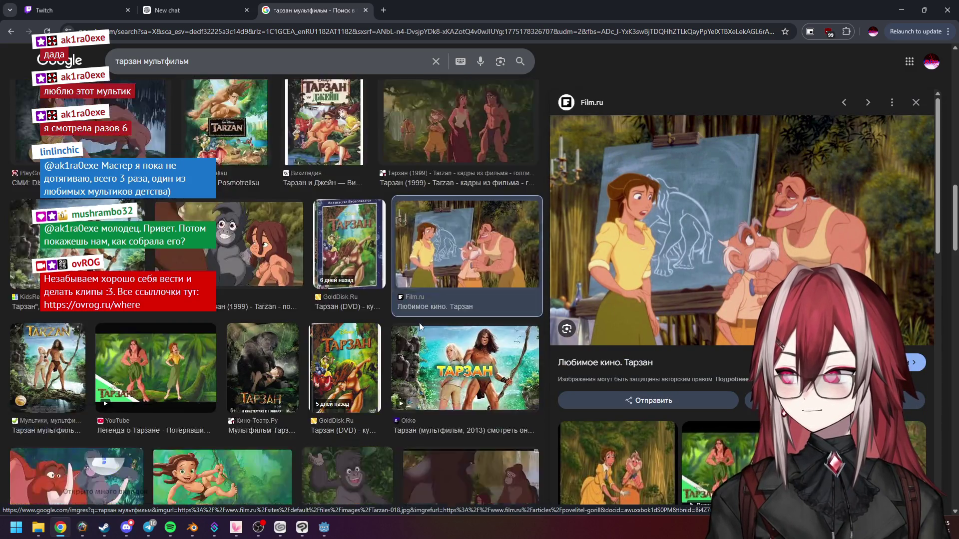
{"action": "scroll", "coordinate": [419, 327], "scroll_direction": "up", "scroll_amount": 5}
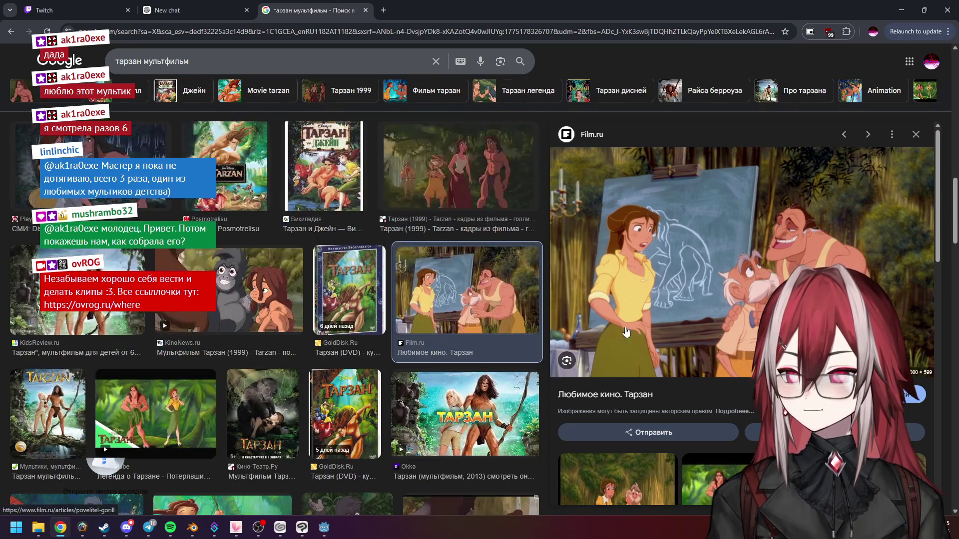
{"action": "scroll", "coordinate": [556, 303], "scroll_direction": "down", "scroll_amount": 2}
{"action": "left_click", "coordinate": [556, 303]}
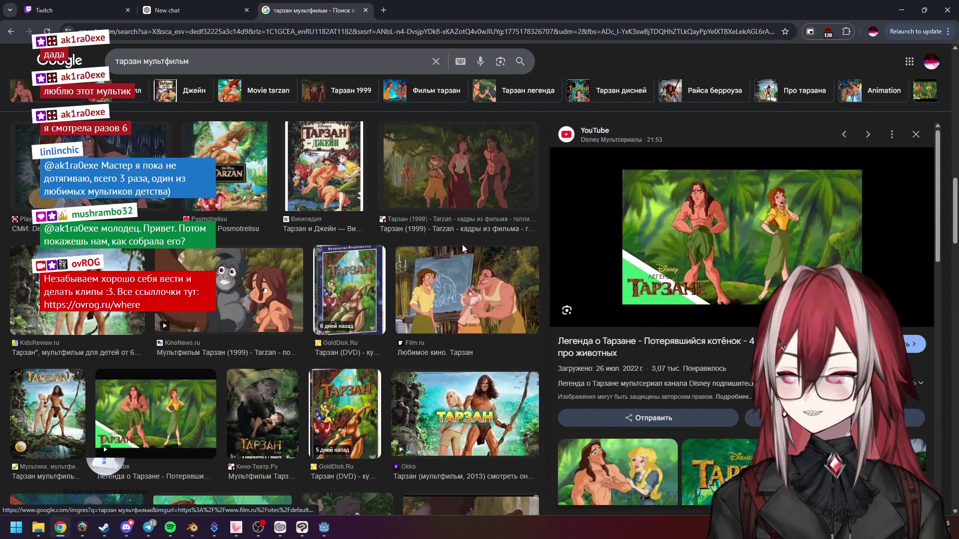
Step: Preview the Кинопоиск, Tarzan II, Википедия and Vestnik.az images, then close the tab and return to Clip Studio Paint
{"action": "scroll", "coordinate": [272, 256], "scroll_direction": "up", "scroll_amount": 6}
{"action": "scroll", "coordinate": [272, 256], "scroll_direction": "up", "scroll_amount": 2}
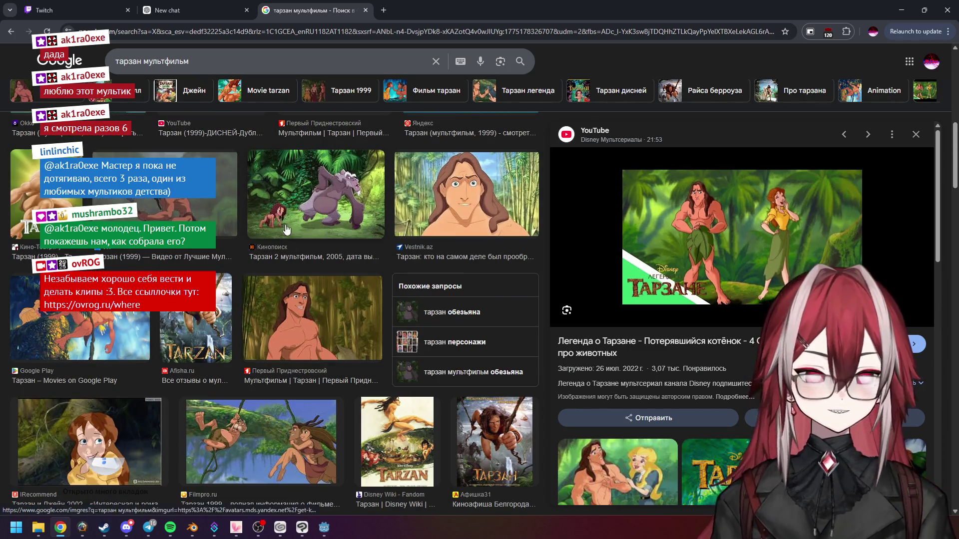
{"action": "scroll", "coordinate": [354, 218], "scroll_direction": "up", "scroll_amount": 3}
{"action": "scroll", "coordinate": [354, 218], "scroll_direction": "up", "scroll_amount": 5}
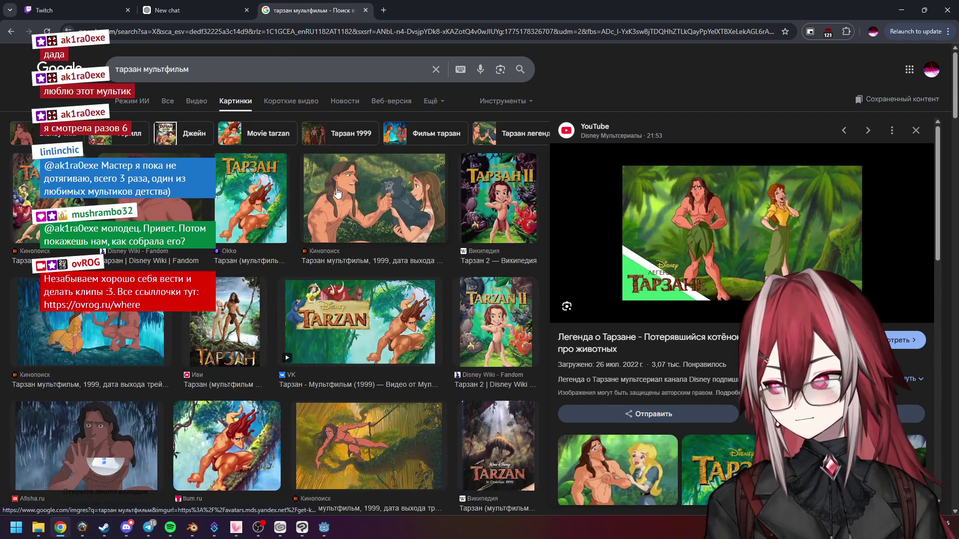
{"action": "left_click", "coordinate": [357, 220]}
{"action": "left_click", "coordinate": [489, 313]}
{"action": "scroll", "coordinate": [487, 317], "scroll_direction": "down", "scroll_amount": 3}
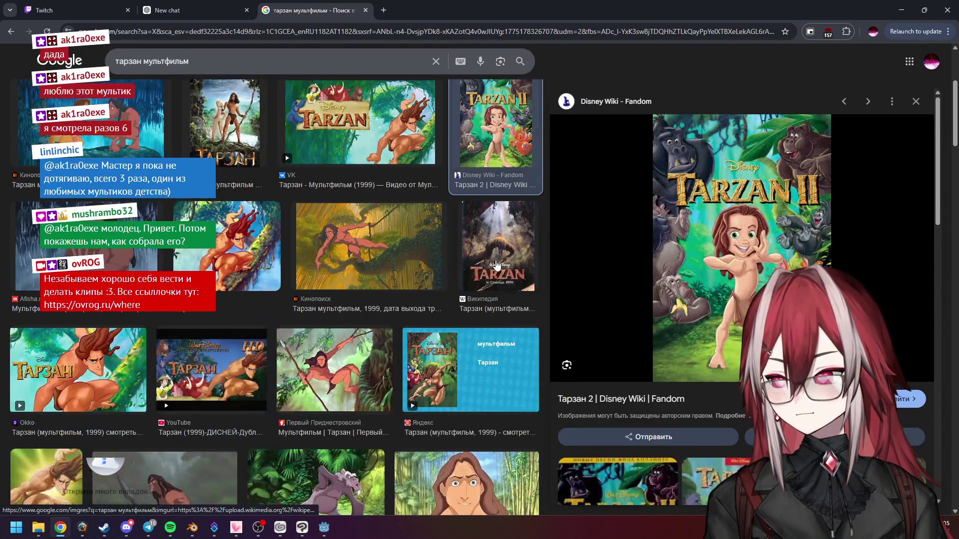
{"action": "left_click", "coordinate": [482, 320]}
{"action": "scroll", "coordinate": [480, 324], "scroll_direction": "down", "scroll_amount": 3}
{"action": "left_click", "coordinate": [478, 330]}
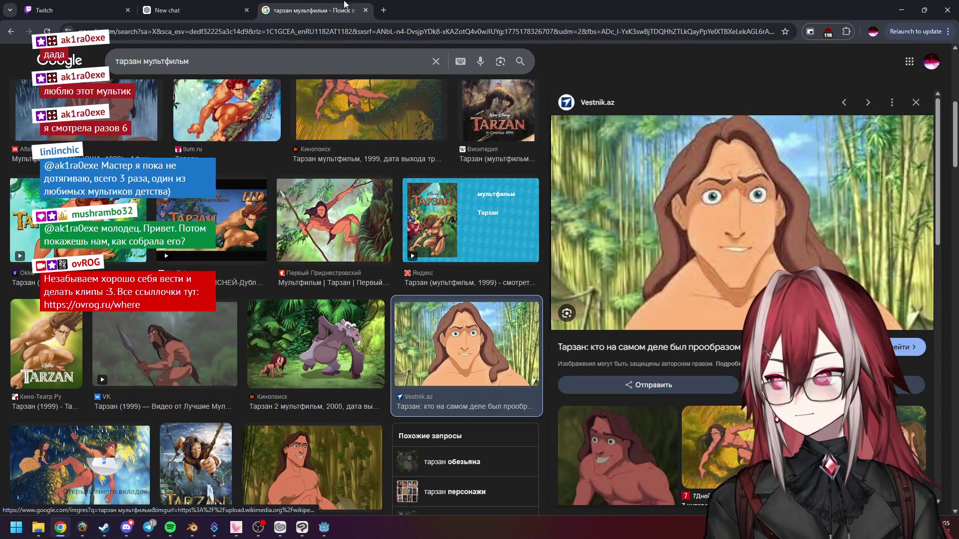
{"action": "key", "text": "ctrl+w"}
{"action": "left_click", "coordinate": [898, 10]}
Step: Centre the chest pustules in view and sample a dark red from the flesh near the upper pustules
{"action": "mouse_move", "coordinate": [502, 238]}
{"action": "left_mouse_down", "text": "space"}
{"action": "mouse_move", "coordinate": [502, 159]}
{"action": "mouse_move", "coordinate": [502, 238]}
{"action": "mouse_move", "coordinate": [562, 187]}
{"action": "left_mouse_up", "text": "space"}
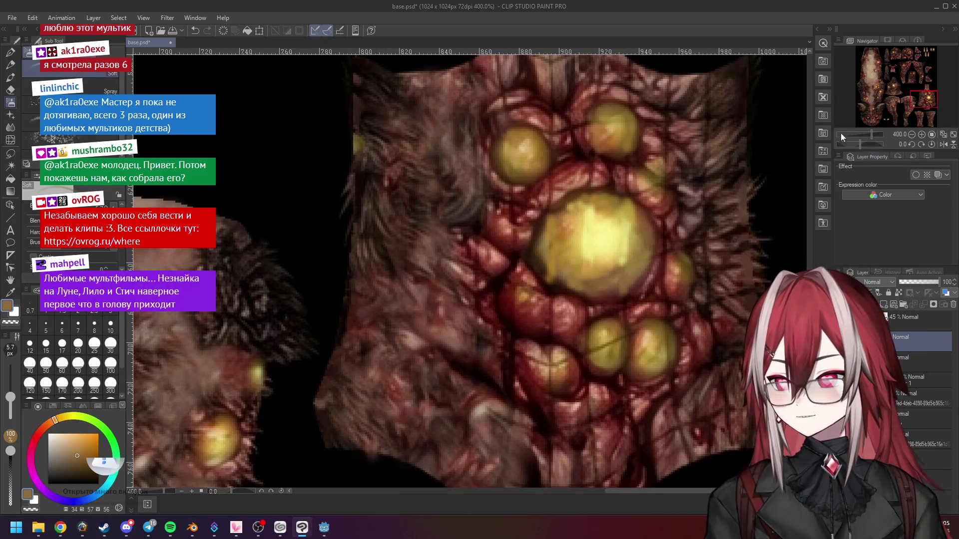
{"action": "left_click_drag", "start_coordinate": [930, 111], "coordinate": [907, 113]}
{"action": "left_click_drag", "start_coordinate": [607, 164], "coordinate": [573, 182], "text": "space"}
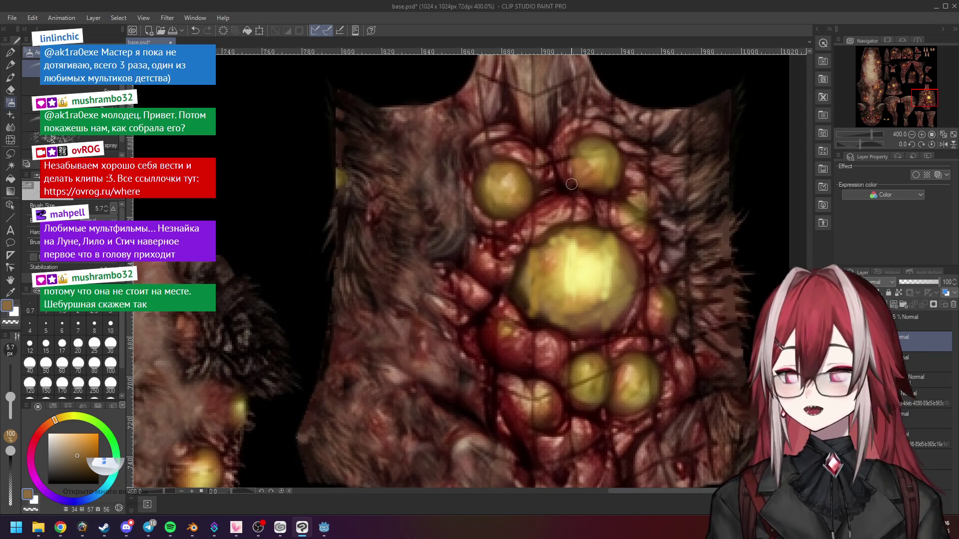
{"action": "scroll", "coordinate": [499, 160], "scroll_direction": "up", "scroll_amount": 3}
{"action": "left_click", "coordinate": [574, 243], "text": "alt"}
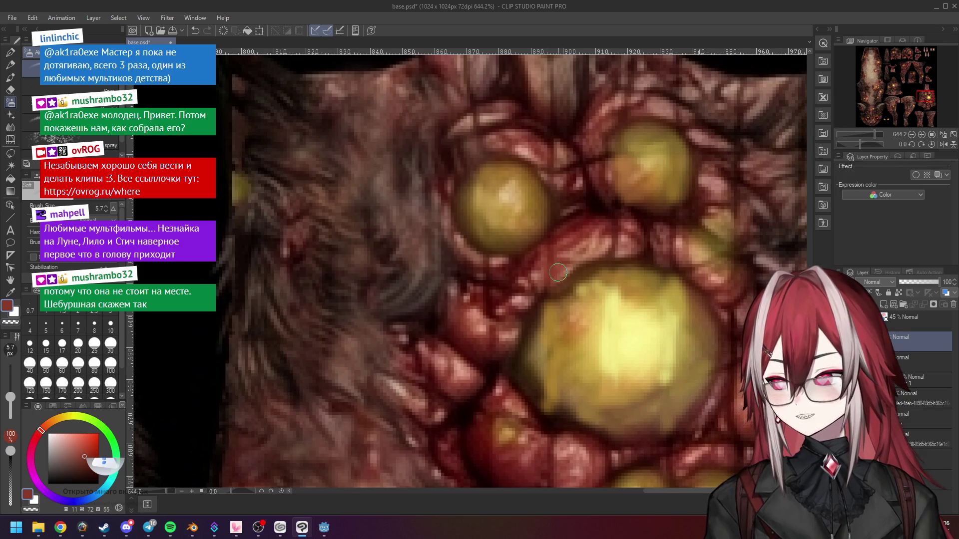
{"action": "scroll", "coordinate": [563, 252], "scroll_direction": "down", "scroll_amount": 1}
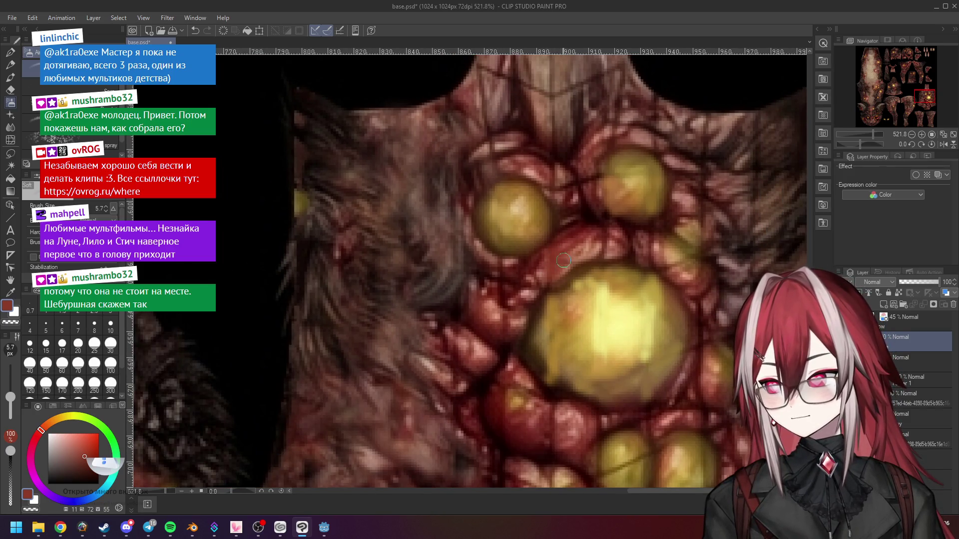
{"action": "left_click", "coordinate": [559, 262], "text": "alt"}
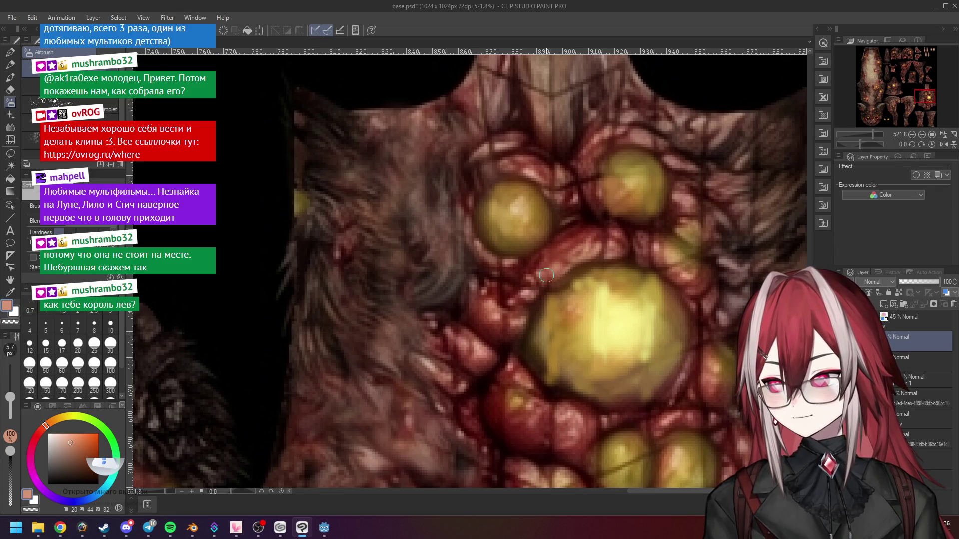
{"action": "scroll", "coordinate": [603, 242], "scroll_direction": "down", "scroll_amount": 2}
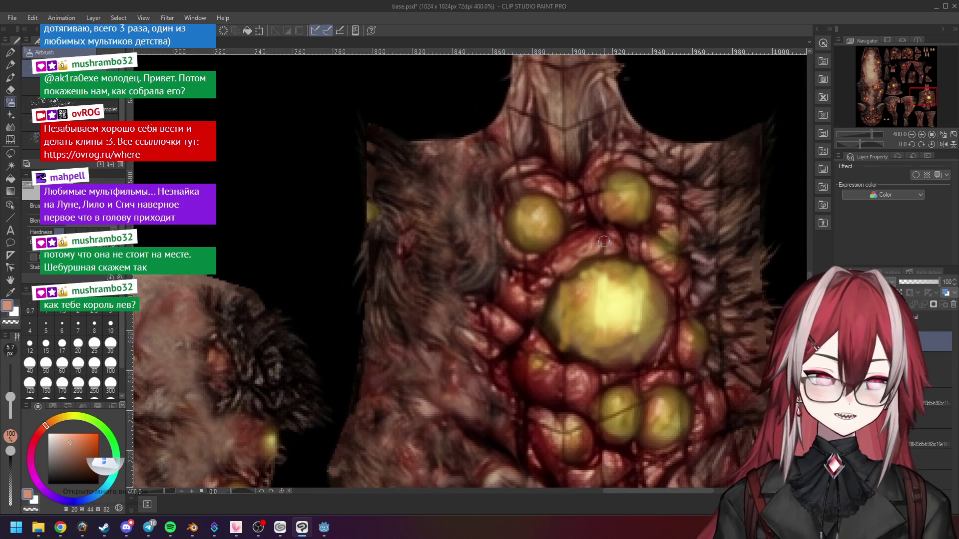
{"action": "scroll", "coordinate": [604, 242], "scroll_direction": "up", "scroll_amount": 3}
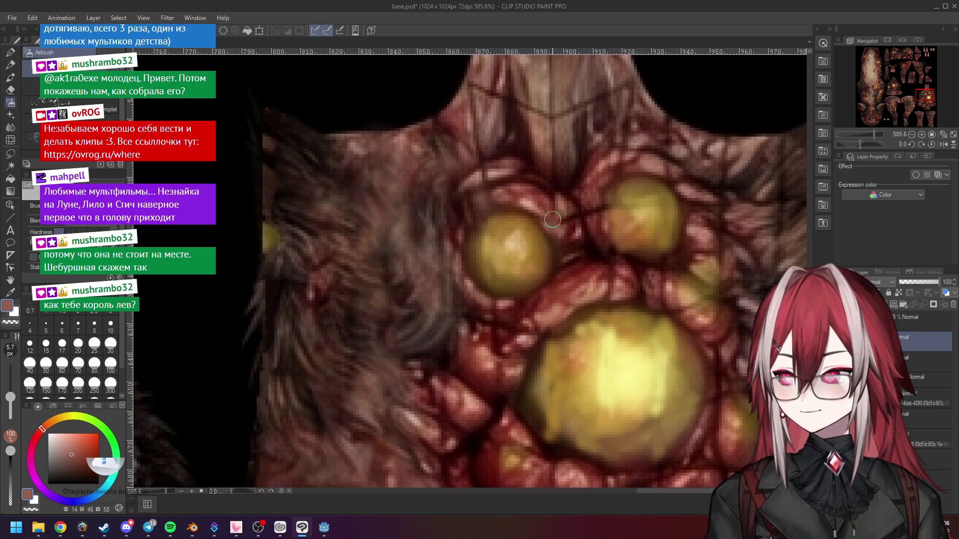
{"action": "left_click", "coordinate": [539, 203], "text": "alt"}
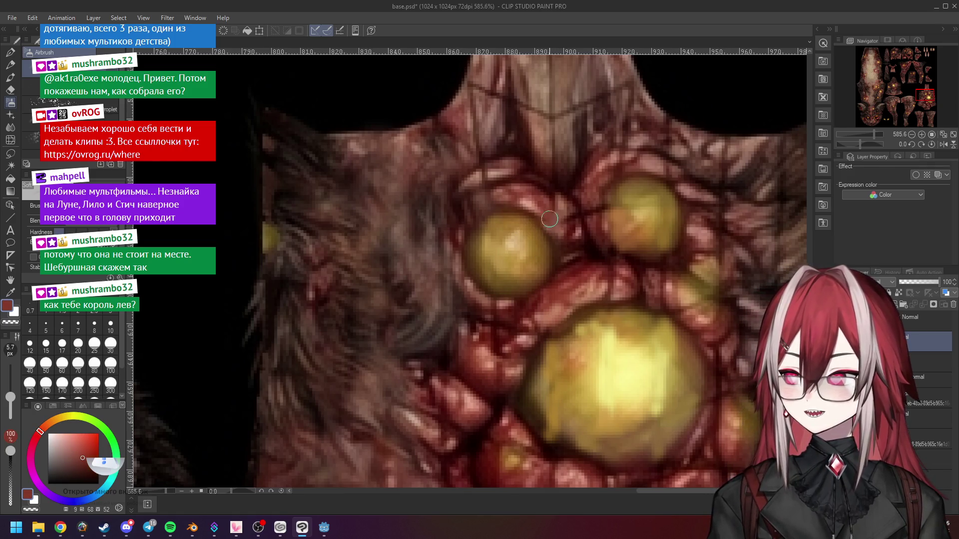
Step: Move the view to the lower chest pustules and sample olive and brown tones there
{"action": "scroll", "coordinate": [570, 224], "scroll_direction": "down", "scroll_amount": 3}
{"action": "scroll", "coordinate": [579, 239], "scroll_direction": "up", "scroll_amount": 2}
{"action": "mouse_move", "coordinate": [620, 285]}
{"action": "left_mouse_down"}
{"action": "mouse_move", "coordinate": [569, 215]}
{"action": "mouse_move", "coordinate": [539, 196]}
{"action": "left_mouse_up"}
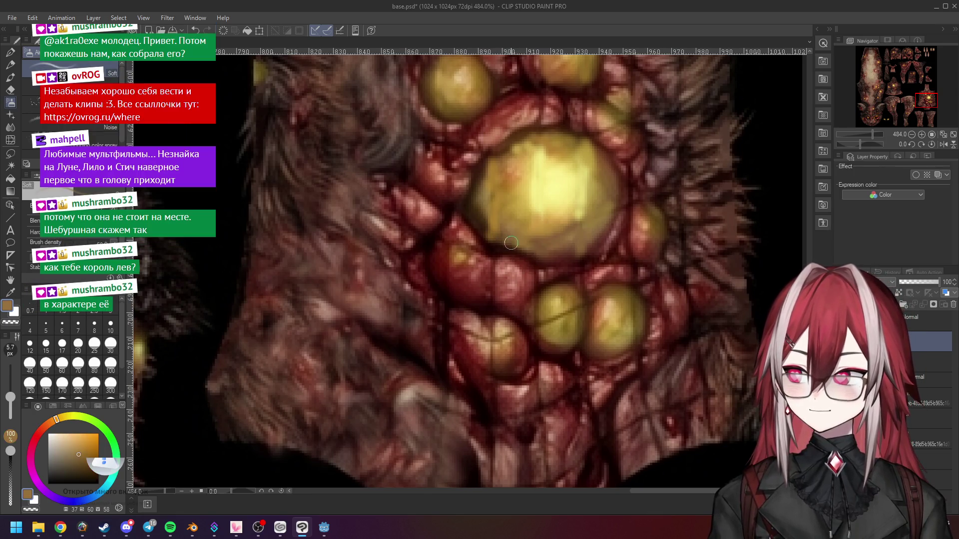
{"action": "left_click_drag", "start_coordinate": [552, 238], "coordinate": [519, 206]}
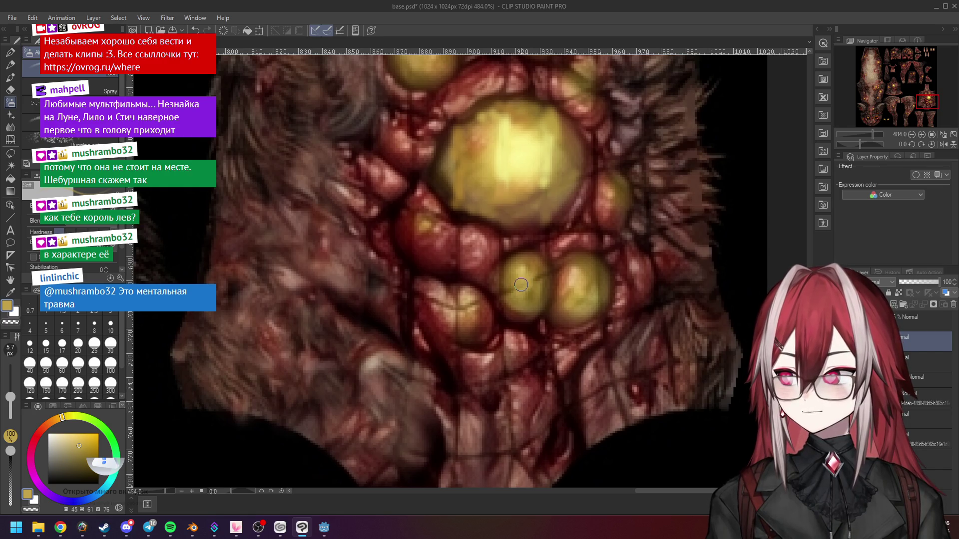
{"action": "left_click", "coordinate": [515, 287], "text": "alt"}
{"action": "left_click", "coordinate": [546, 273], "text": "alt"}
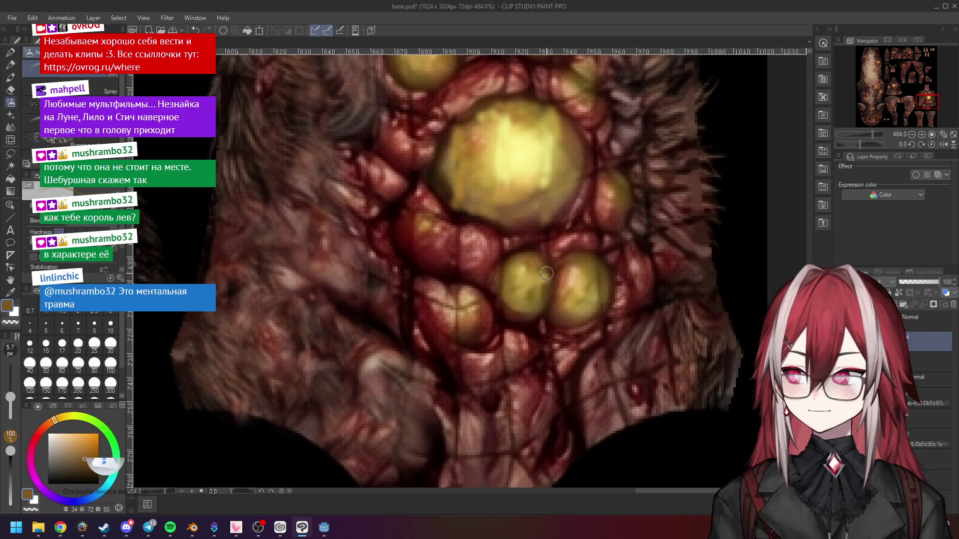
Step: Pick a pale tan from the flesh fold and airbrush it left of the lower pustules
{"action": "scroll", "coordinate": [572, 278], "scroll_direction": "up", "scroll_amount": 2}
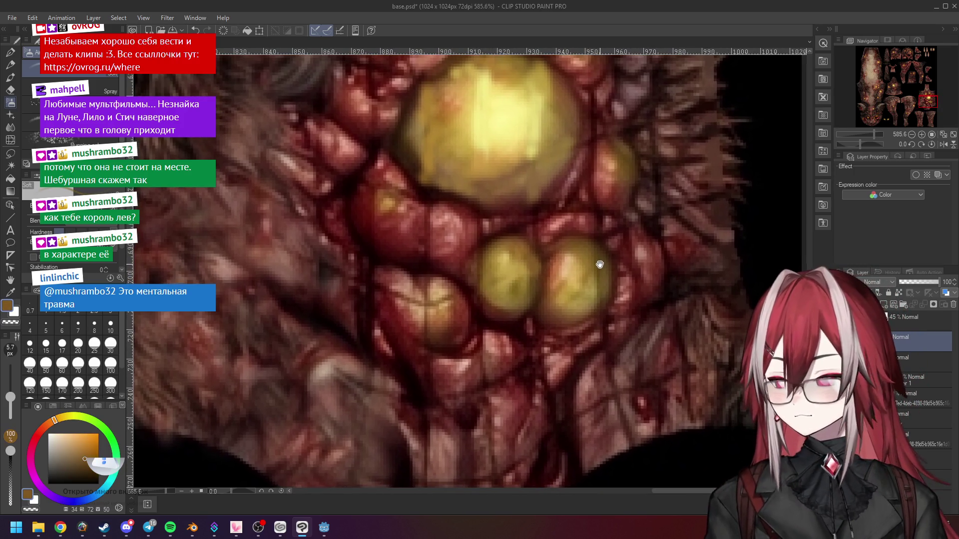
{"action": "left_click_drag", "start_coordinate": [605, 274], "coordinate": [607, 264]}
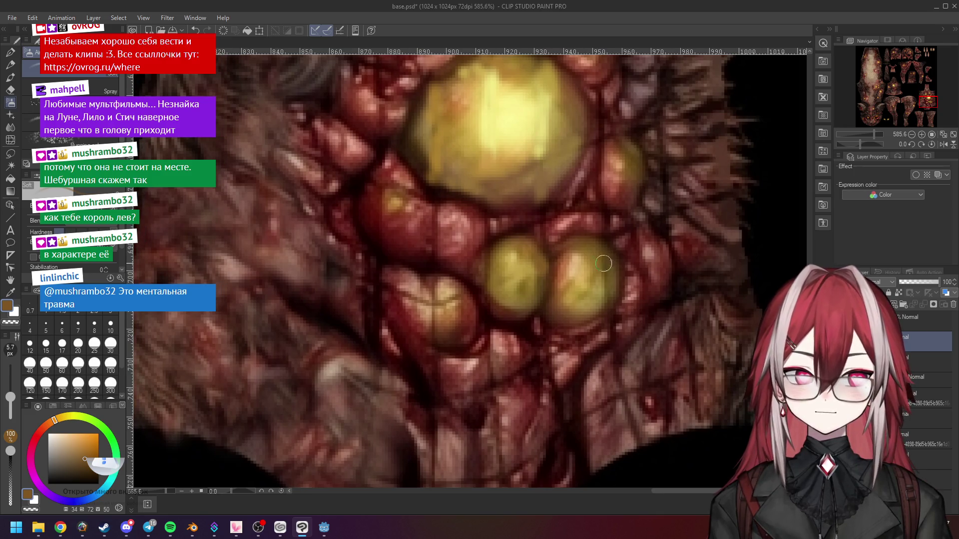
{"action": "left_click", "coordinate": [575, 259], "text": "alt"}
{"action": "left_click", "coordinate": [449, 315], "text": "alt"}
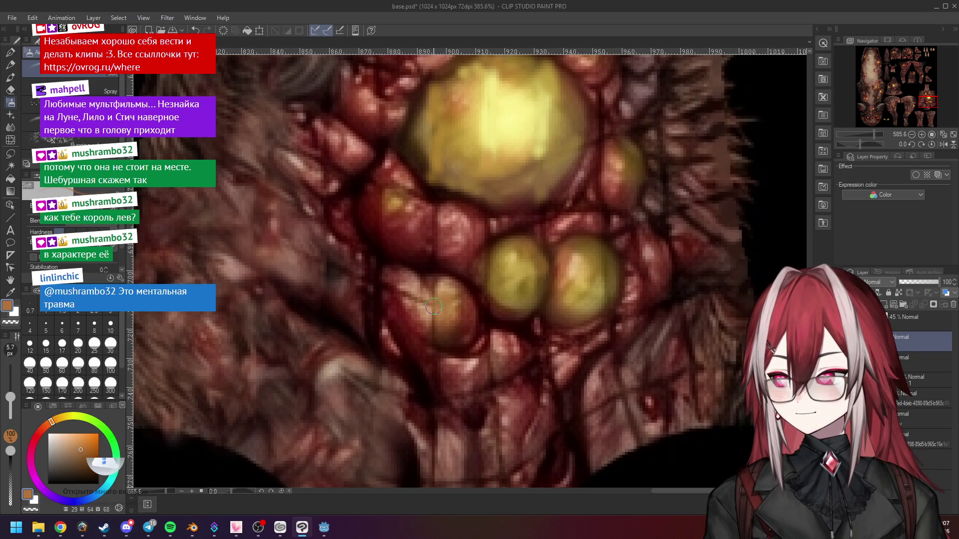
{"action": "left_click", "coordinate": [433, 310], "text": "alt"}
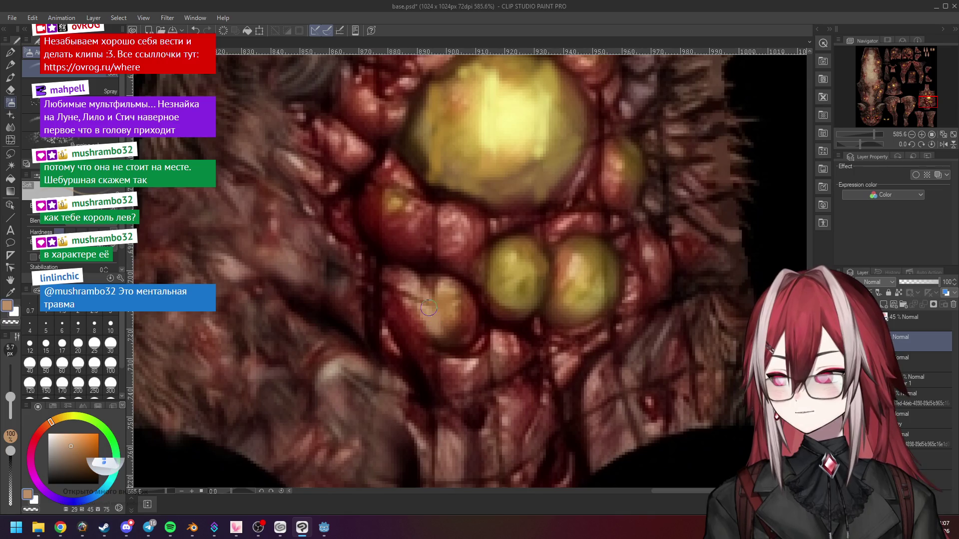
{"action": "left_click_drag", "start_coordinate": [414, 292], "coordinate": [428, 312]}
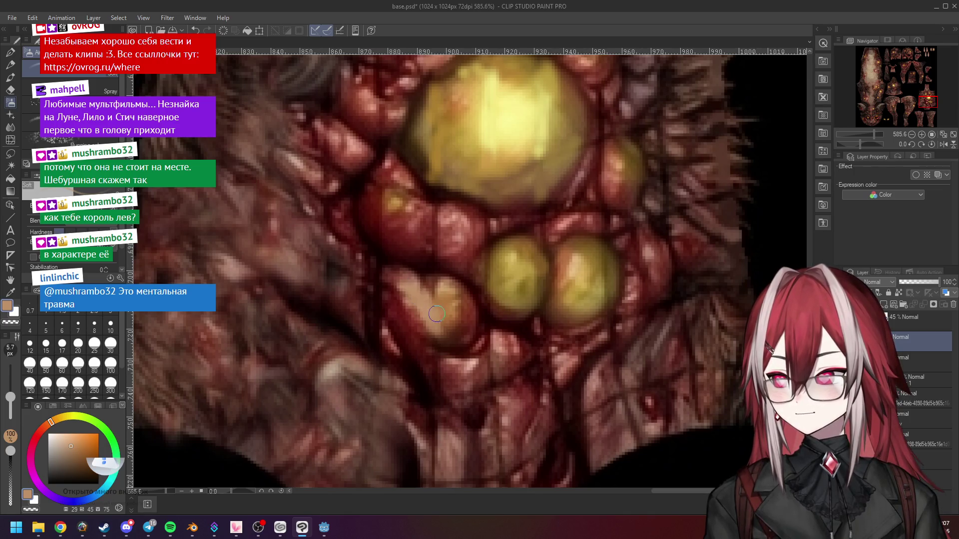
{"action": "scroll", "coordinate": [519, 221], "scroll_direction": "down", "scroll_amount": 5}
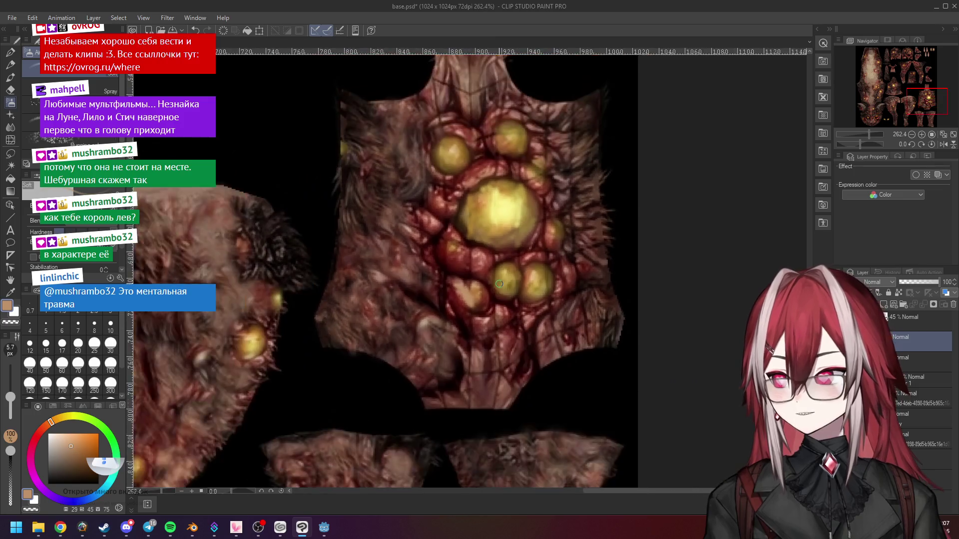
Step: Blur the large central yellow pustule with the Blend tool's Blur sub-tool at 13.3 px
{"action": "scroll", "coordinate": [520, 220], "scroll_direction": "up", "scroll_amount": 3}
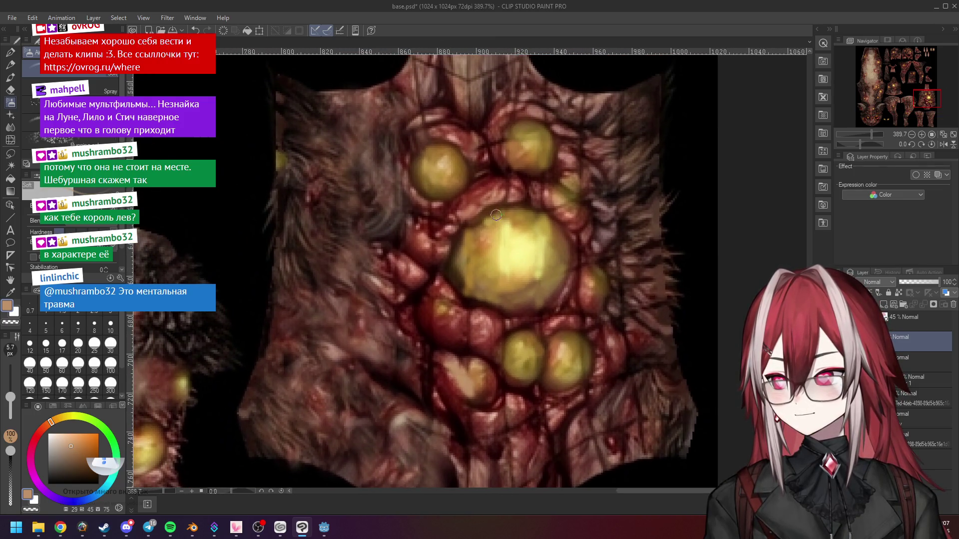
{"action": "left_click", "coordinate": [10, 127]}
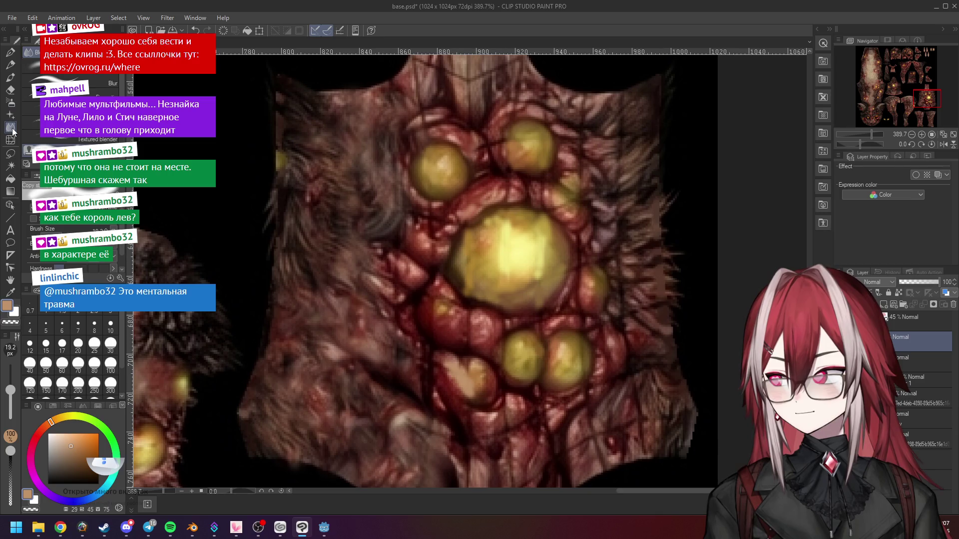
{"action": "scroll", "coordinate": [537, 263], "scroll_direction": "down", "scroll_amount": 1}
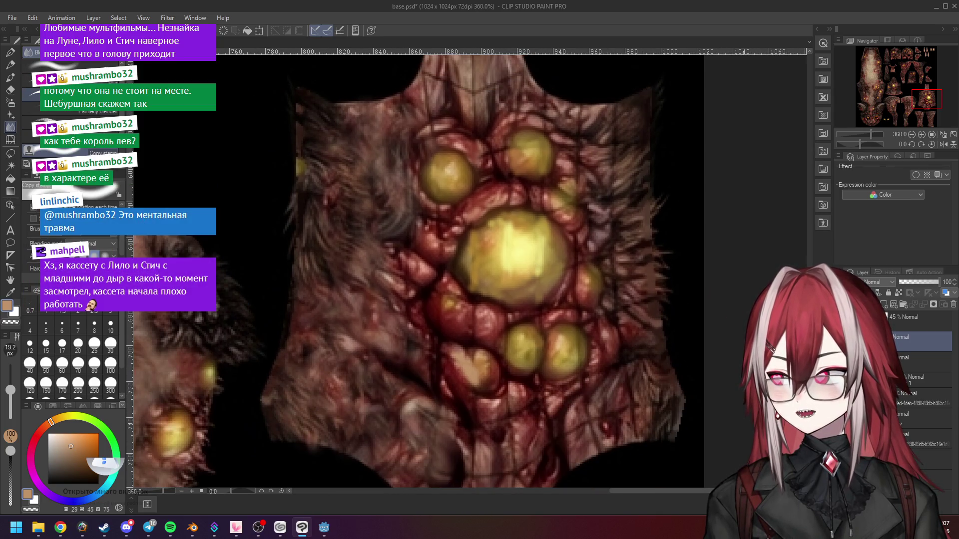
{"action": "left_click", "coordinate": [75, 81]}
{"action": "scroll", "coordinate": [563, 261], "scroll_direction": "up", "scroll_amount": 3}
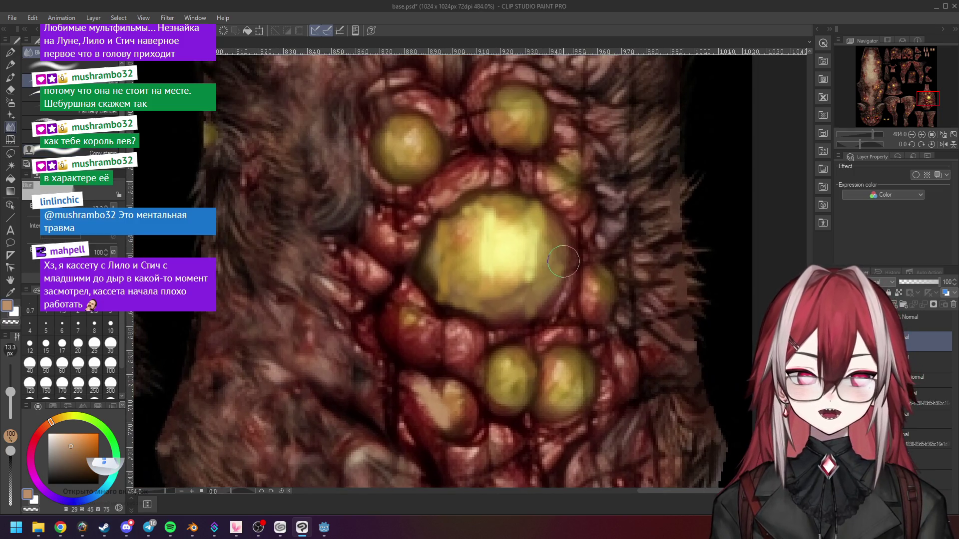
{"action": "mouse_move", "coordinate": [564, 261]}
{"action": "left_mouse_down"}
{"action": "mouse_move", "coordinate": [532, 263]}
{"action": "mouse_move", "coordinate": [530, 278]}
{"action": "mouse_move", "coordinate": [533, 237]}
{"action": "mouse_move", "coordinate": [554, 249]}
{"action": "mouse_move", "coordinate": [525, 281]}
{"action": "mouse_move", "coordinate": [480, 294]}
{"action": "mouse_move", "coordinate": [507, 302]}
{"action": "mouse_move", "coordinate": [452, 285]}
{"action": "mouse_move", "coordinate": [442, 255]}
{"action": "mouse_move", "coordinate": [480, 212]}
{"action": "mouse_move", "coordinate": [508, 209]}
{"action": "mouse_move", "coordinate": [496, 266]}
{"action": "mouse_move", "coordinate": [525, 216]}
{"action": "mouse_move", "coordinate": [519, 205]}
{"action": "mouse_move", "coordinate": [521, 214]}
{"action": "left_mouse_up"}
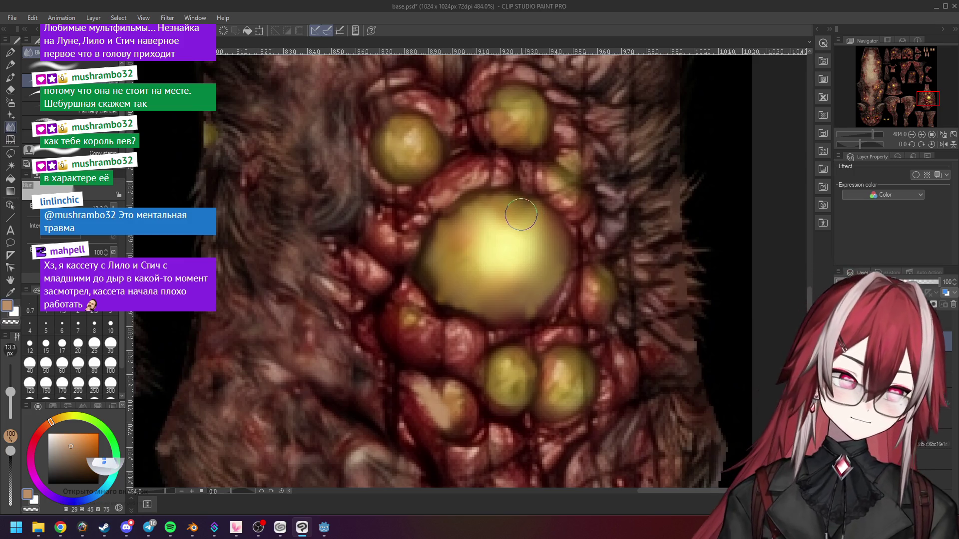
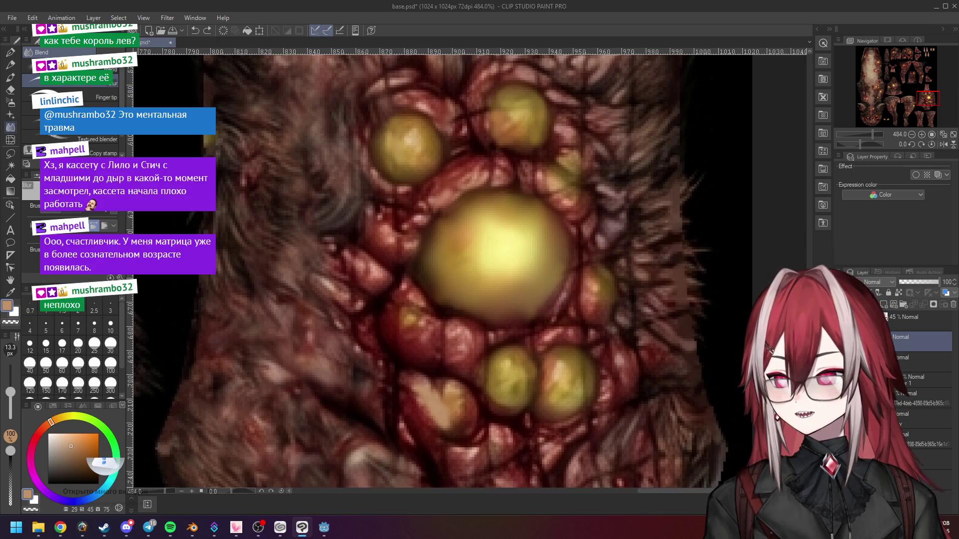
Step: Smudge the upper-right yellow pustule into the flesh, then look over the lower torso
{"action": "scroll", "coordinate": [425, 235], "scroll_direction": "up", "scroll_amount": 3}
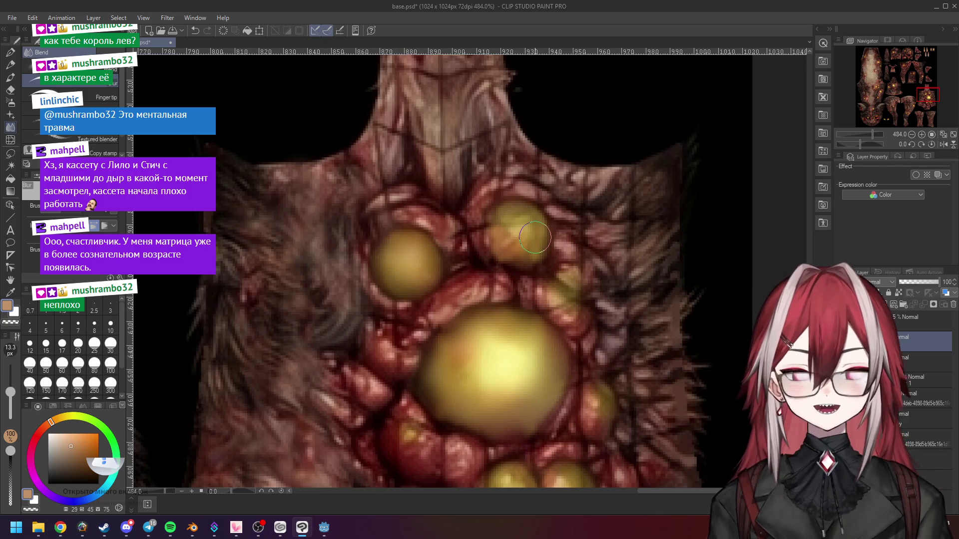
{"action": "scroll", "coordinate": [505, 231], "scroll_direction": "up", "scroll_amount": 2}
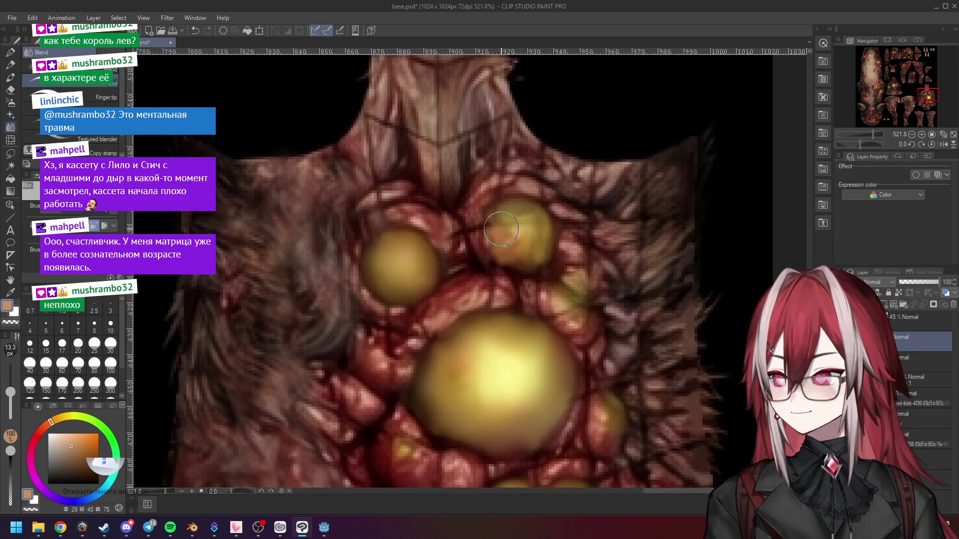
{"action": "mouse_move", "coordinate": [502, 229]}
{"action": "left_mouse_down"}
{"action": "mouse_move", "coordinate": [532, 249]}
{"action": "mouse_move", "coordinate": [535, 220]}
{"action": "mouse_move", "coordinate": [537, 249]}
{"action": "mouse_move", "coordinate": [516, 220]}
{"action": "left_mouse_up"}
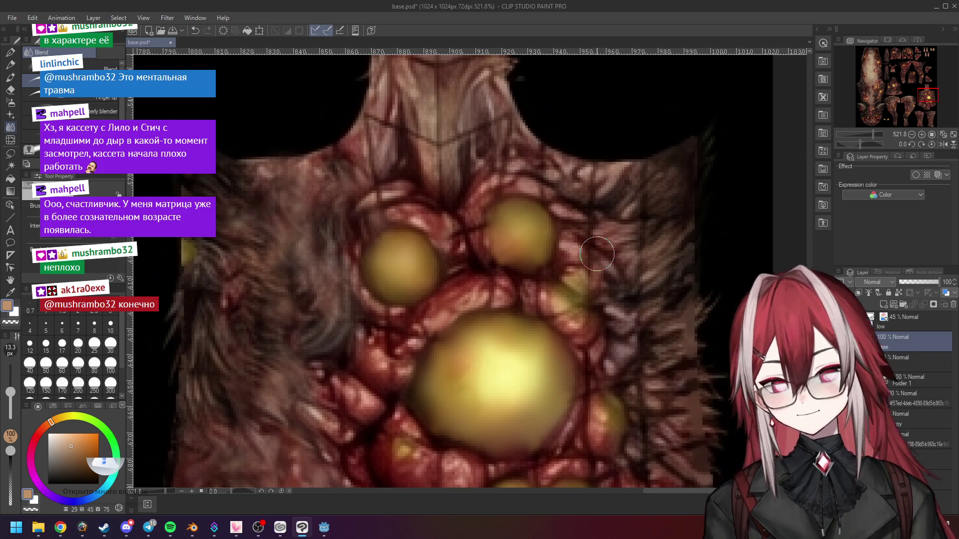
{"action": "scroll", "coordinate": [597, 254], "scroll_direction": "down", "scroll_amount": 1}
{"action": "scroll", "coordinate": [642, 242], "scroll_direction": "up", "scroll_amount": 2}
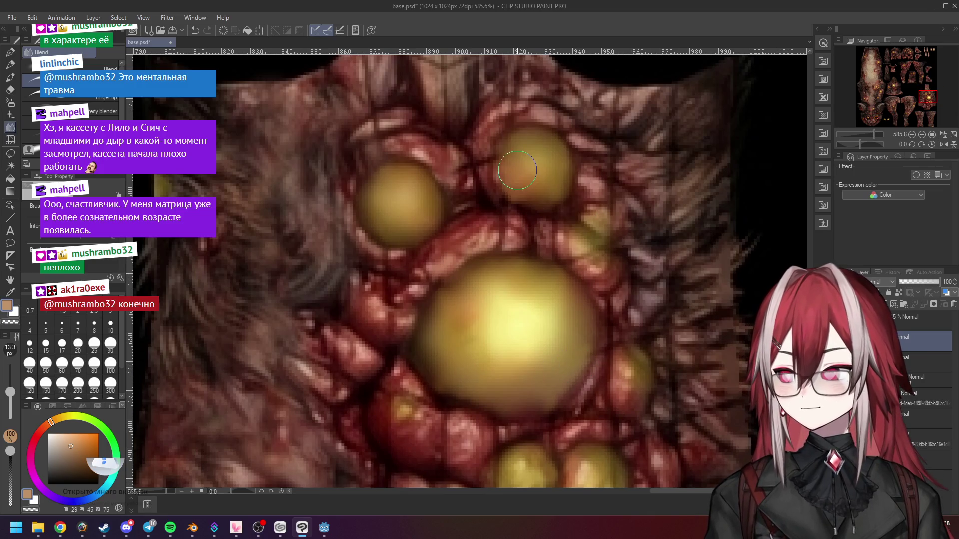
{"action": "middle_click_drag", "start_coordinate": [555, 450], "coordinate": [549, 240]}
{"action": "scroll", "coordinate": [575, 250], "scroll_direction": "down", "scroll_amount": 2}
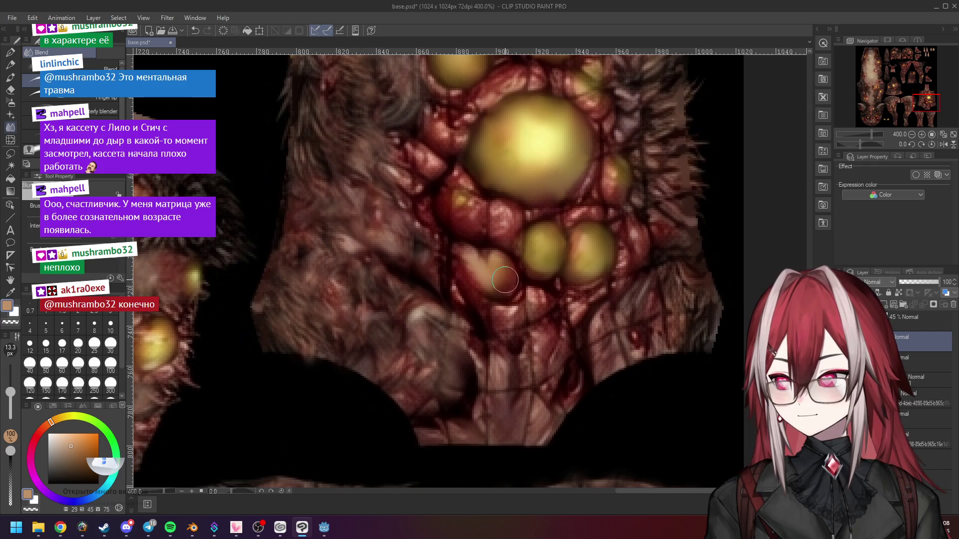
{"action": "scroll", "coordinate": [473, 266], "scroll_direction": "down", "scroll_amount": 4}
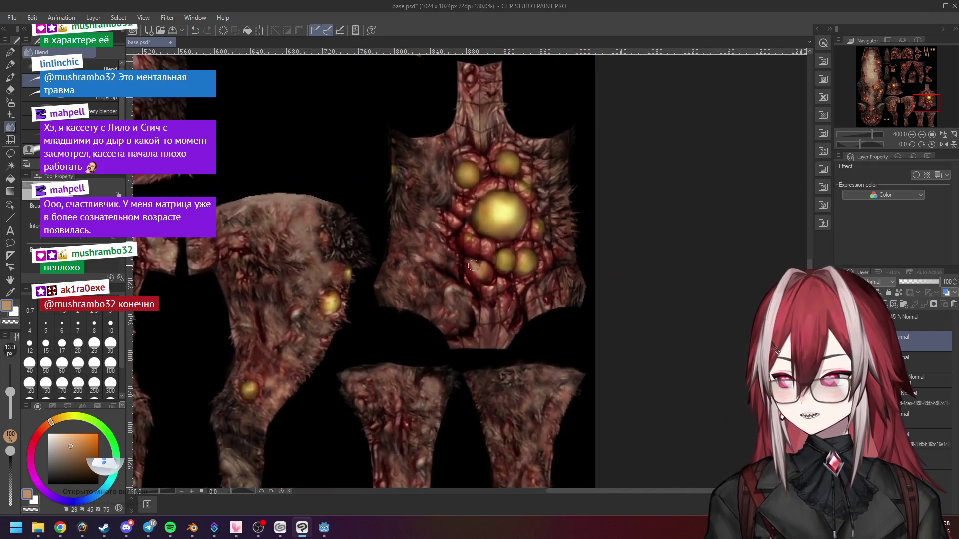
{"action": "scroll", "coordinate": [473, 267], "scroll_direction": "up", "scroll_amount": 3}
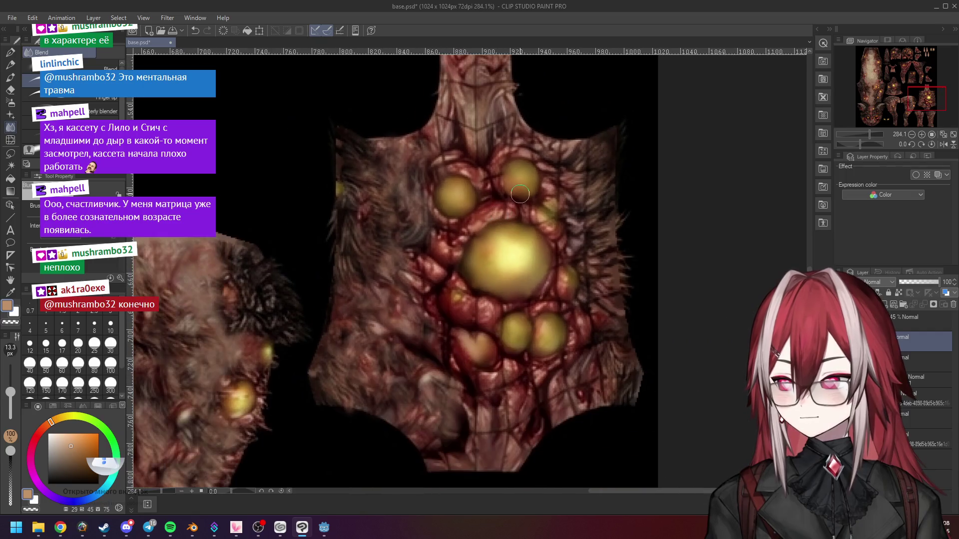
{"action": "scroll", "coordinate": [520, 193], "scroll_direction": "up", "scroll_amount": 3}
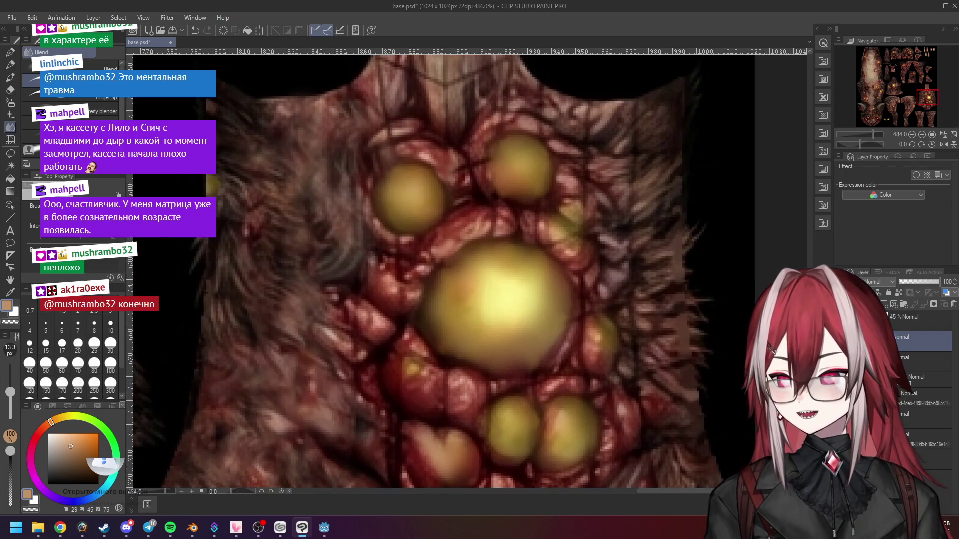
{"action": "scroll", "coordinate": [635, 287], "scroll_direction": "down", "scroll_amount": 1}
{"action": "scroll", "coordinate": [636, 288], "scroll_direction": "up", "scroll_amount": 1}
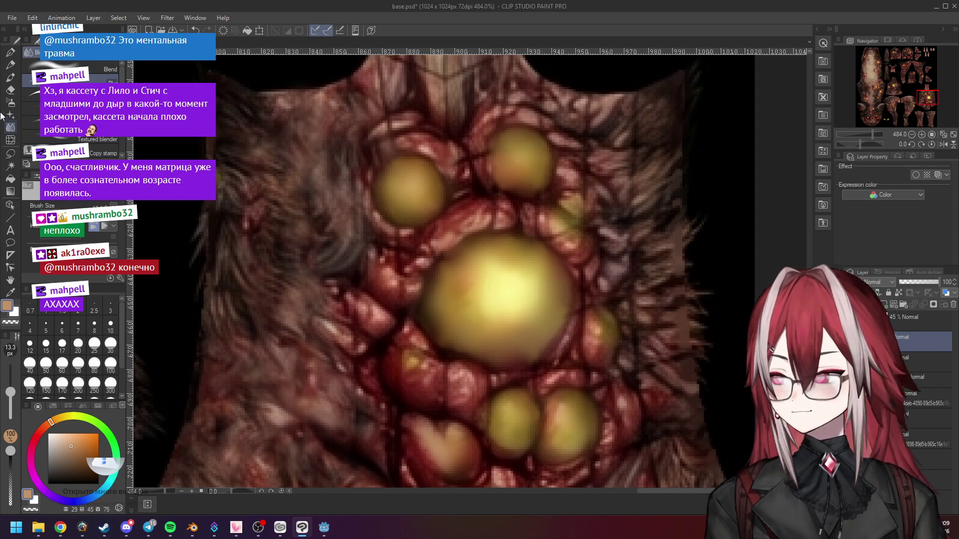
Step: Pick the Copy stamp sub tool, then switch to the ChatGPT chat in Chrome
{"action": "left_click", "coordinate": [60, 153]}
{"action": "scroll", "coordinate": [390, 225], "scroll_direction": "up", "scroll_amount": 1}
{"action": "scroll", "coordinate": [360, 228], "scroll_direction": "down", "scroll_amount": 1}
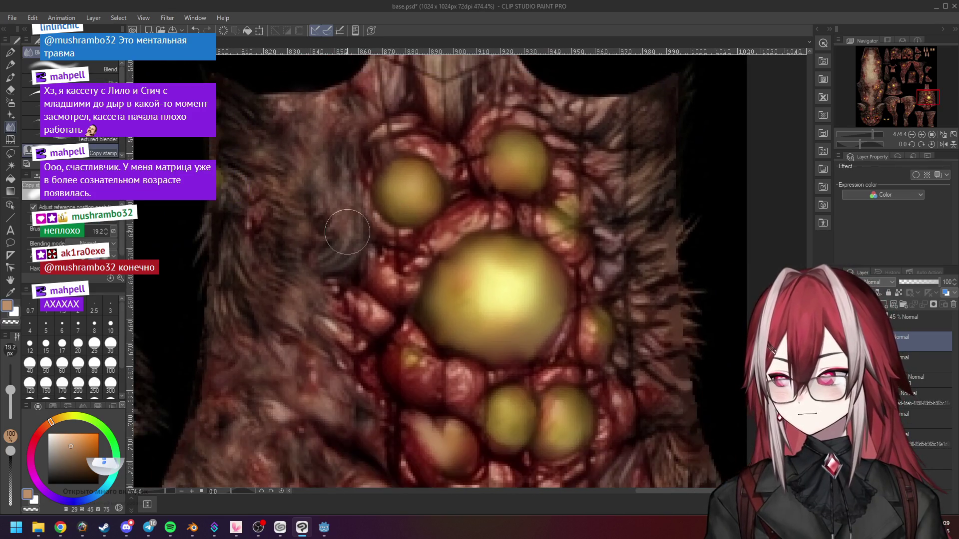
{"action": "middle_click_drag", "start_coordinate": [327, 222], "coordinate": [365, 242]}
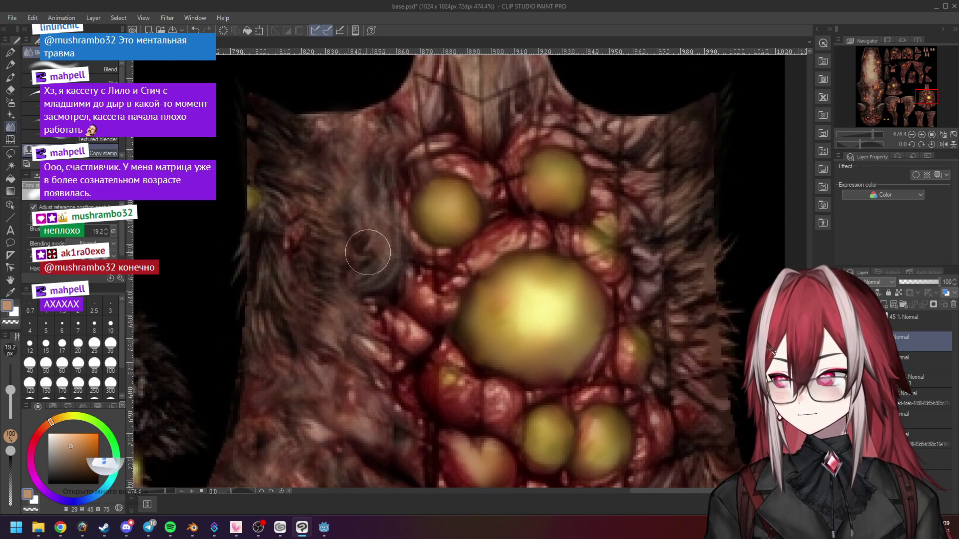
{"action": "left_click", "coordinate": [60, 527]}
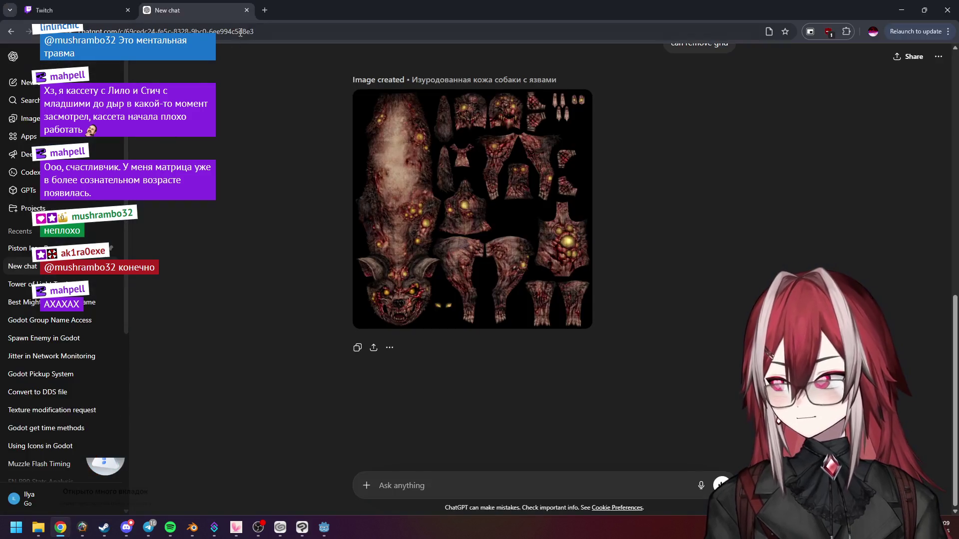
{"action": "left_click", "coordinate": [265, 10]}
{"action": "type", "text": "матрица"}
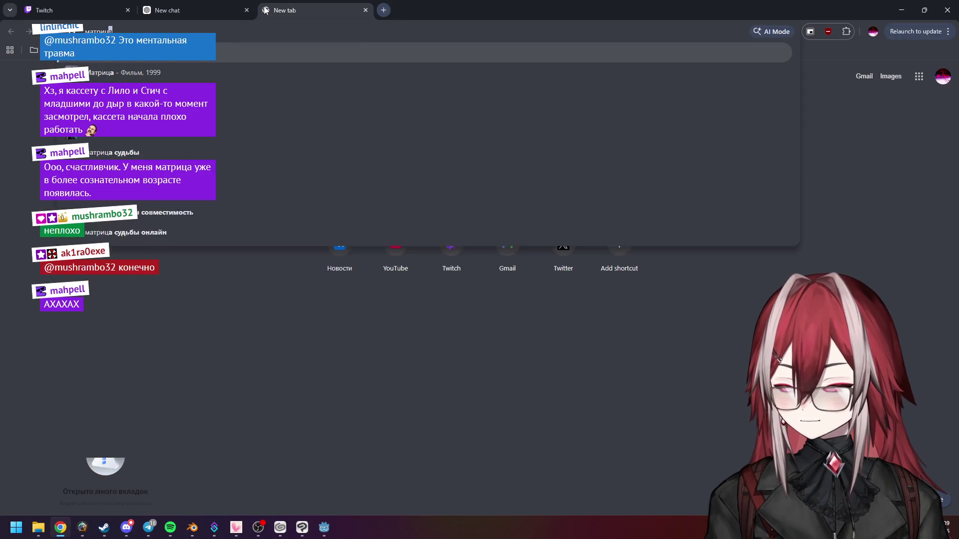
{"action": "type", "text": " 2 дата выхода"}
{"action": "key", "text": "Return"}
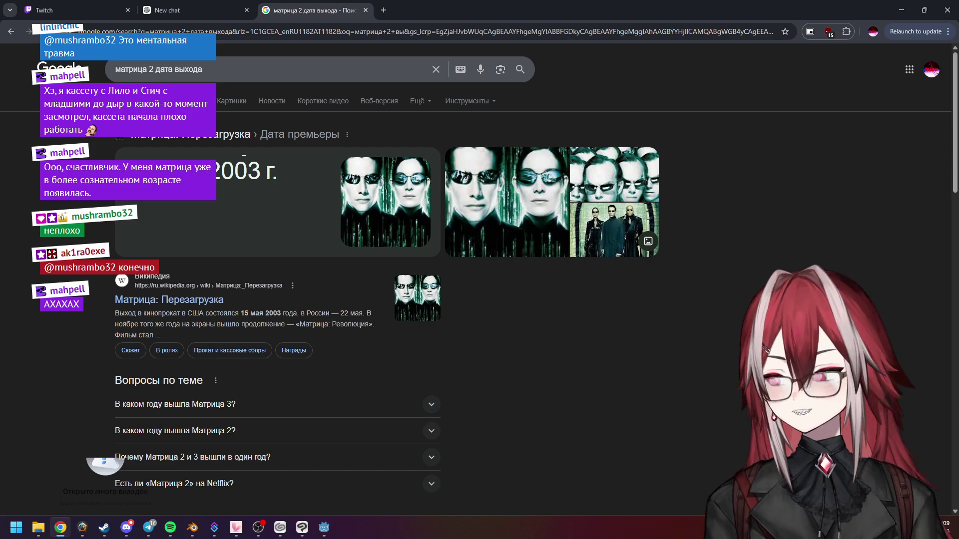
{"action": "key", "text": "ctrl+w"}
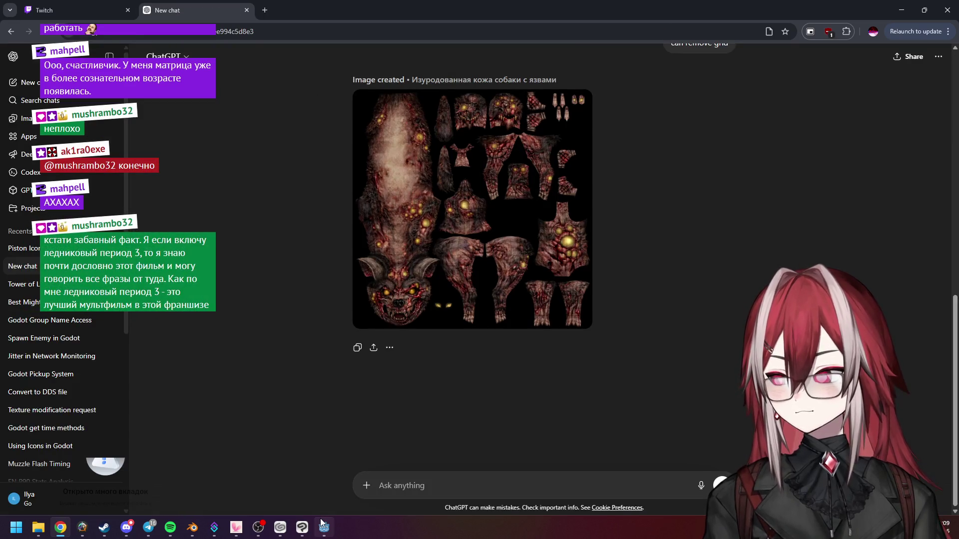
{"action": "left_click", "coordinate": [301, 528]}
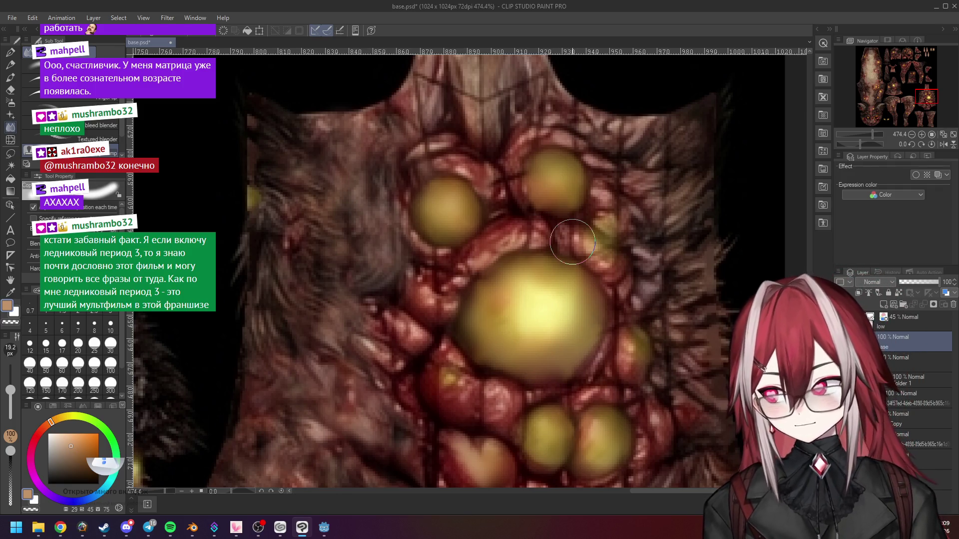
Step: Blend the flesh folds left of the big pustule and smudge the pale pink patch darker red
{"action": "scroll", "coordinate": [480, 273], "scroll_direction": "up", "scroll_amount": 4}
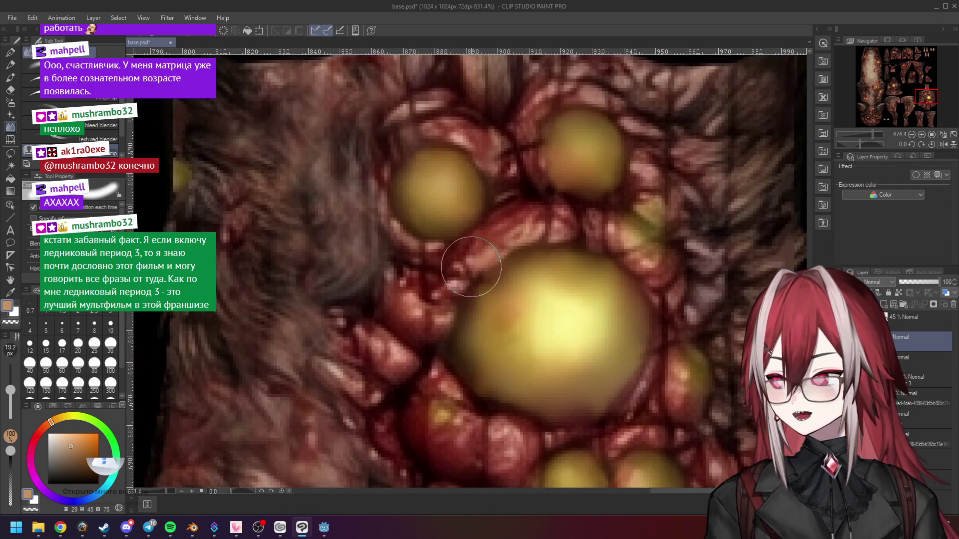
{"action": "scroll", "coordinate": [450, 270], "scroll_direction": "down", "scroll_amount": 1}
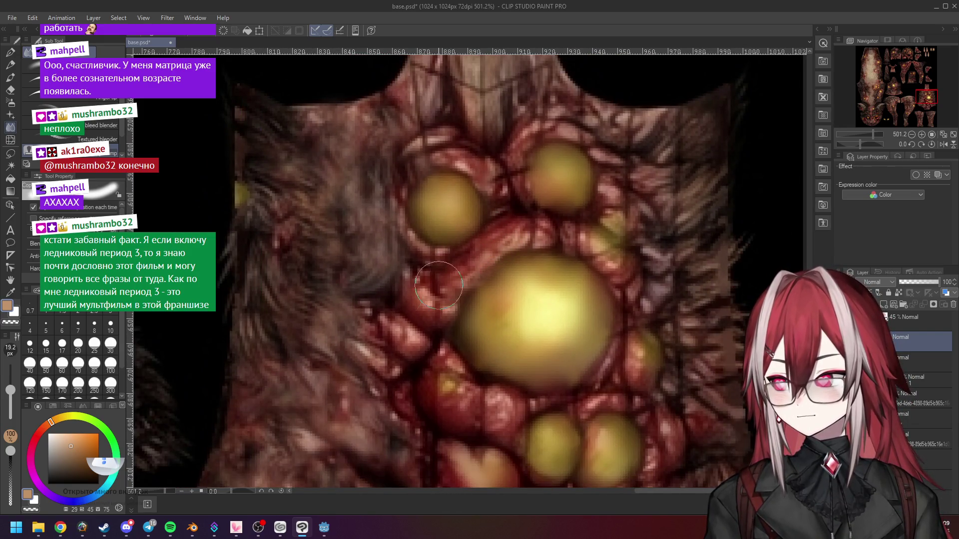
{"action": "mouse_move", "coordinate": [358, 255]}
{"action": "left_mouse_down"}
{"action": "mouse_move", "coordinate": [429, 299]}
{"action": "mouse_move", "coordinate": [447, 291]}
{"action": "mouse_move", "coordinate": [433, 315]}
{"action": "mouse_move", "coordinate": [434, 278]}
{"action": "left_mouse_up"}
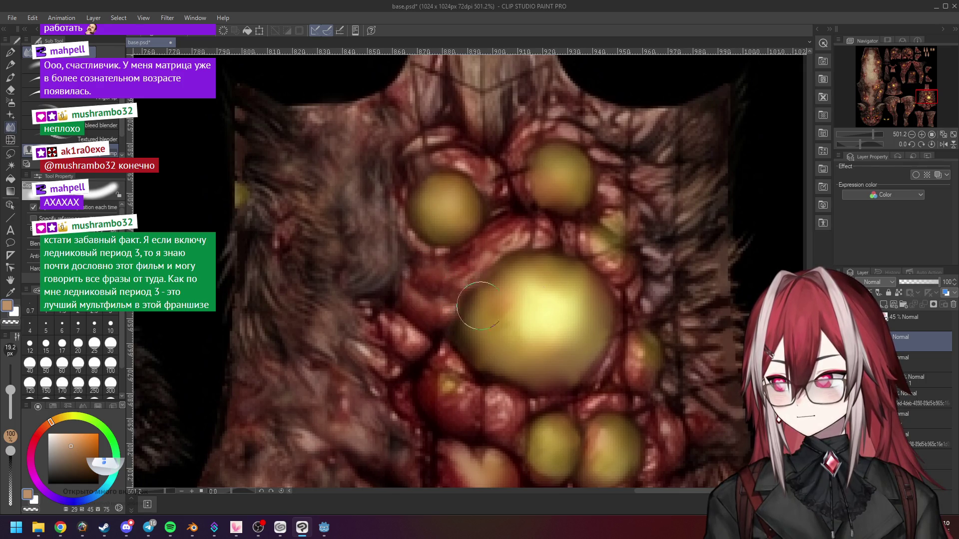
{"action": "scroll", "coordinate": [572, 252], "scroll_direction": "down", "scroll_amount": 2}
{"action": "scroll", "coordinate": [530, 180], "scroll_direction": "up", "scroll_amount": 1}
{"action": "mouse_move", "coordinate": [490, 195]}
{"action": "left_mouse_down"}
{"action": "mouse_move", "coordinate": [482, 208]}
{"action": "mouse_move", "coordinate": [518, 221]}
{"action": "left_mouse_up"}
Step: Blend the neck texture and its bright white streaks into the surrounding flesh
{"action": "scroll", "coordinate": [514, 213], "scroll_direction": "down", "scroll_amount": 1}
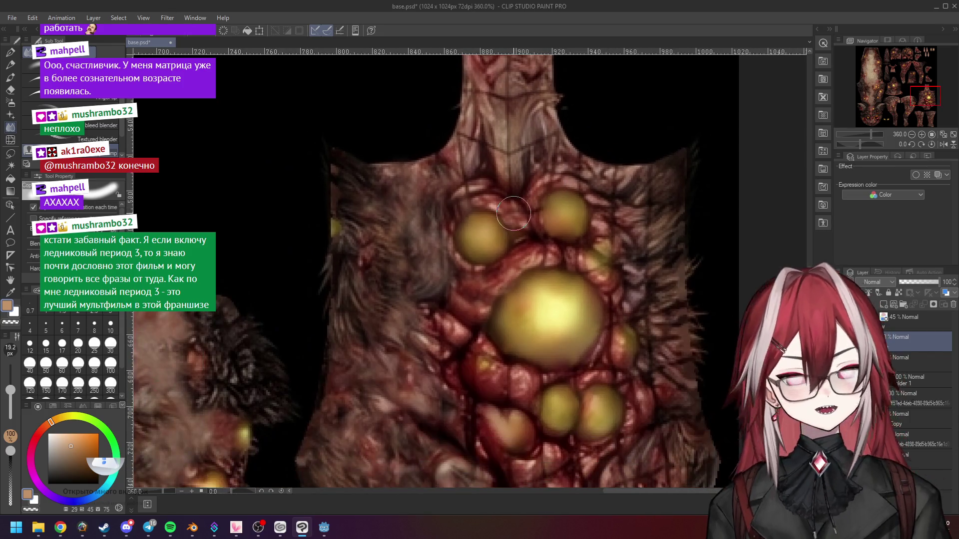
{"action": "scroll", "coordinate": [513, 213], "scroll_direction": "down", "scroll_amount": 1}
{"action": "scroll", "coordinate": [524, 217], "scroll_direction": "up", "scroll_amount": 4}
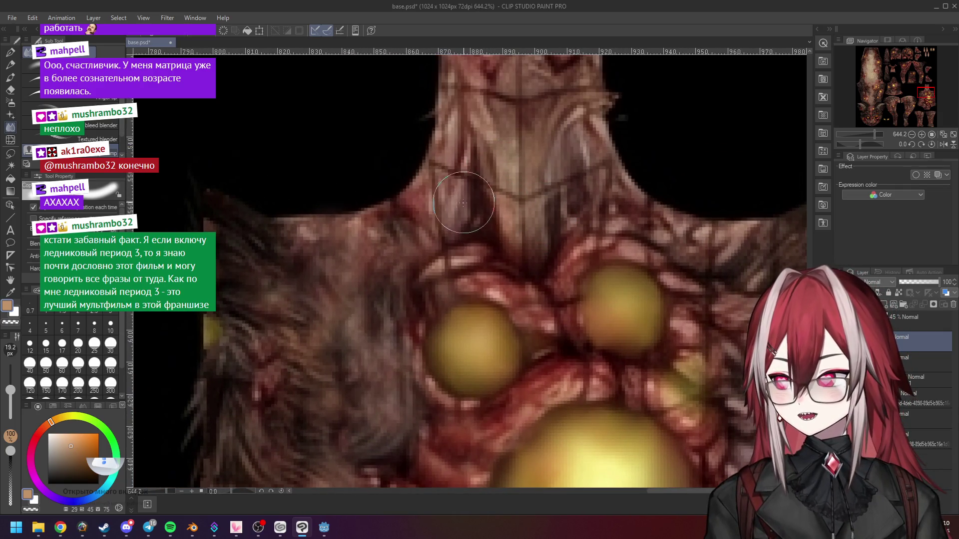
{"action": "mouse_move", "coordinate": [439, 217]}
{"action": "left_mouse_down"}
{"action": "mouse_move", "coordinate": [439, 197]}
{"action": "mouse_move", "coordinate": [448, 253]}
{"action": "left_mouse_up"}
{"action": "left_click_drag", "start_coordinate": [453, 286], "coordinate": [462, 272]}
Step: Smudge the texture down along the neck, then pan up to show the top of the neck
{"action": "scroll", "coordinate": [462, 272], "scroll_direction": "down", "scroll_amount": 3}
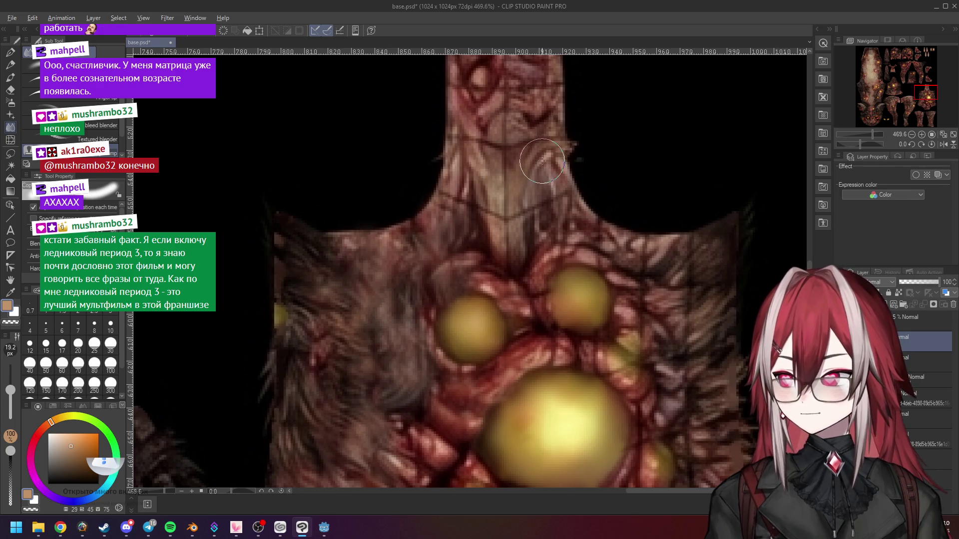
{"action": "left_click_drag", "start_coordinate": [510, 187], "coordinate": [509, 242]}
{"action": "scroll", "coordinate": [499, 190], "scroll_direction": "down", "scroll_amount": 3}
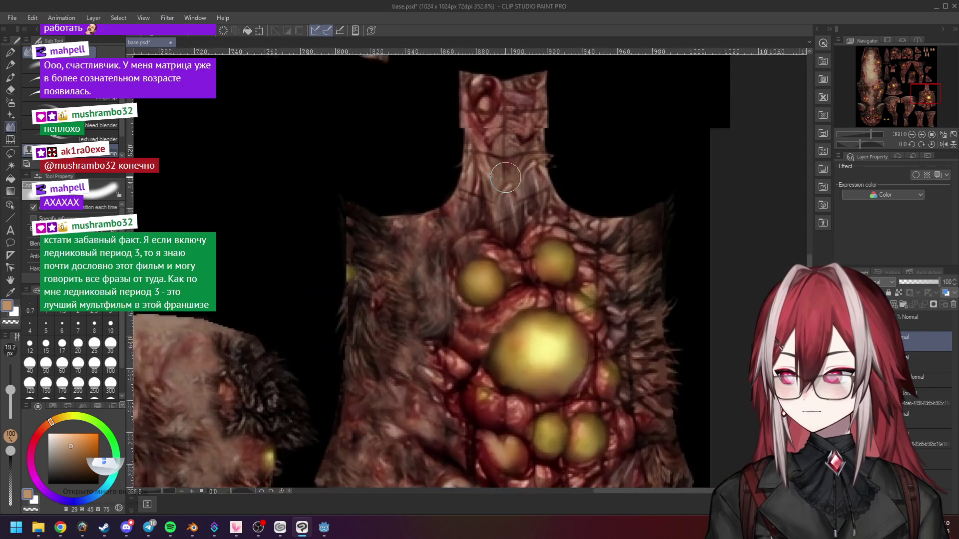
{"action": "scroll", "coordinate": [380, 268], "scroll_direction": "up", "scroll_amount": 3}
{"action": "left_click_drag", "start_coordinate": [516, 246], "coordinate": [505, 239]}
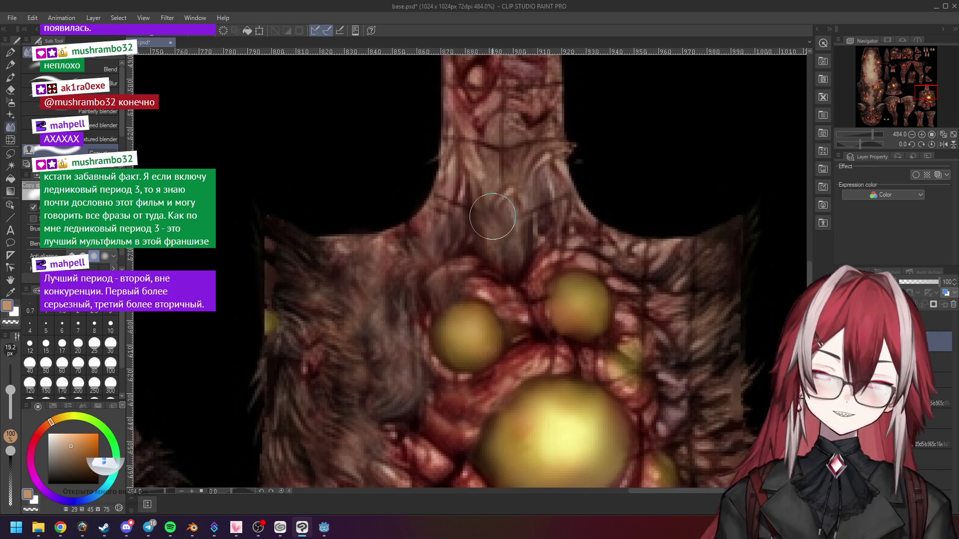
{"action": "scroll", "coordinate": [449, 280], "scroll_direction": "down", "scroll_amount": 3}
{"action": "scroll", "coordinate": [403, 349], "scroll_direction": "up", "scroll_amount": 1}
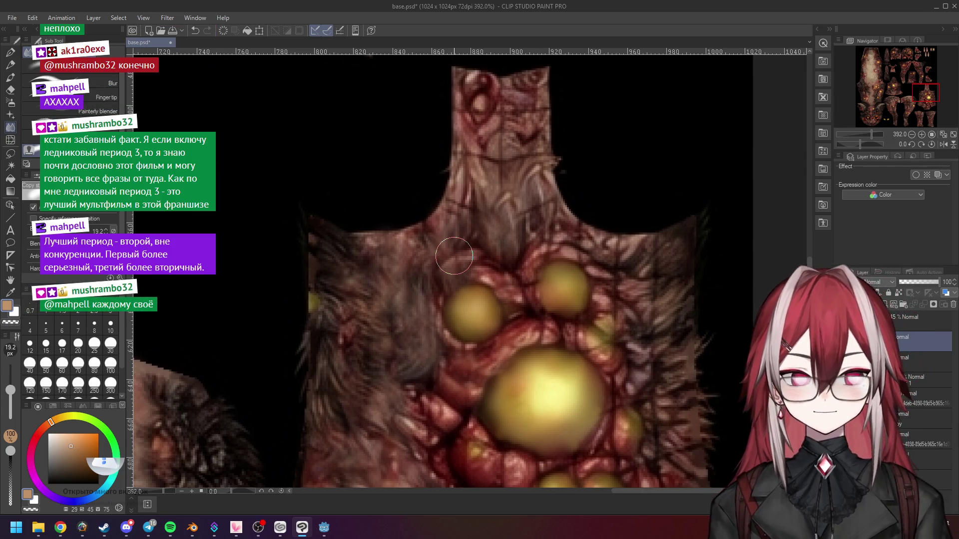
{"action": "scroll", "coordinate": [454, 255], "scroll_direction": "up", "scroll_amount": 2}
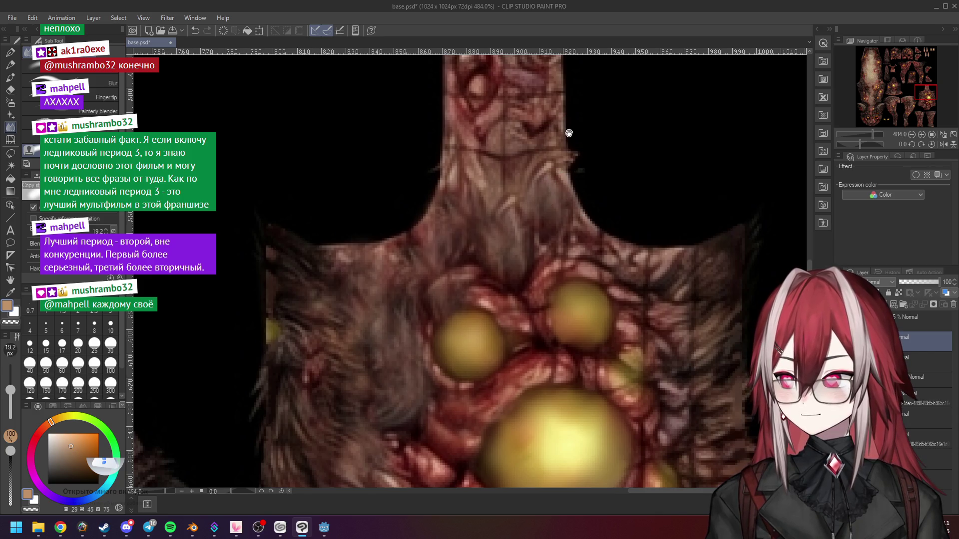
{"action": "left_click_drag", "start_coordinate": [572, 144], "coordinate": [569, 216]}
{"action": "key", "text": "alt"}
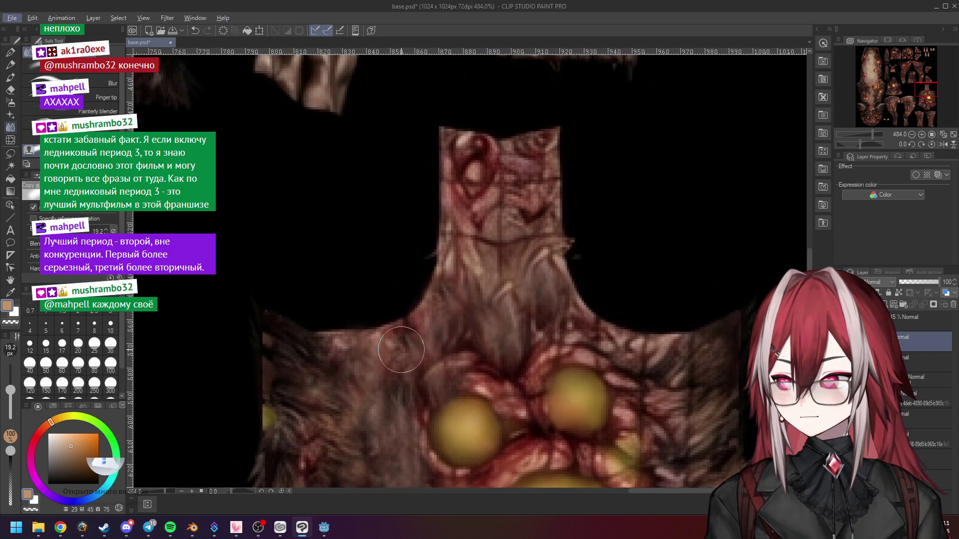
Step: Smudge and smooth the fur across the torso's neck area with two blend strokes
{"action": "scroll", "coordinate": [401, 350], "scroll_direction": "down", "scroll_amount": 2}
{"action": "scroll", "coordinate": [449, 315], "scroll_direction": "up", "scroll_amount": 1}
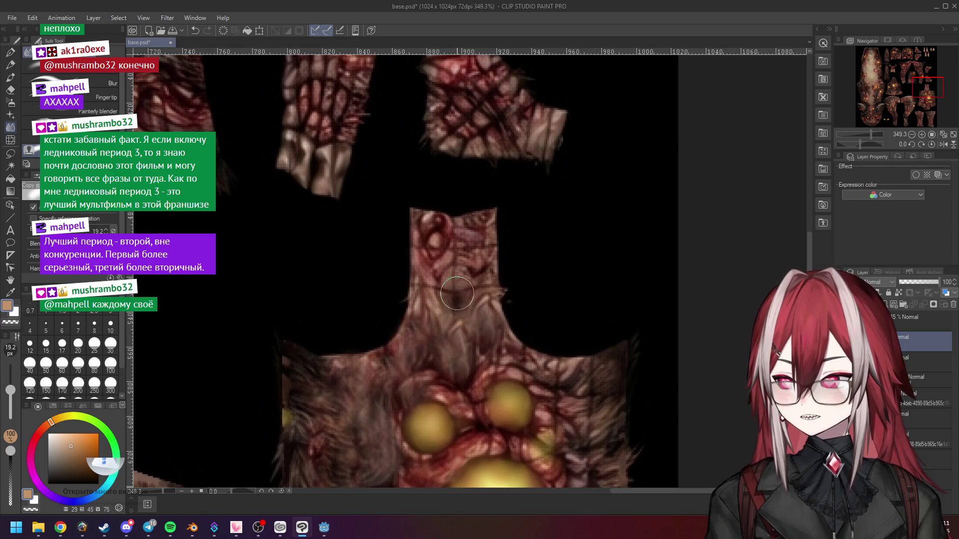
{"action": "scroll", "coordinate": [495, 294], "scroll_direction": "down", "scroll_amount": 3}
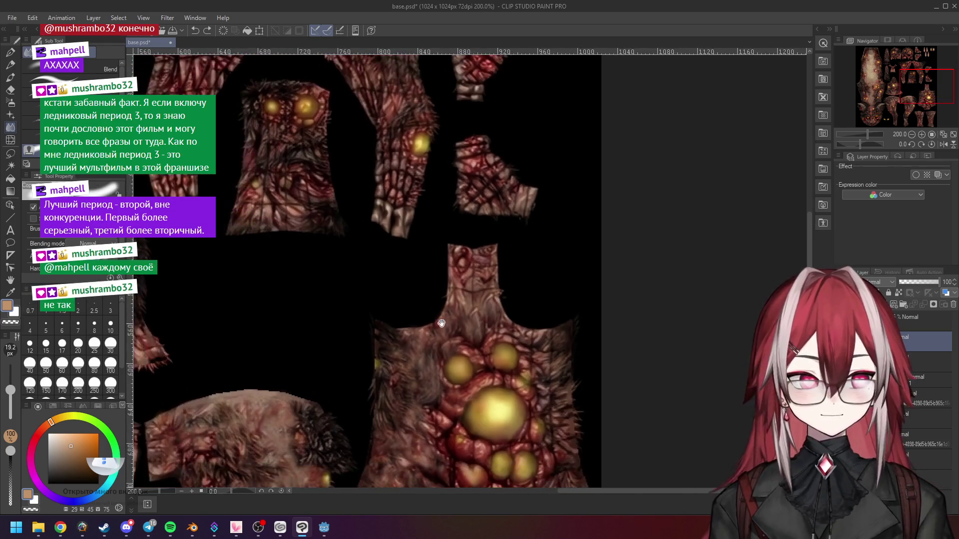
{"action": "left_click_drag", "start_coordinate": [453, 318], "coordinate": [608, 157]}
{"action": "scroll", "coordinate": [593, 233], "scroll_direction": "up", "scroll_amount": 3}
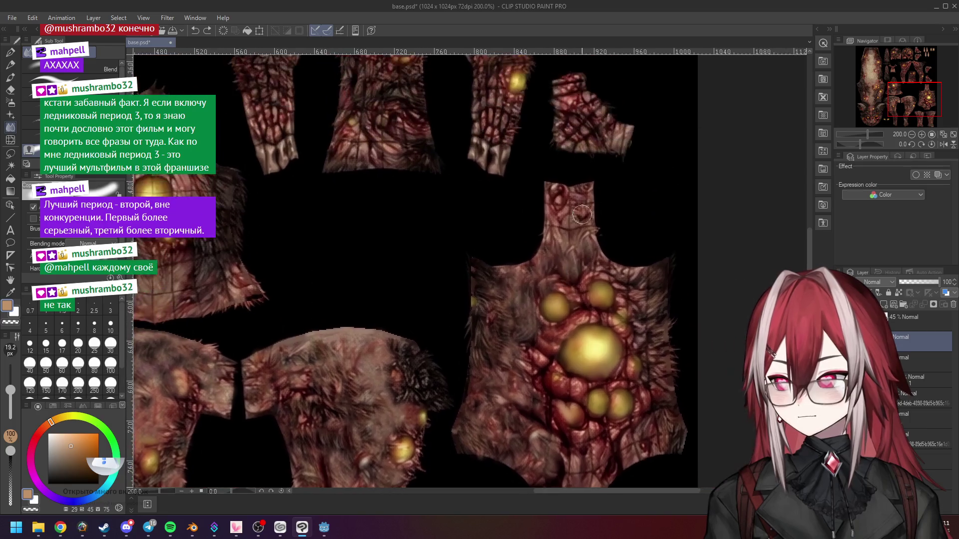
{"action": "mouse_move", "coordinate": [563, 205]}
{"action": "left_mouse_down"}
{"action": "mouse_move", "coordinate": [590, 198]}
{"action": "mouse_move", "coordinate": [528, 198]}
{"action": "left_mouse_up"}
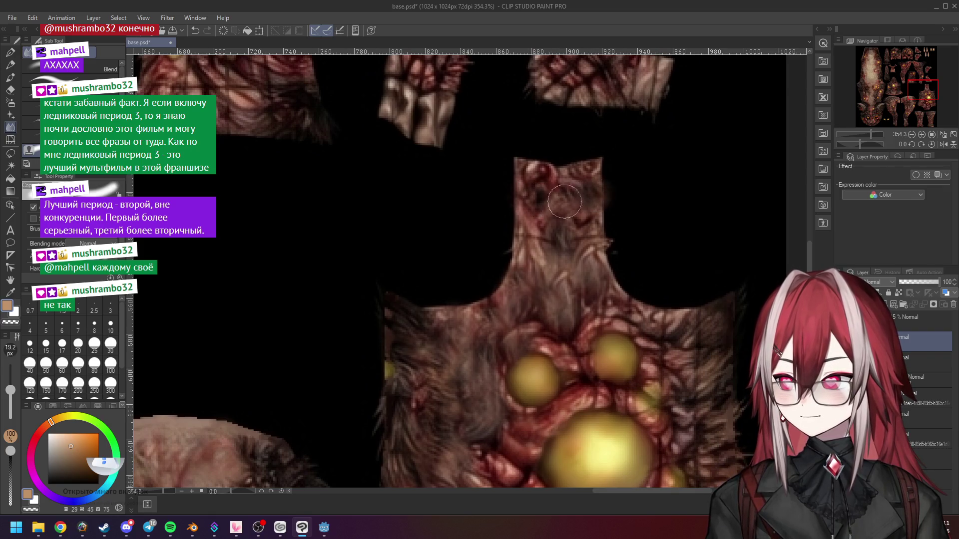
{"action": "scroll", "coordinate": [527, 218], "scroll_direction": "down", "scroll_amount": 3}
{"action": "scroll", "coordinate": [551, 239], "scroll_direction": "up", "scroll_amount": 2}
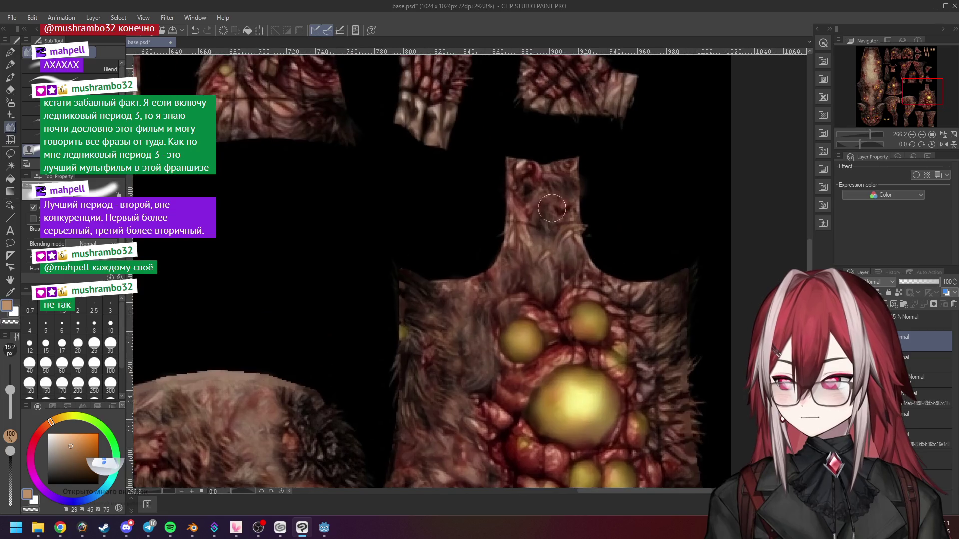
{"action": "mouse_move", "coordinate": [568, 220]}
{"action": "left_mouse_down"}
{"action": "mouse_move", "coordinate": [519, 224]}
{"action": "mouse_move", "coordinate": [542, 220]}
{"action": "left_mouse_up"}
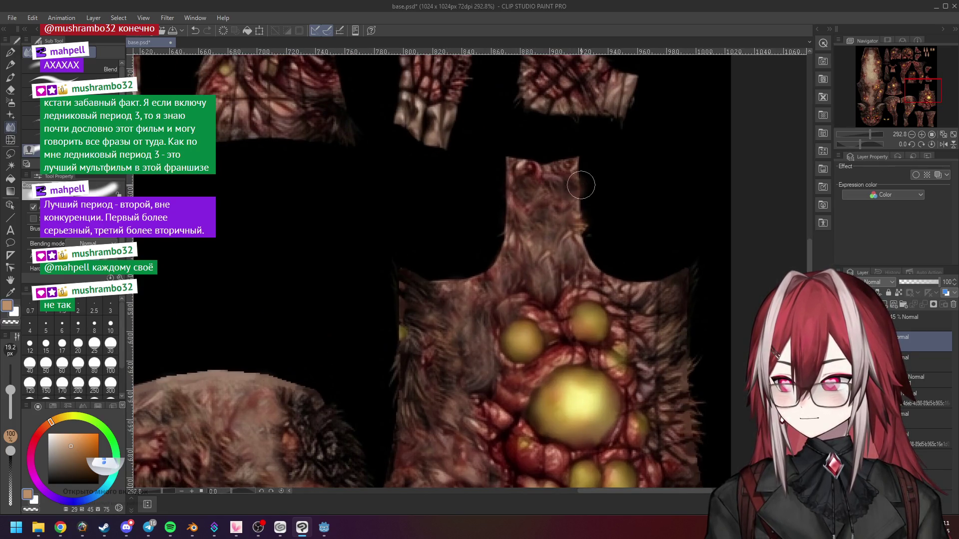
{"action": "scroll", "coordinate": [574, 237], "scroll_direction": "down", "scroll_amount": 2}
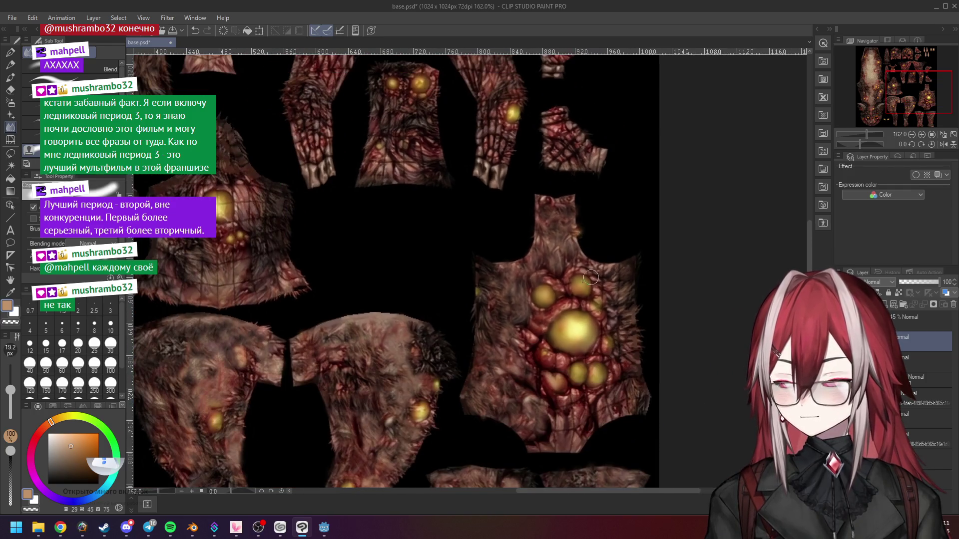
{"action": "scroll", "coordinate": [574, 237], "scroll_direction": "up", "scroll_amount": 3}
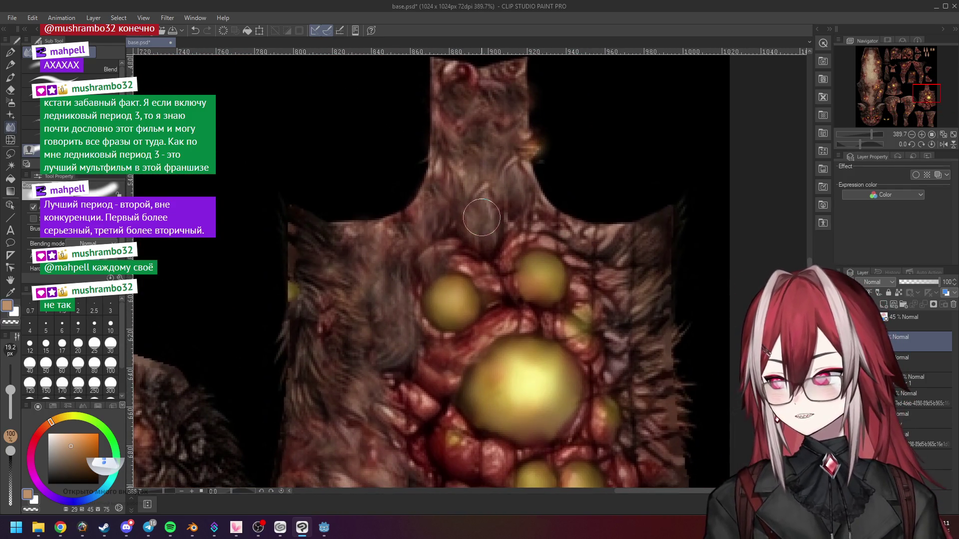
{"action": "scroll", "coordinate": [482, 220], "scroll_direction": "down", "scroll_amount": 2}
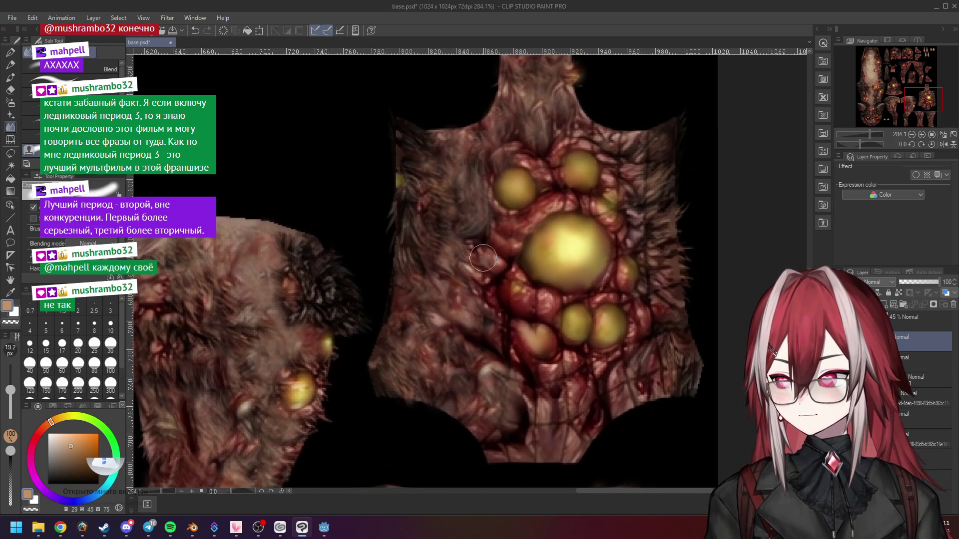
{"action": "left_click_drag", "start_coordinate": [460, 325], "coordinate": [445, 287]}
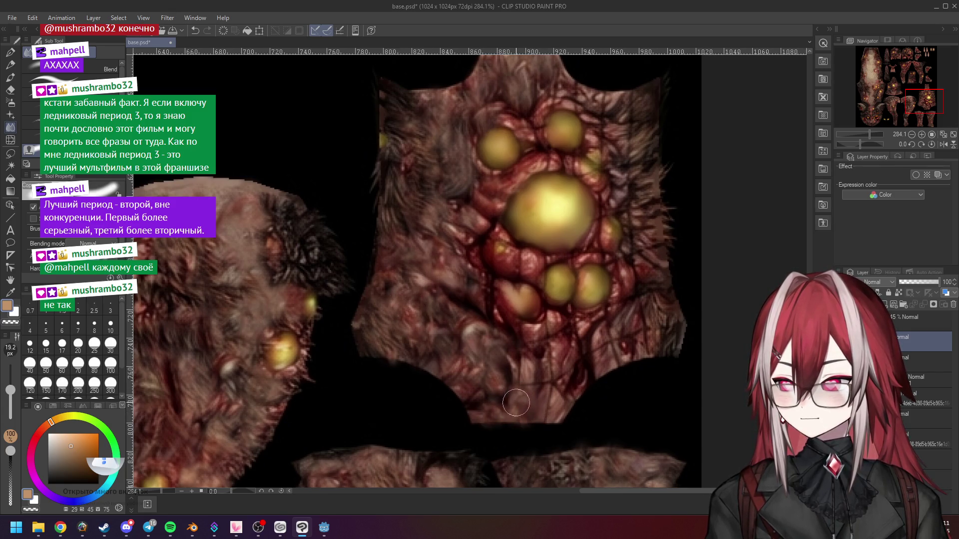
Step: Zoom in and out over the torso to review its glowing pustules up close
{"action": "scroll", "coordinate": [545, 404], "scroll_direction": "down", "scroll_amount": 5}
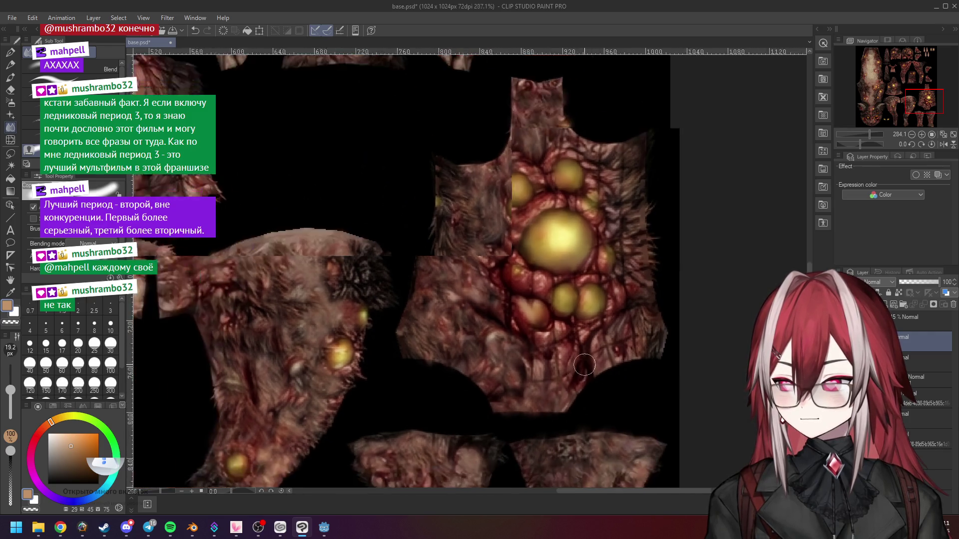
{"action": "scroll", "coordinate": [486, 303], "scroll_direction": "up", "scroll_amount": 2}
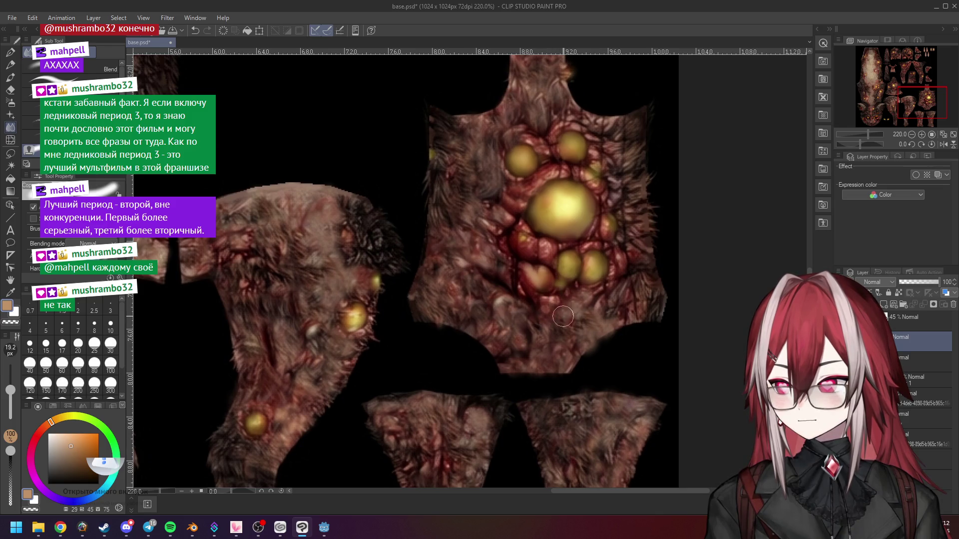
{"action": "scroll", "coordinate": [519, 245], "scroll_direction": "up", "scroll_amount": 1}
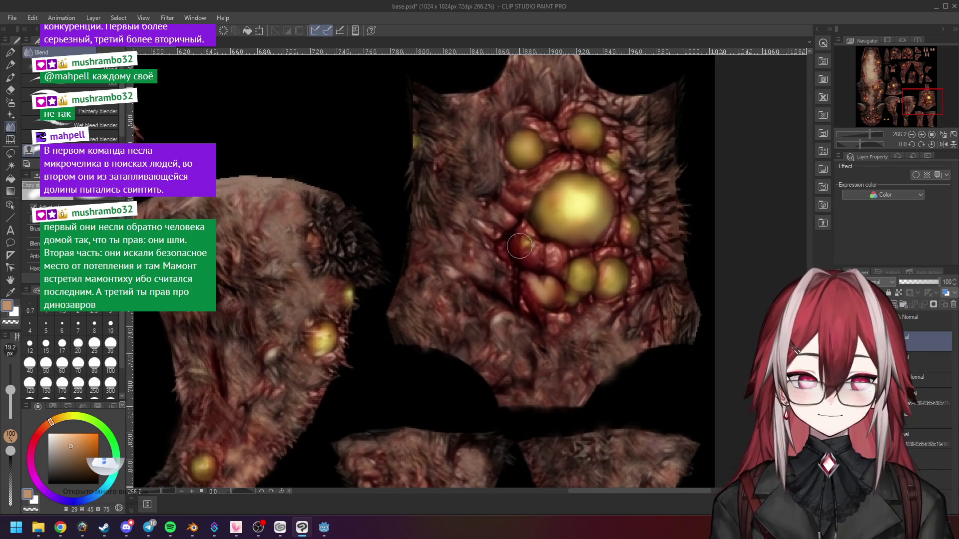
{"action": "scroll", "coordinate": [522, 250], "scroll_direction": "down", "scroll_amount": 2}
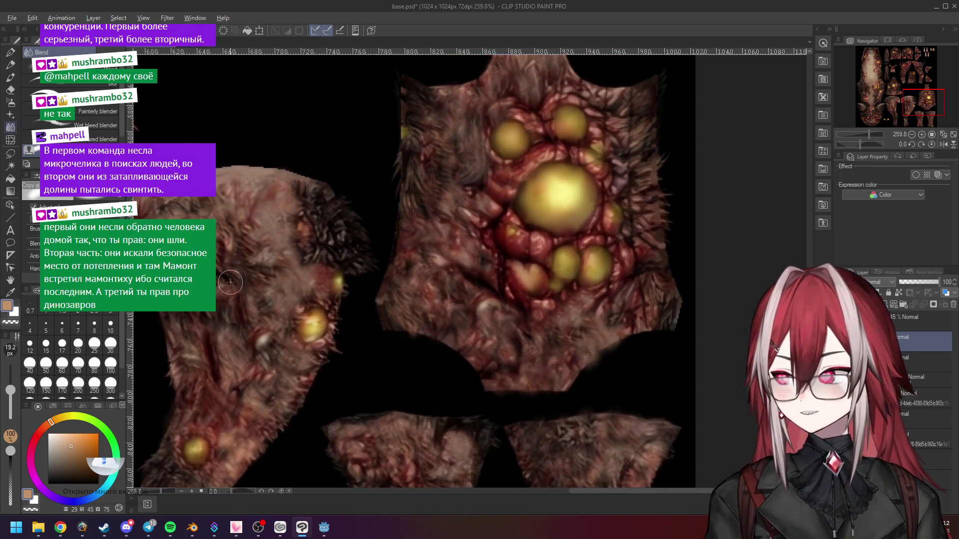
{"action": "scroll", "coordinate": [523, 239], "scroll_direction": "up", "scroll_amount": 2}
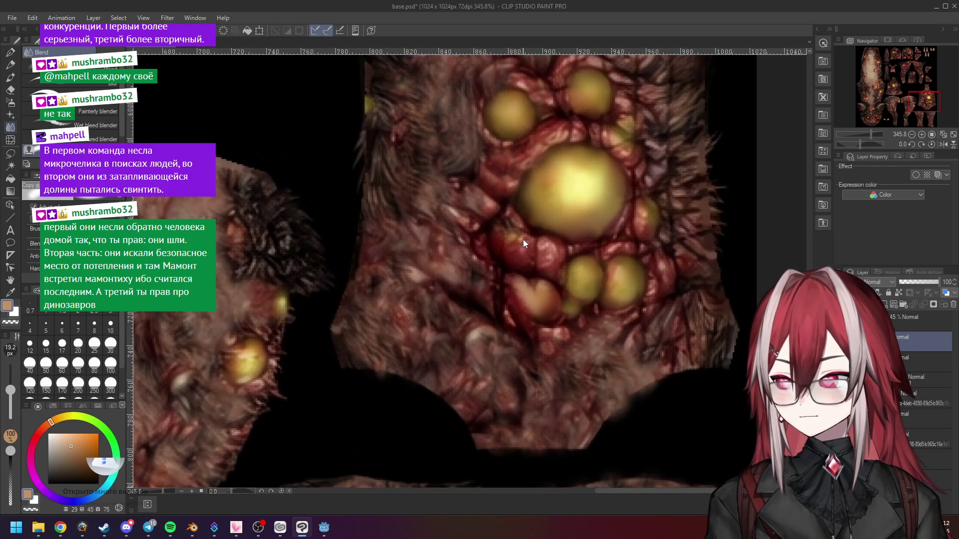
{"action": "scroll", "coordinate": [523, 239], "scroll_direction": "down", "scroll_amount": 2}
{"action": "scroll", "coordinate": [522, 240], "scroll_direction": "up", "scroll_amount": 2}
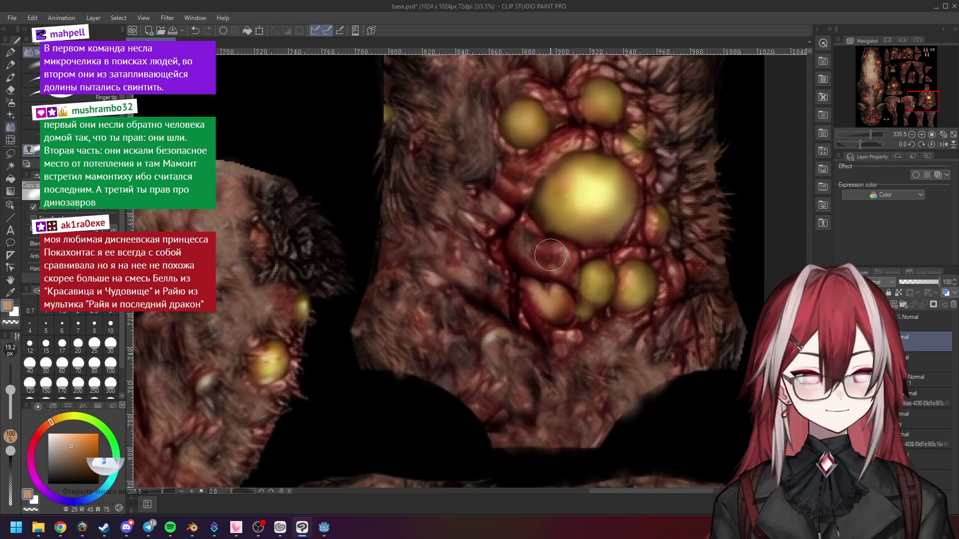
{"action": "scroll", "coordinate": [551, 255], "scroll_direction": "down", "scroll_amount": 1}
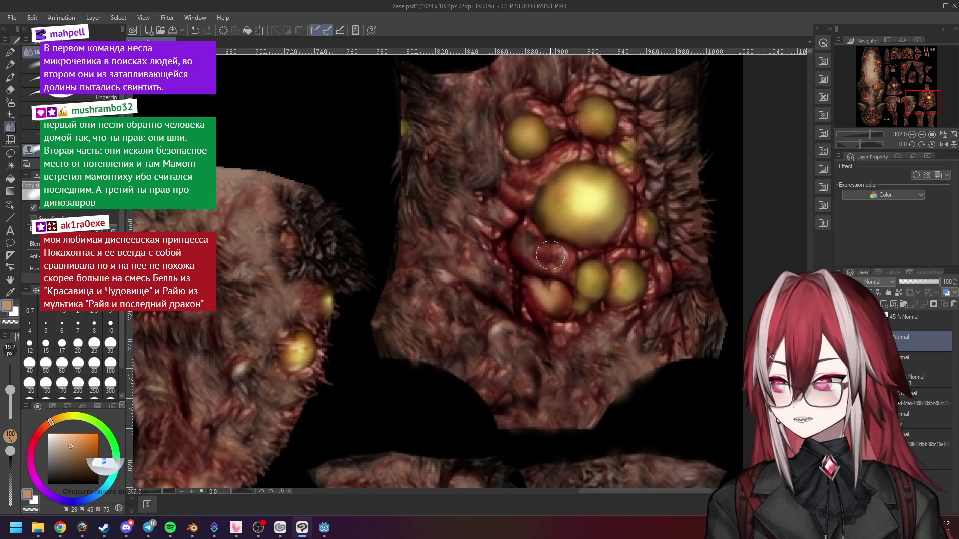
Step: Pan toward the torso's upper right, then bring the ChatGPT chat in Chrome to the front
{"action": "scroll", "coordinate": [550, 255], "scroll_direction": "up", "scroll_amount": 1}
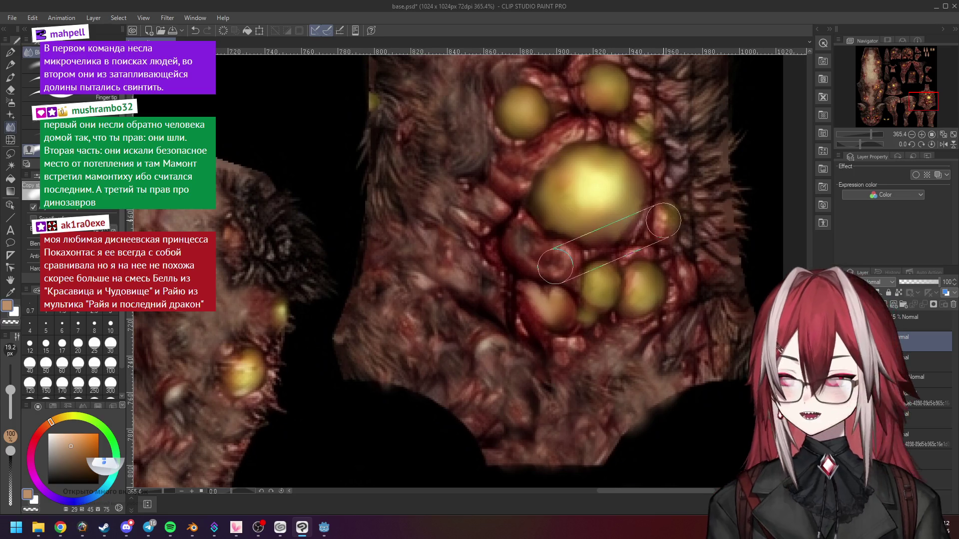
{"action": "left_click_drag", "start_coordinate": [660, 195], "coordinate": [614, 223]}
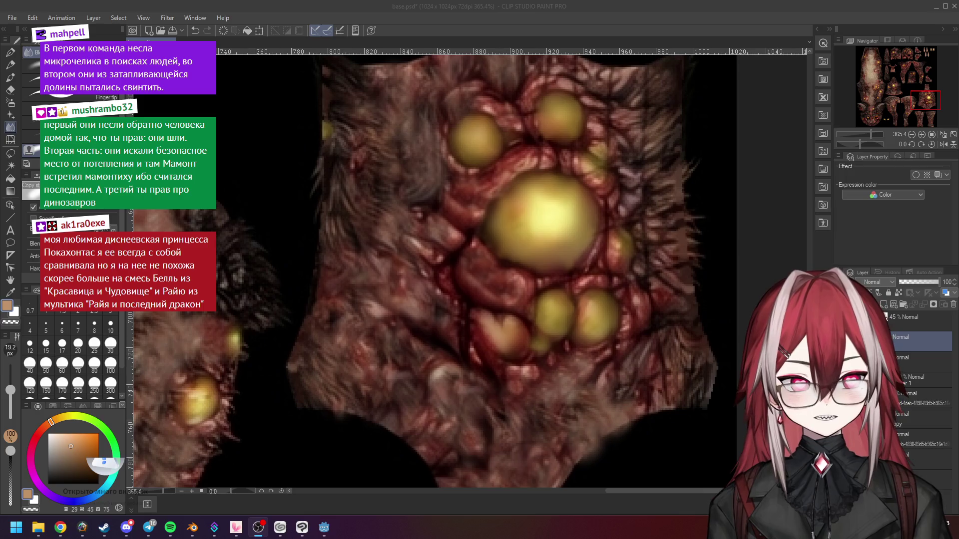
{"action": "left_click", "coordinate": [61, 527]}
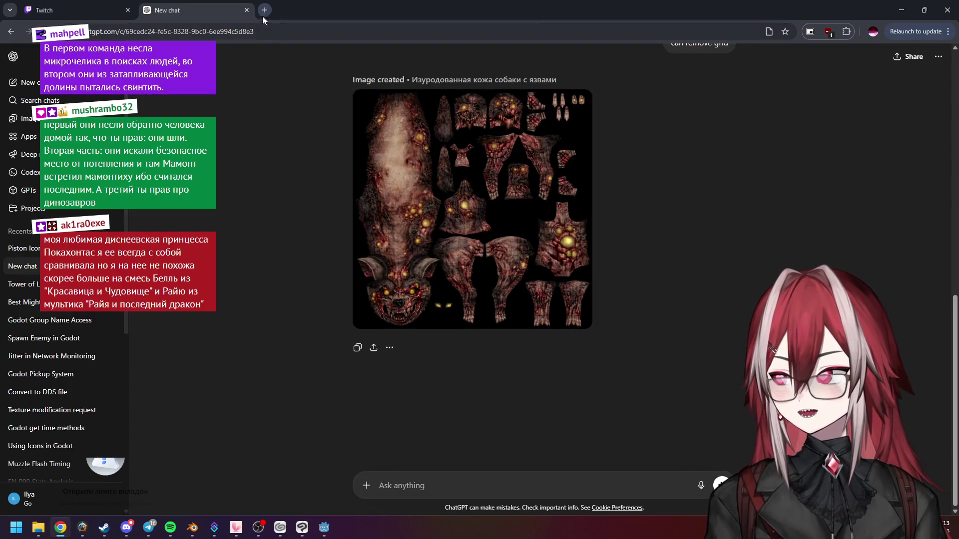
Step: View Google image results for Raya and the Last Dragon, close that tab, and minimize Chrome
{"action": "left_click", "coordinate": [262, 13]}
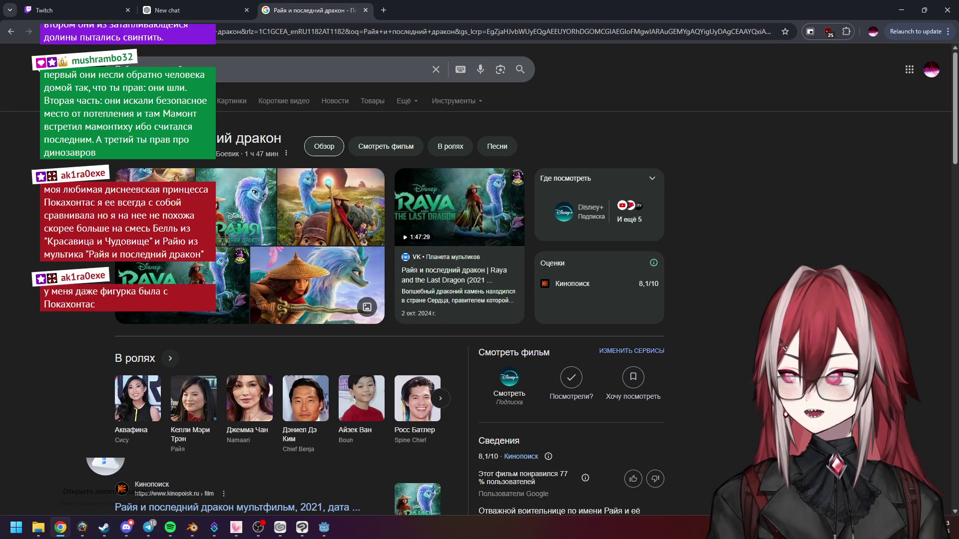
{"action": "left_click", "coordinate": [229, 106]}
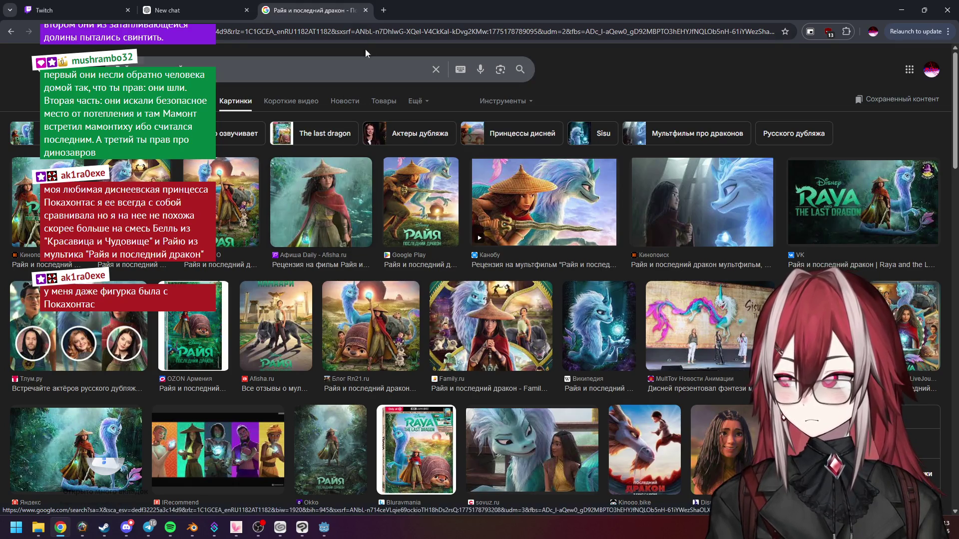
{"action": "left_click", "coordinate": [366, 10]}
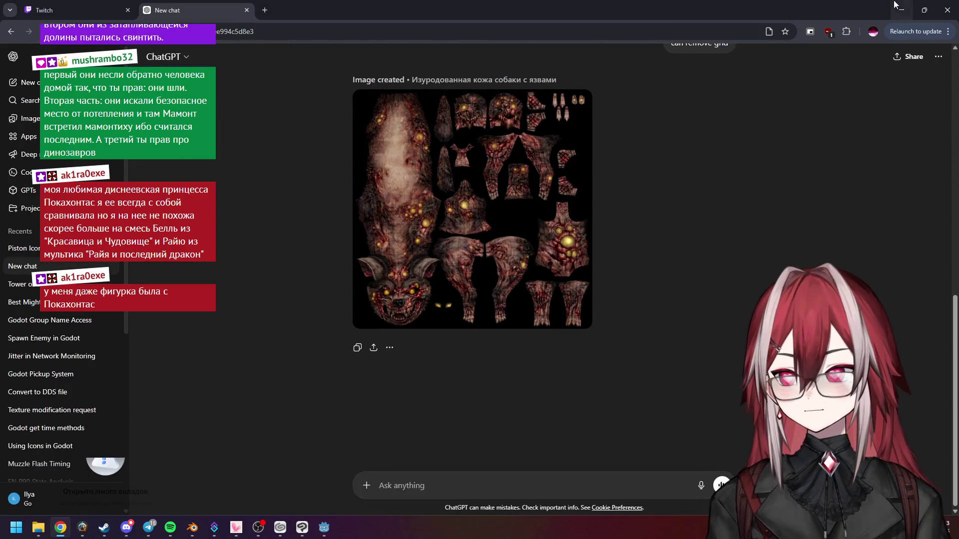
{"action": "left_click", "coordinate": [900, 9]}
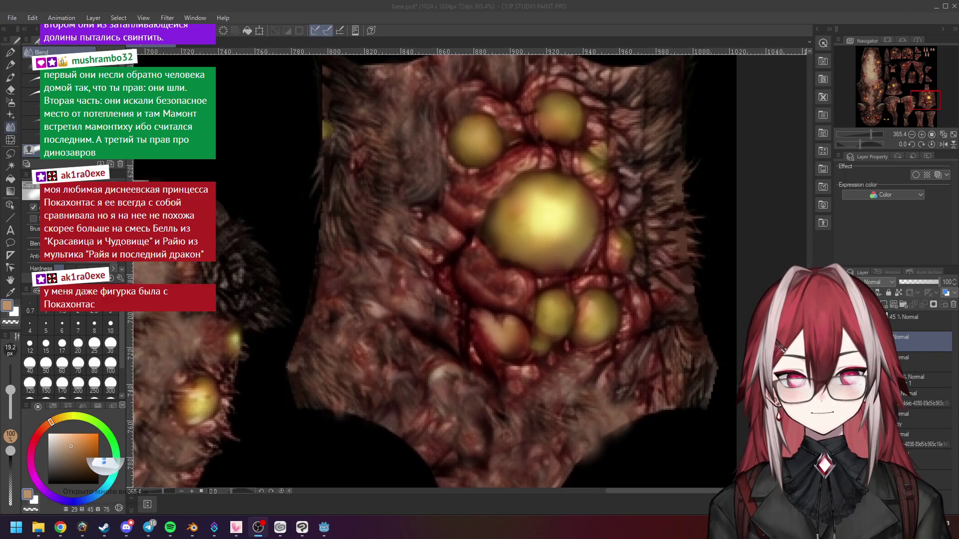
{"action": "scroll", "coordinate": [505, 241], "scroll_direction": "down", "scroll_amount": 2}
{"action": "scroll", "coordinate": [505, 242], "scroll_direction": "up", "scroll_amount": 1}
{"action": "scroll", "coordinate": [582, 275], "scroll_direction": "down", "scroll_amount": 1}
{"action": "scroll", "coordinate": [582, 275], "scroll_direction": "up", "scroll_amount": 2}
{"action": "scroll", "coordinate": [607, 287], "scroll_direction": "up", "scroll_amount": 1}
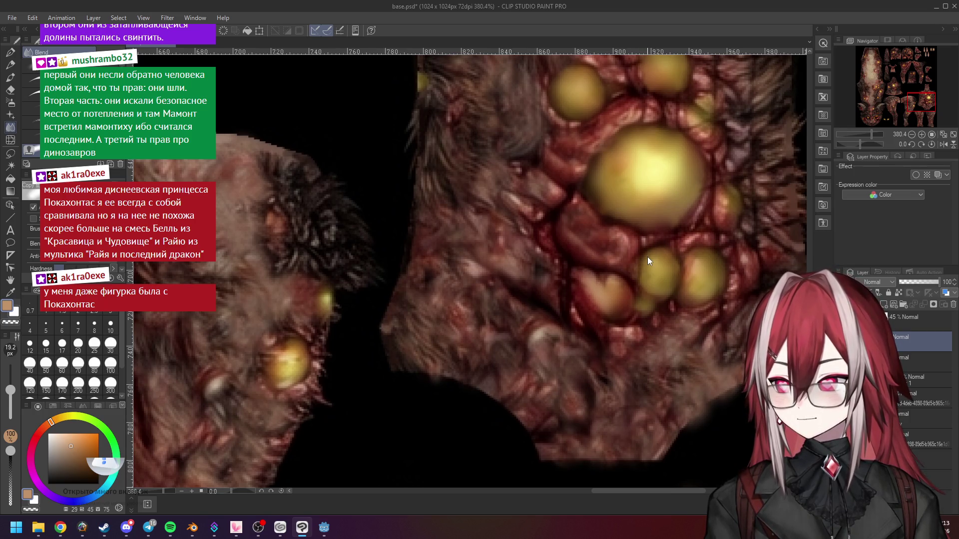
{"action": "left_click_drag", "start_coordinate": [647, 257], "coordinate": [539, 240]}
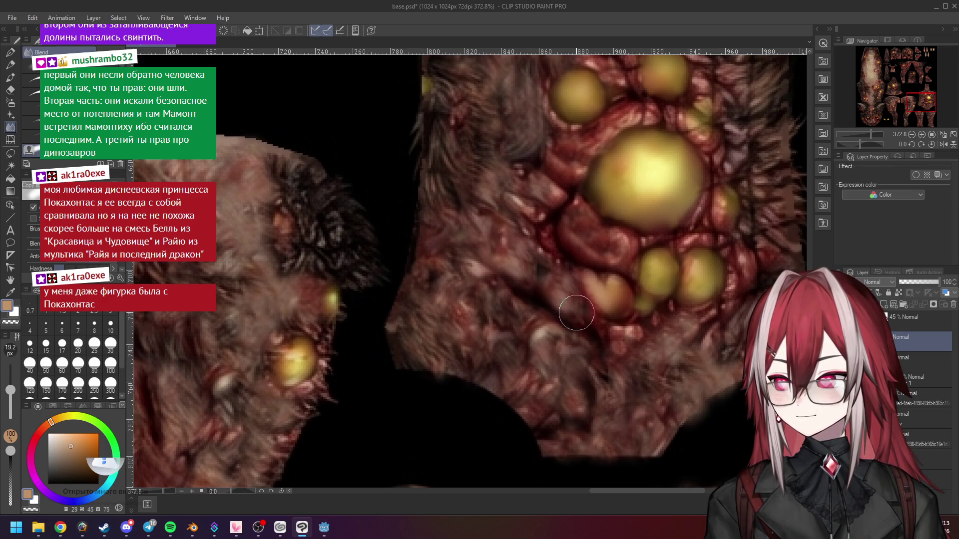
{"action": "scroll", "coordinate": [588, 270], "scroll_direction": "down", "scroll_amount": 2}
{"action": "scroll", "coordinate": [589, 270], "scroll_direction": "up", "scroll_amount": 1}
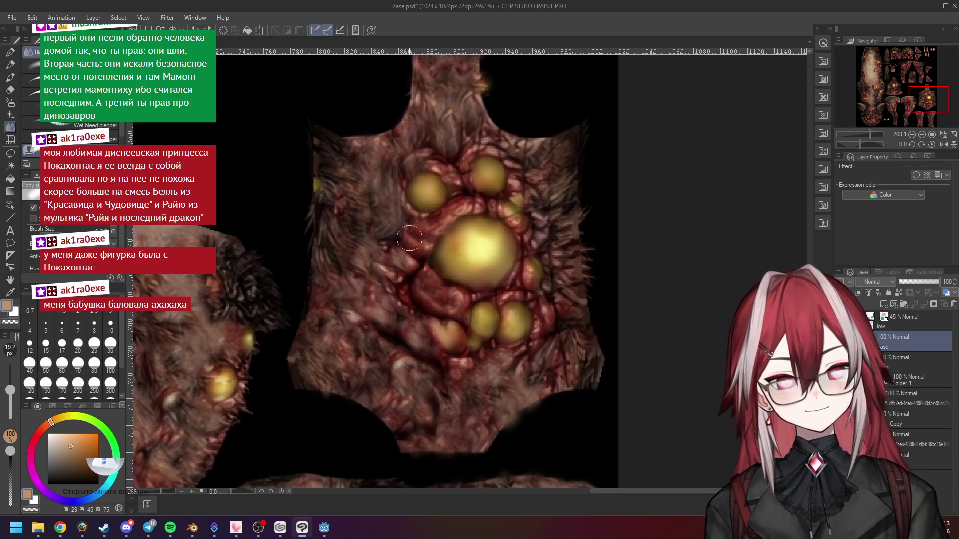
{"action": "scroll", "coordinate": [517, 174], "scroll_direction": "up", "scroll_amount": 2}
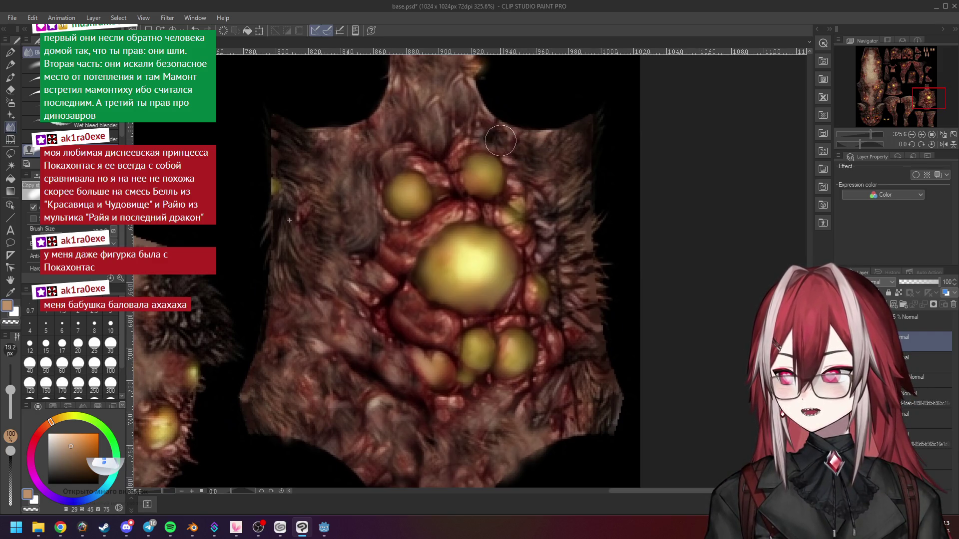
{"action": "scroll", "coordinate": [542, 189], "scroll_direction": "down", "scroll_amount": 2}
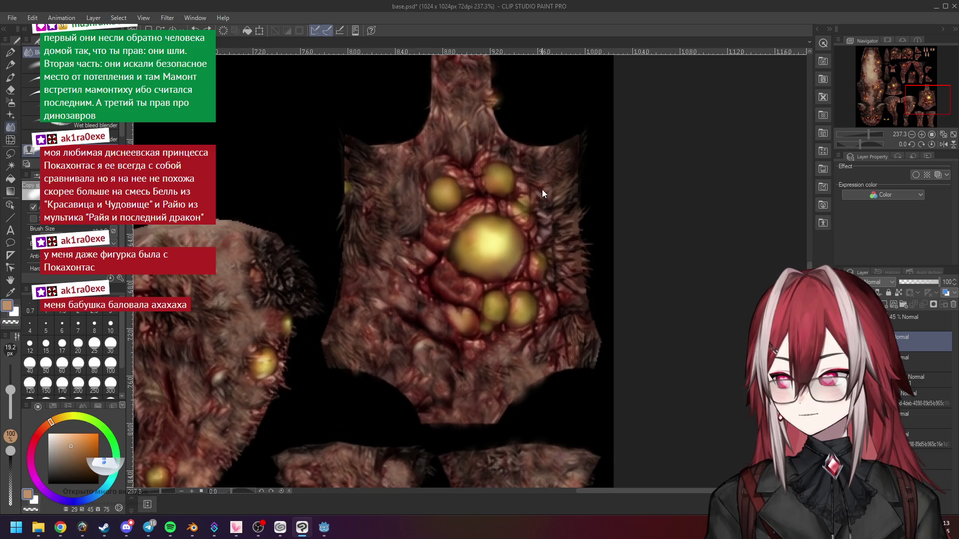
{"action": "scroll", "coordinate": [413, 209], "scroll_direction": "down", "scroll_amount": 2}
{"action": "scroll", "coordinate": [472, 159], "scroll_direction": "up", "scroll_amount": 4}
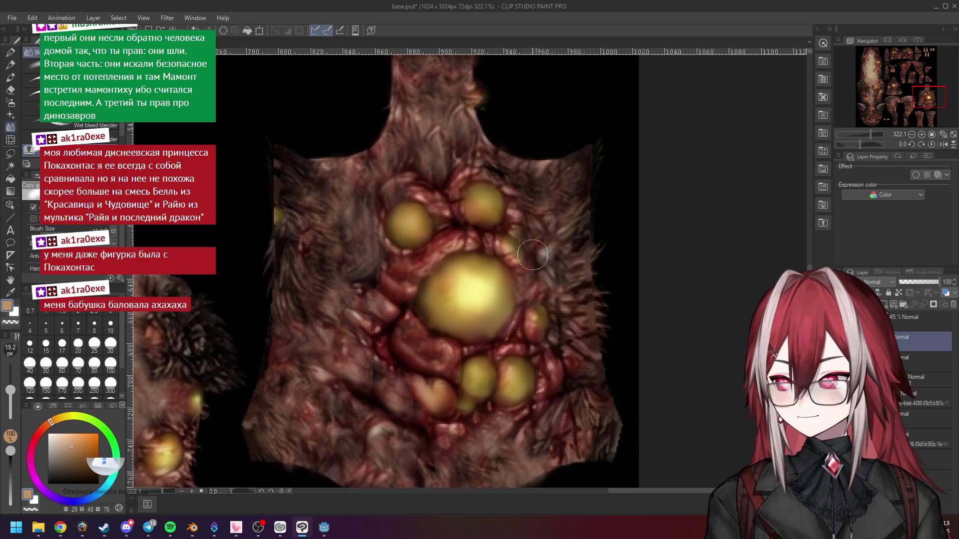
{"action": "scroll", "coordinate": [564, 265], "scroll_direction": "down", "scroll_amount": 1}
{"action": "scroll", "coordinate": [220, 289], "scroll_direction": "up", "scroll_amount": 1}
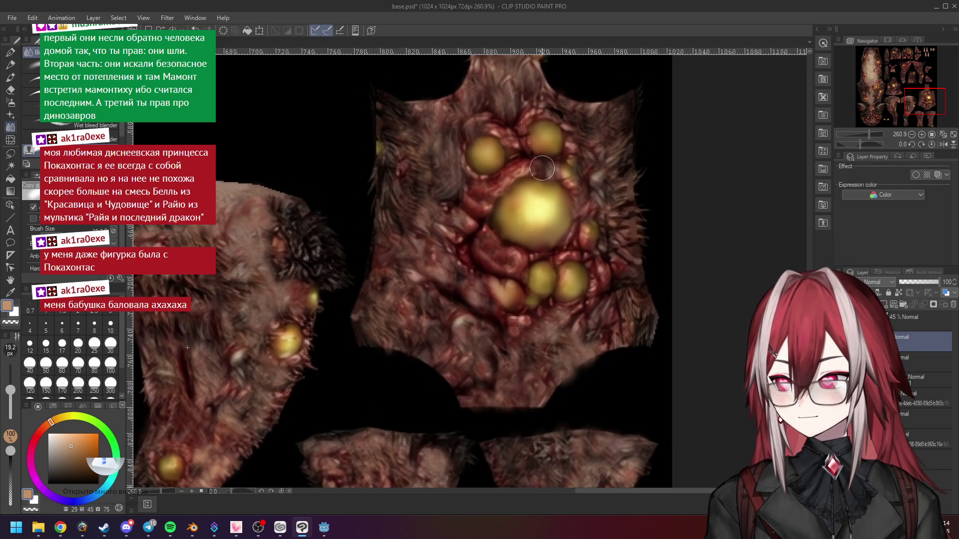
{"action": "scroll", "coordinate": [539, 168], "scroll_direction": "up", "scroll_amount": 1}
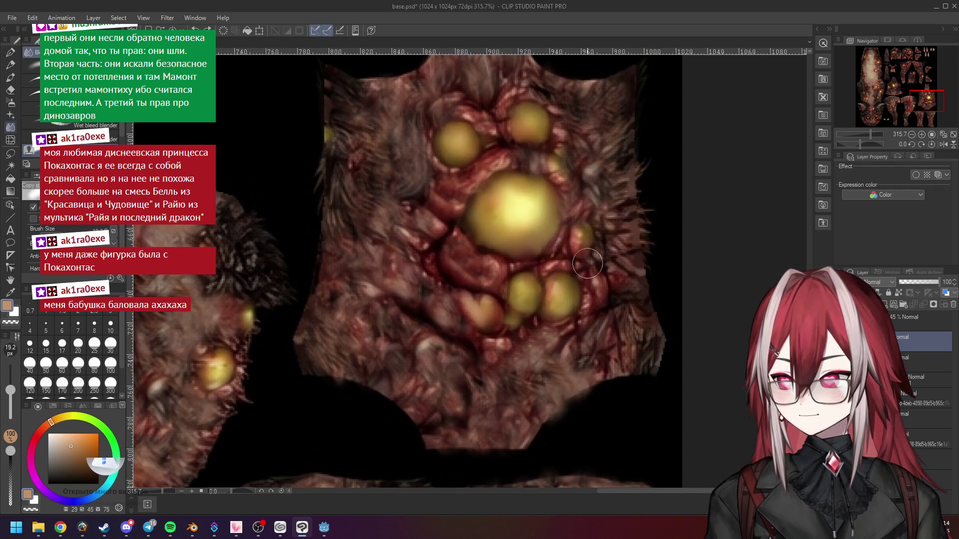
{"action": "scroll", "coordinate": [588, 261], "scroll_direction": "down", "scroll_amount": 1}
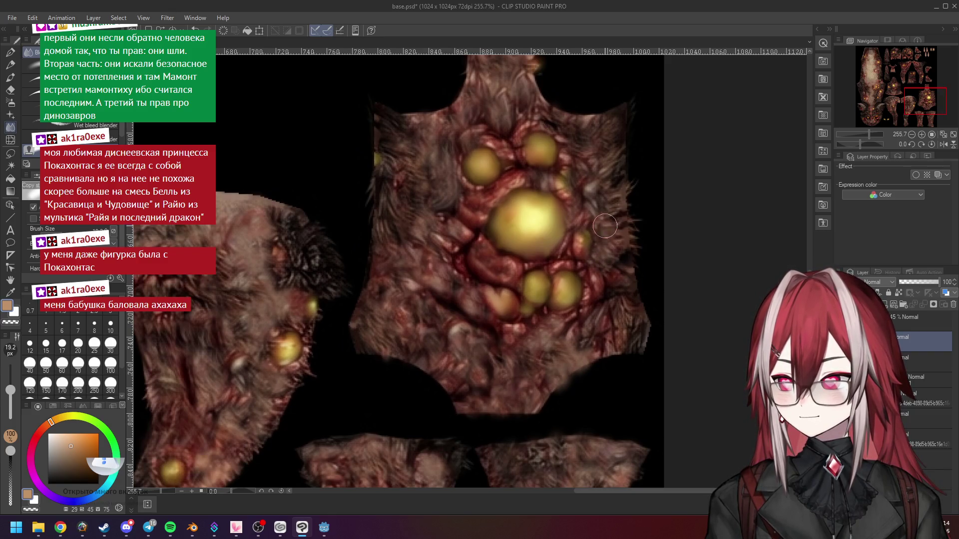
{"action": "scroll", "coordinate": [284, 258], "scroll_direction": "down", "scroll_amount": 1}
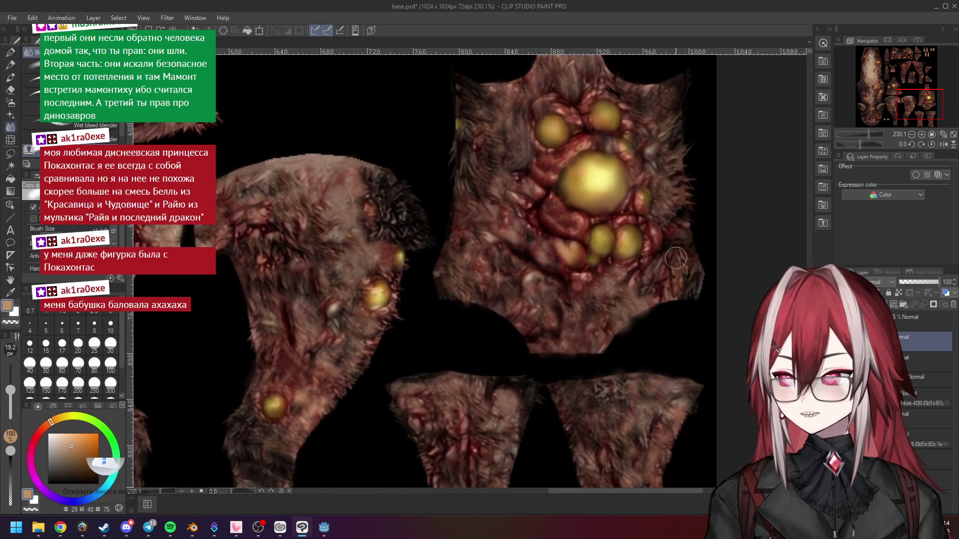
{"action": "scroll", "coordinate": [676, 257], "scroll_direction": "up", "scroll_amount": 1}
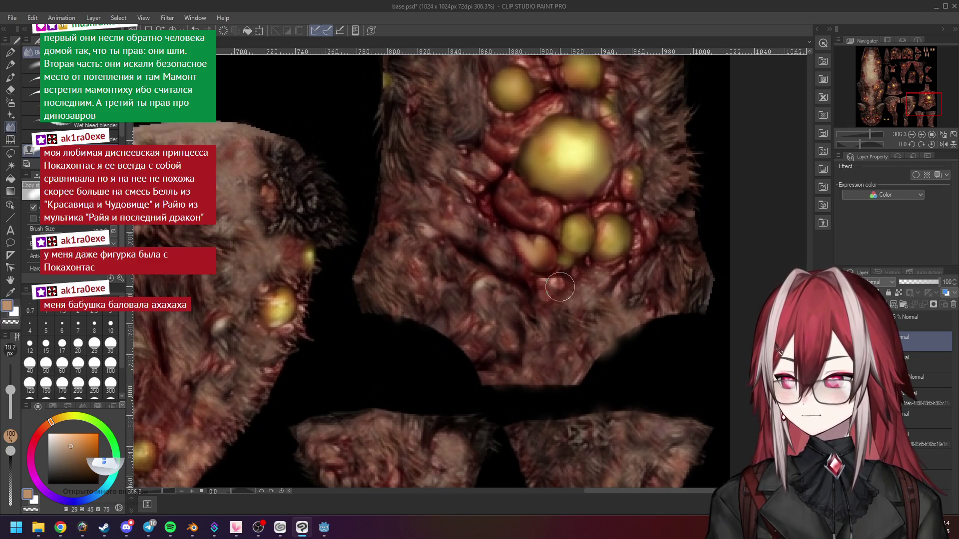
{"action": "scroll", "coordinate": [650, 295], "scroll_direction": "down", "scroll_amount": 2}
{"action": "scroll", "coordinate": [615, 295], "scroll_direction": "up", "scroll_amount": 2}
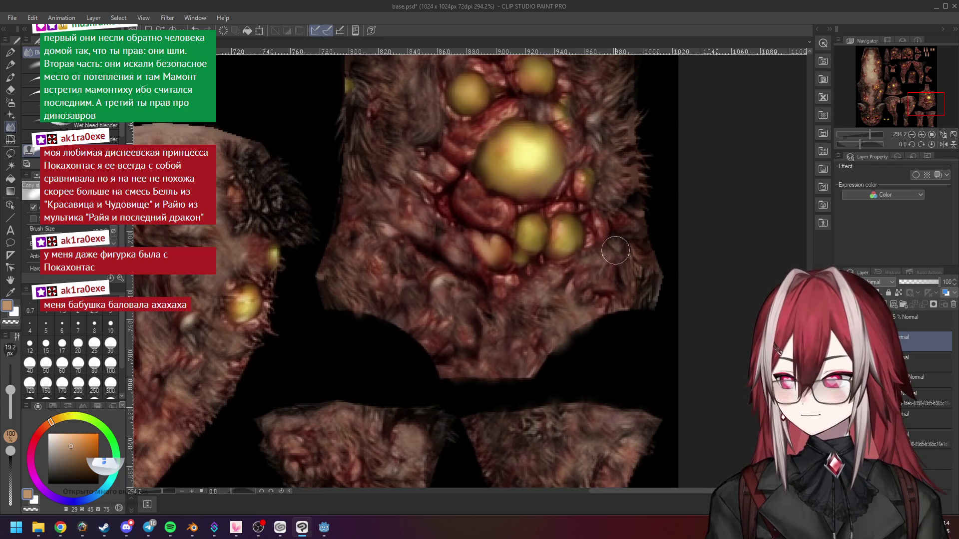
{"action": "scroll", "coordinate": [612, 263], "scroll_direction": "down", "scroll_amount": 2}
{"action": "scroll", "coordinate": [600, 264], "scroll_direction": "up", "scroll_amount": 1}
{"action": "scroll", "coordinate": [600, 260], "scroll_direction": "down", "scroll_amount": 3}
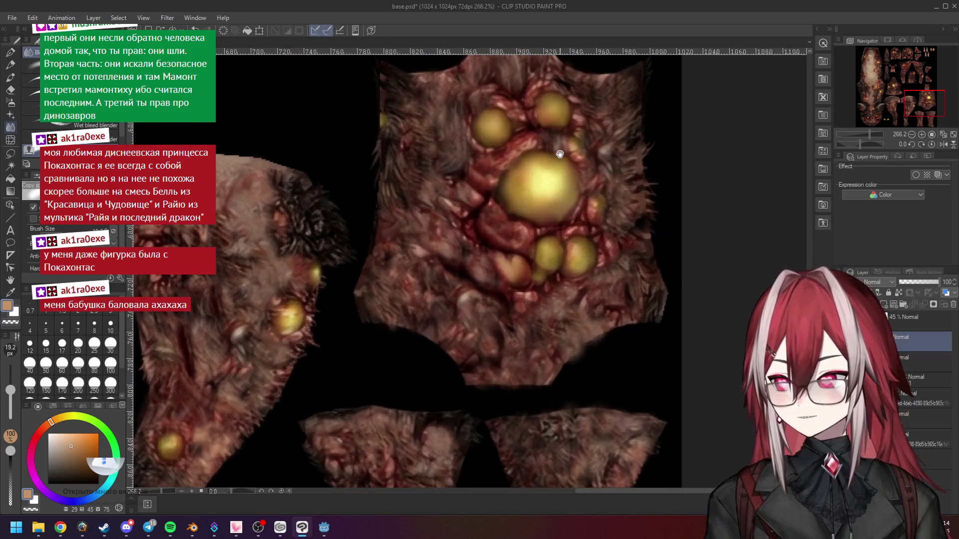
{"action": "scroll", "coordinate": [587, 210], "scroll_direction": "up", "scroll_amount": 5}
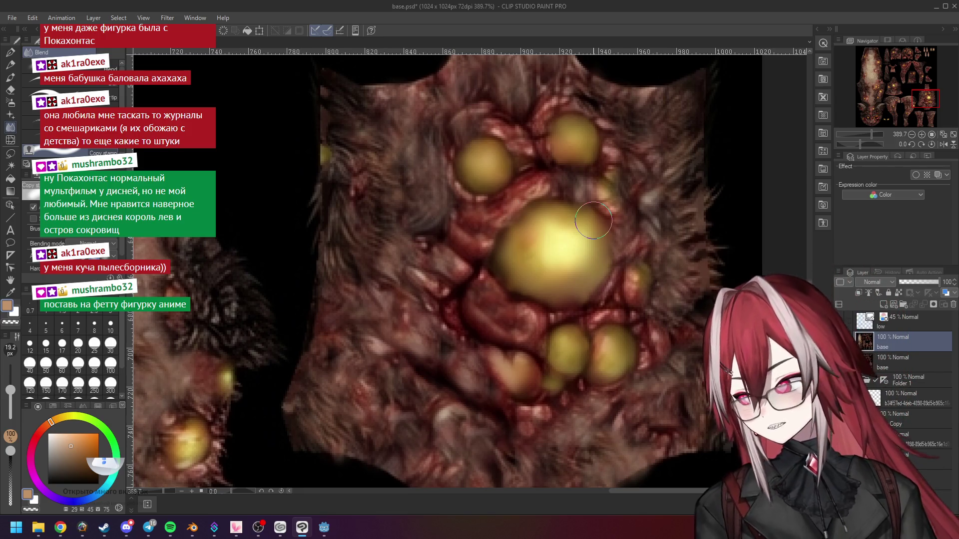
{"action": "left_click", "coordinate": [60, 528]}
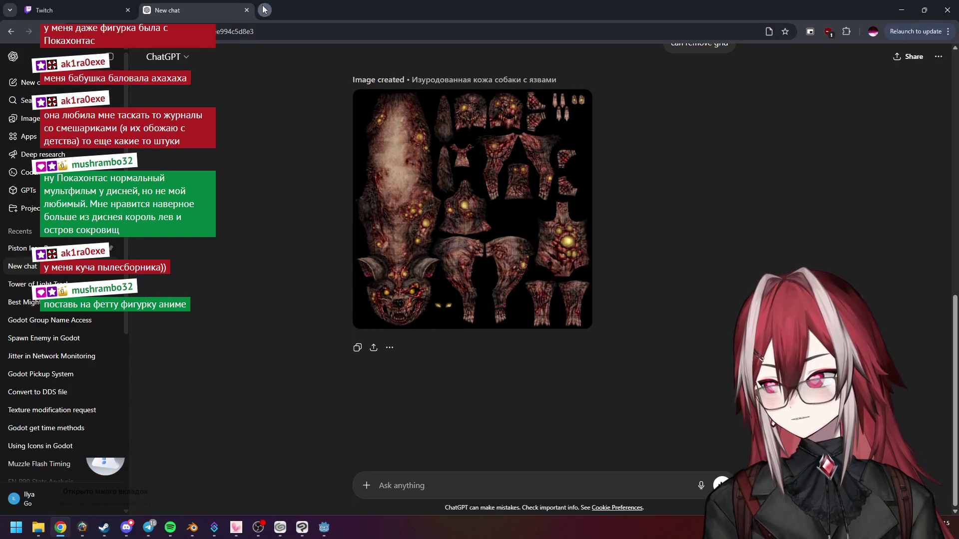
{"action": "left_click", "coordinate": [265, 10]}
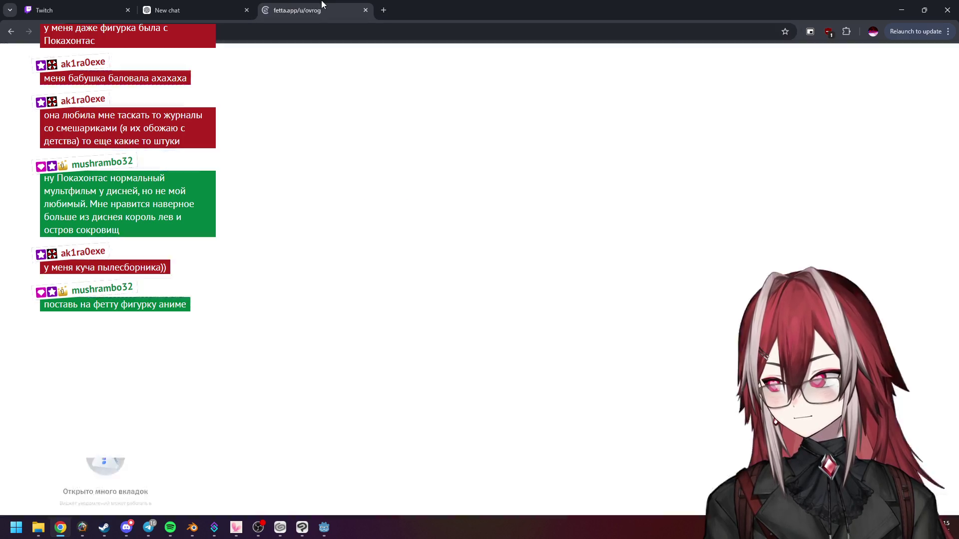
{"action": "scroll", "coordinate": [302, 189], "scroll_direction": "down", "scroll_amount": 6}
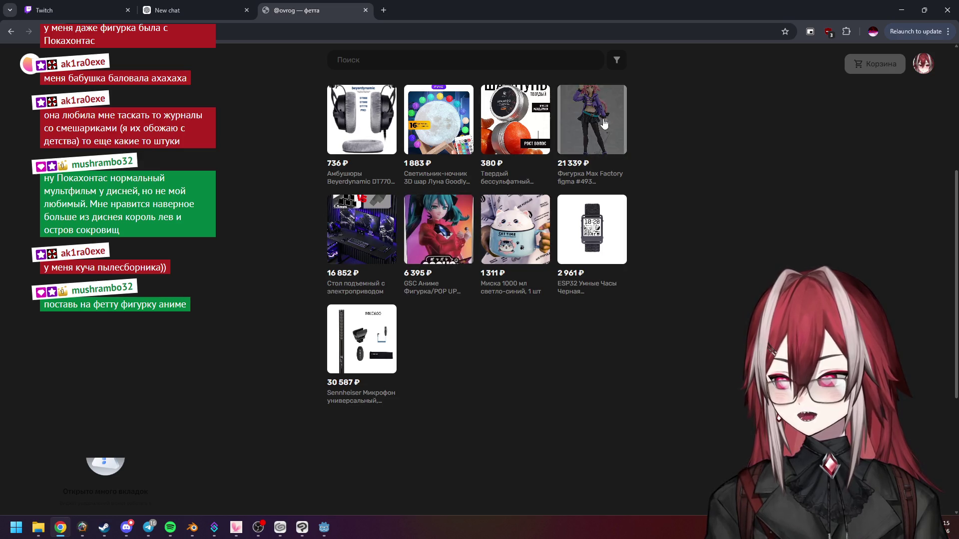
{"action": "scroll", "coordinate": [669, 273], "scroll_direction": "up", "scroll_amount": 1}
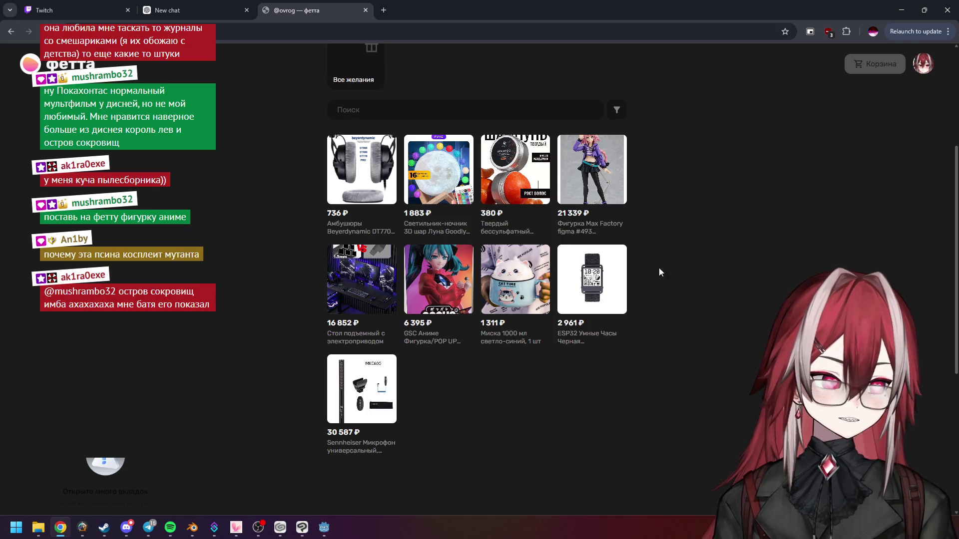
{"action": "left_click", "coordinate": [366, 10]}
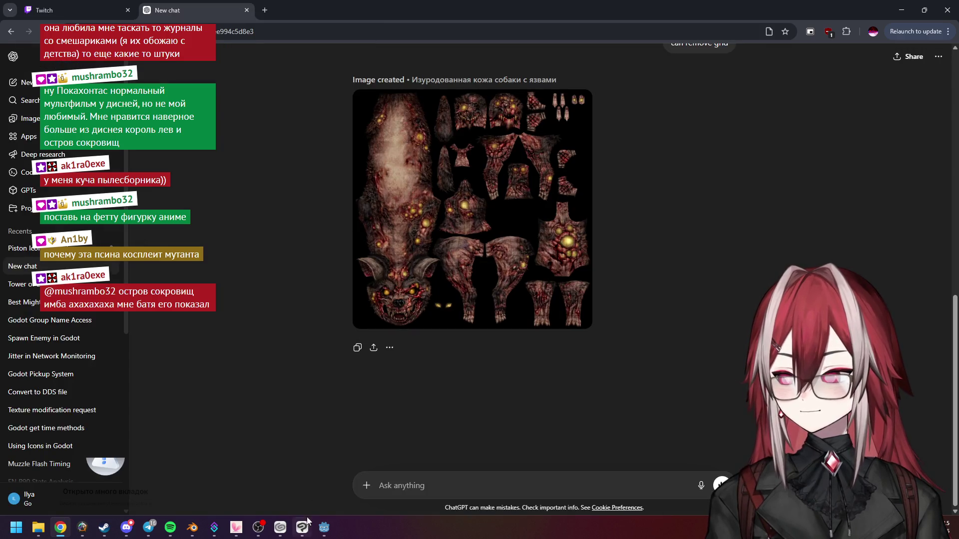
{"action": "left_click", "coordinate": [302, 527]}
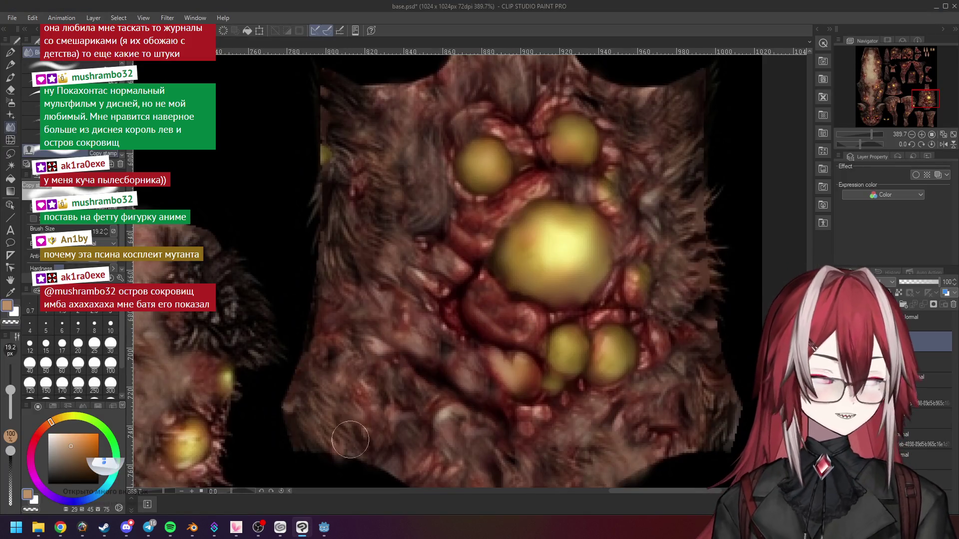
{"action": "left_click", "coordinate": [192, 527]}
Step: Show the dog in front orthographic view and zoom in centred on its head
{"action": "key", "text": "KP_1"}
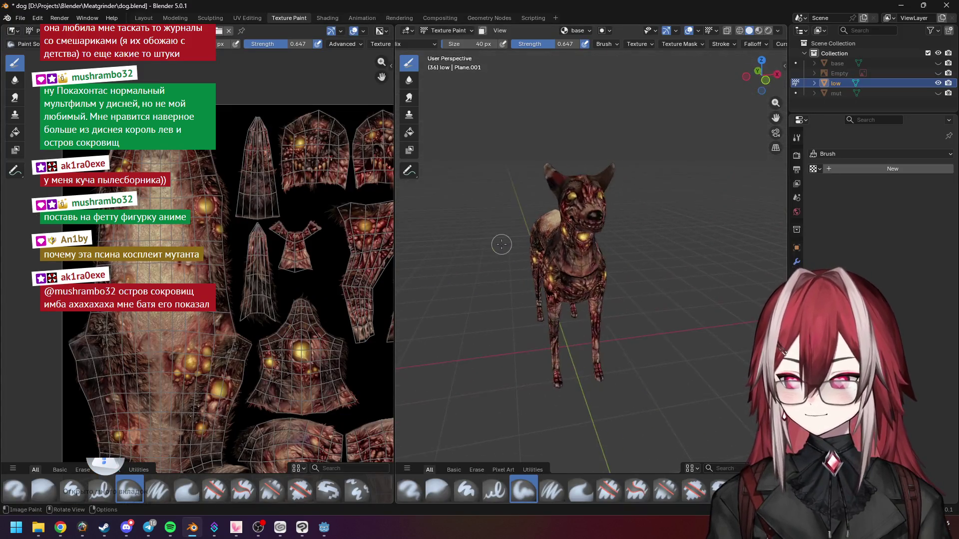
{"action": "scroll", "coordinate": [500, 190], "scroll_direction": "up", "scroll_amount": 3}
{"action": "scroll", "coordinate": [500, 189], "scroll_direction": "up", "scroll_amount": 5}
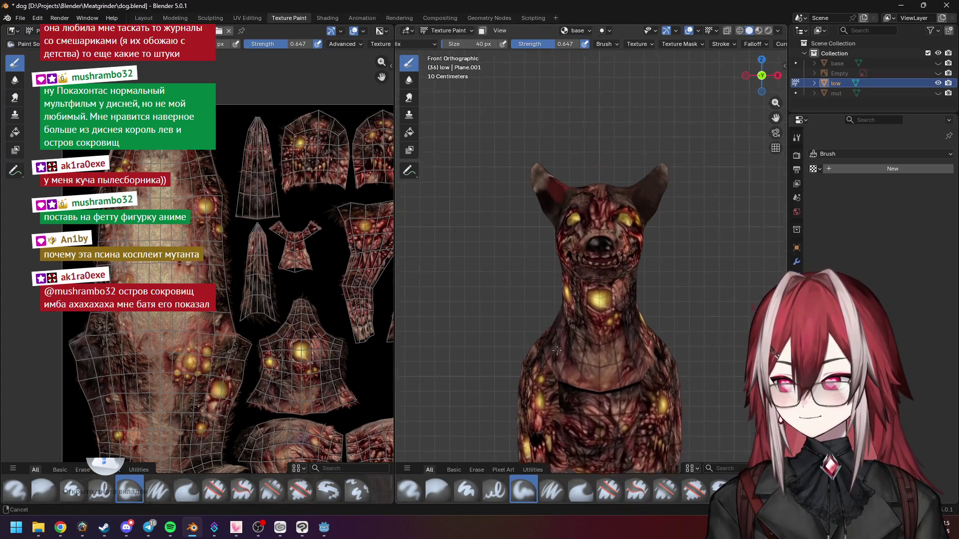
{"action": "middle_click_drag", "start_coordinate": [500, 260], "coordinate": [498, 316], "text": "shift"}
{"action": "scroll", "coordinate": [738, 355], "scroll_direction": "down", "scroll_amount": 1}
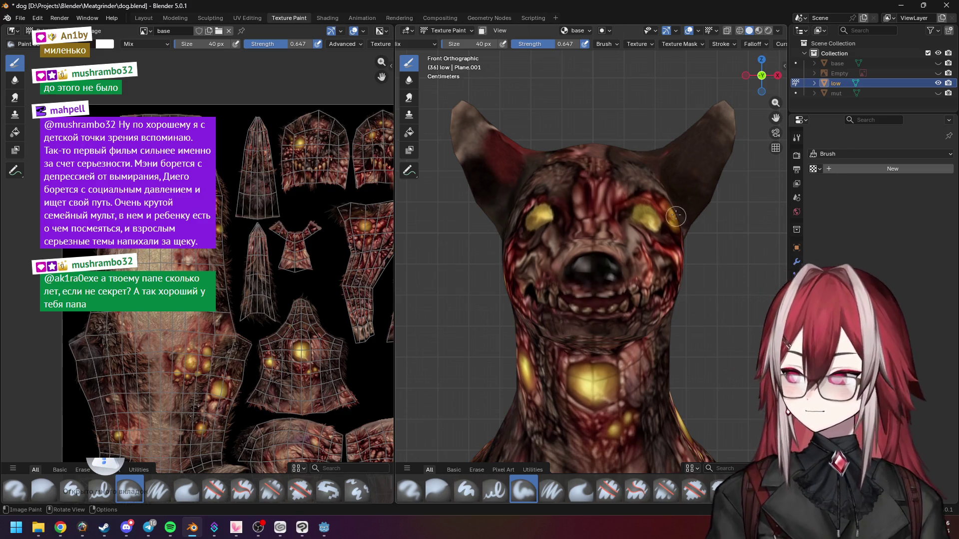
Step: Return to Clip Studio Paint and zoom out over base.psd's pustule-covered texture atlas
{"action": "left_click", "coordinate": [302, 528]}
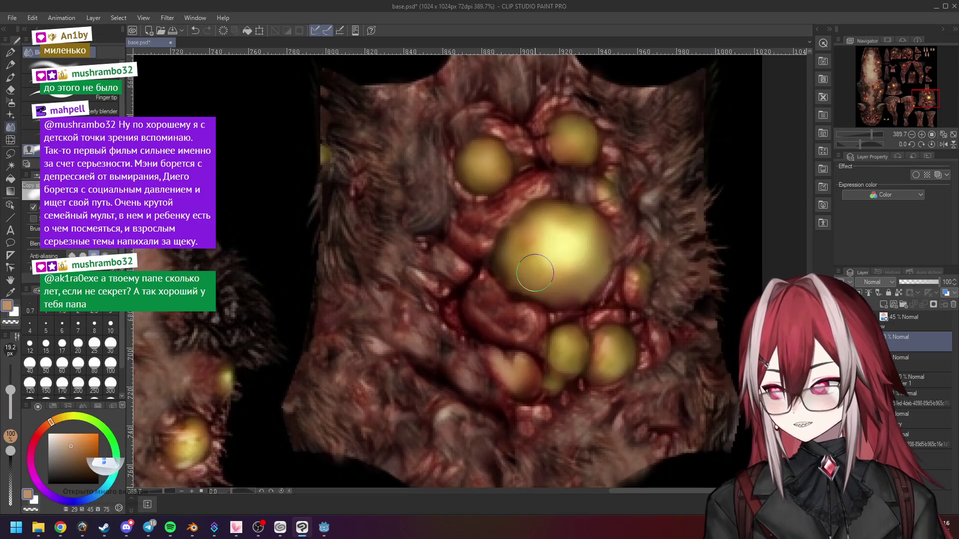
{"action": "scroll", "coordinate": [535, 273], "scroll_direction": "down", "scroll_amount": 2}
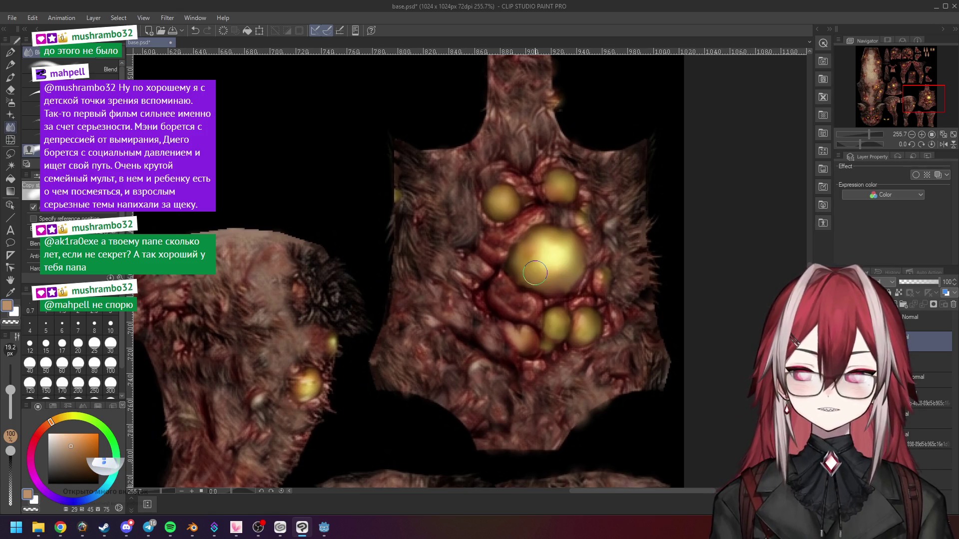
{"action": "scroll", "coordinate": [535, 272], "scroll_direction": "down", "scroll_amount": 2}
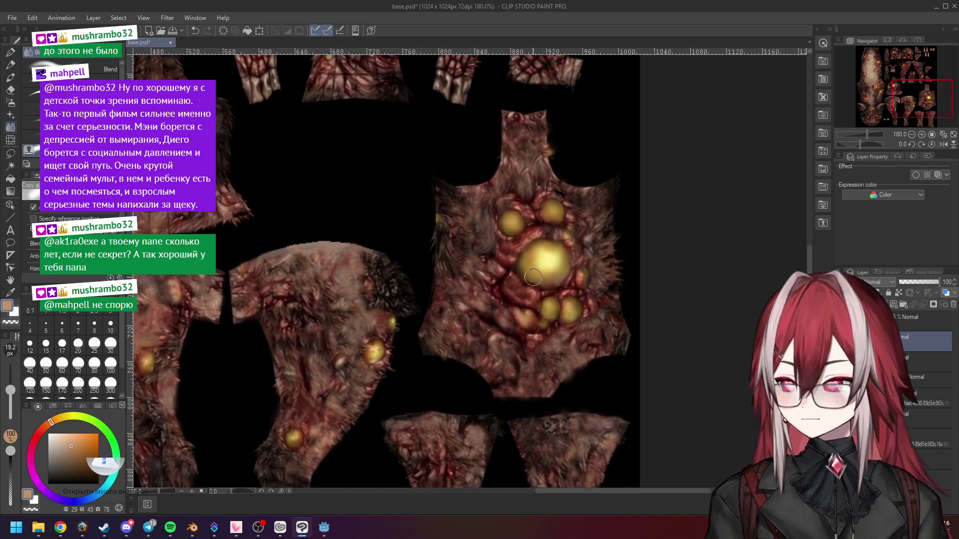
{"action": "scroll", "coordinate": [544, 287], "scroll_direction": "down", "scroll_amount": 1}
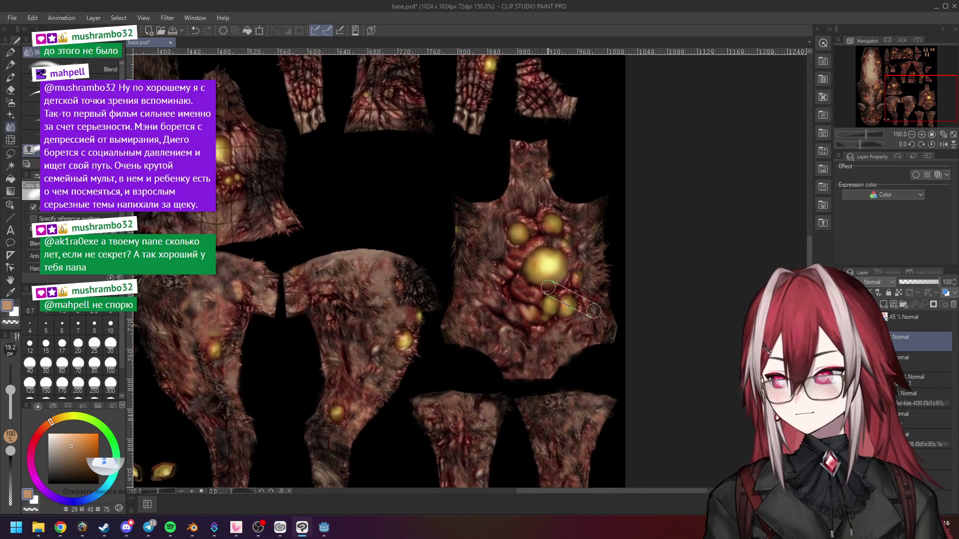
{"action": "scroll", "coordinate": [551, 294], "scroll_direction": "down", "scroll_amount": 3}
{"action": "scroll", "coordinate": [545, 234], "scroll_direction": "left", "scroll_amount": 5}
{"action": "scroll", "coordinate": [539, 190], "scroll_direction": "up", "scroll_amount": 2}
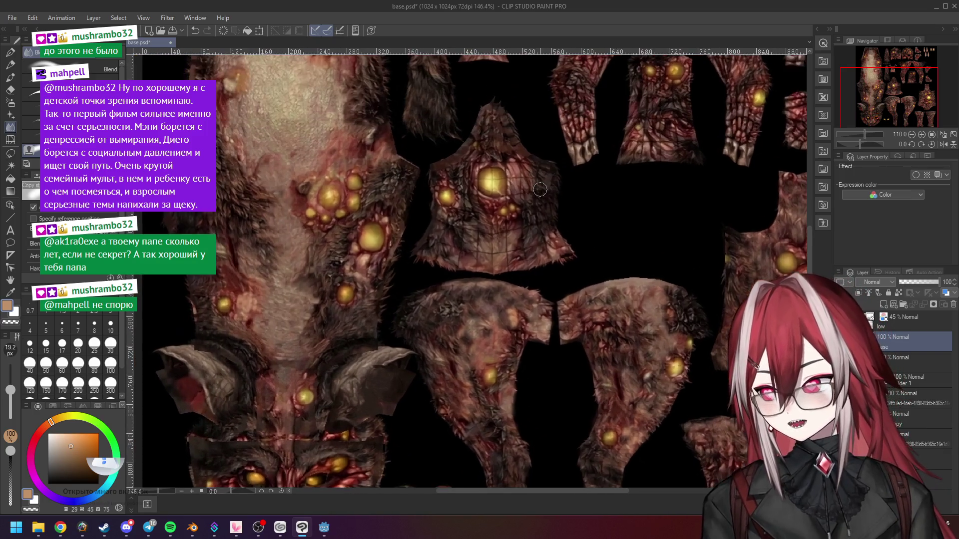
{"action": "scroll", "coordinate": [486, 214], "scroll_direction": "up", "scroll_amount": 1}
{"action": "scroll", "coordinate": [486, 214], "scroll_direction": "up", "scroll_amount": 1}
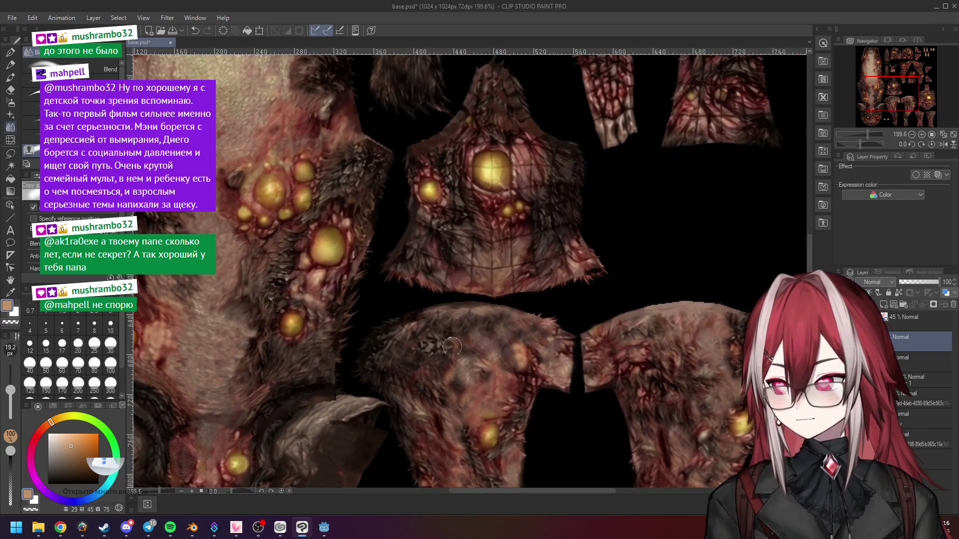
{"action": "scroll", "coordinate": [499, 302], "scroll_direction": "down", "scroll_amount": 1}
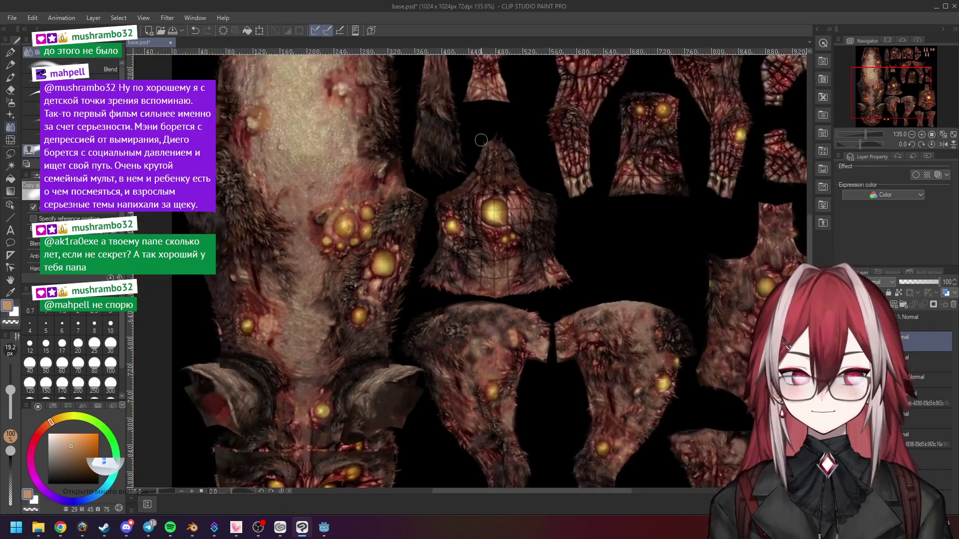
{"action": "scroll", "coordinate": [499, 303], "scroll_direction": "up", "scroll_amount": 3}
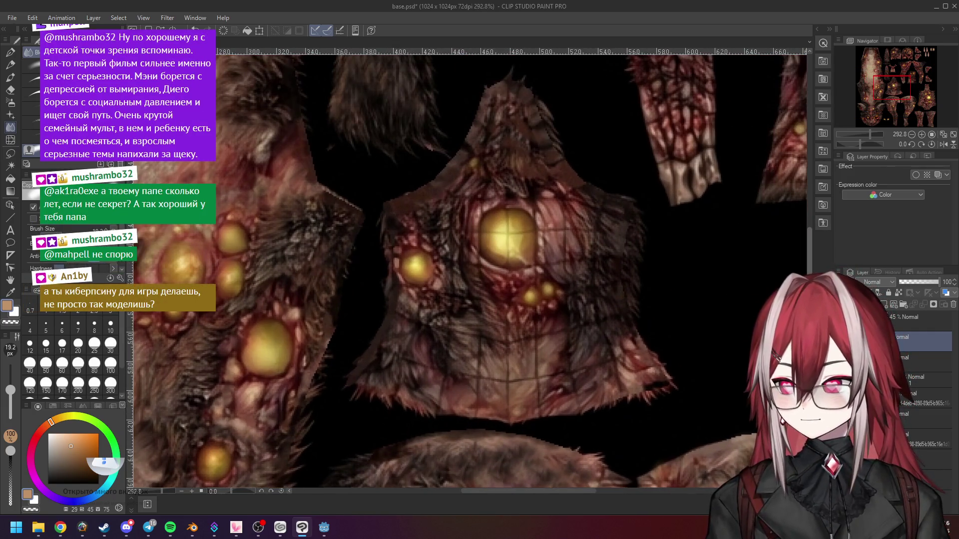
Step: Blend the fur on the chest piece darker, then zoom in on the large pustule
{"action": "left_click_drag", "start_coordinate": [810, 233], "coordinate": [810, 240]}
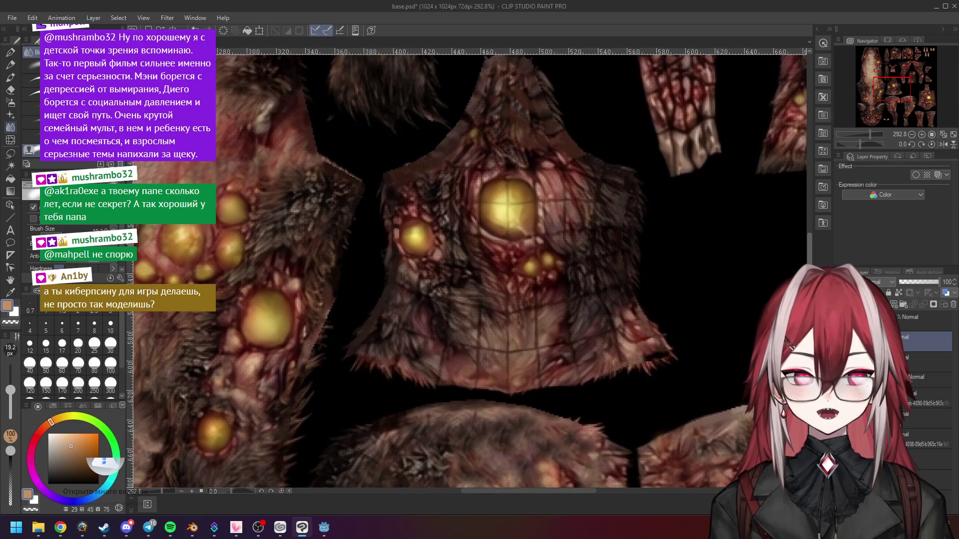
{"action": "scroll", "coordinate": [676, 313], "scroll_direction": "down", "scroll_amount": 1}
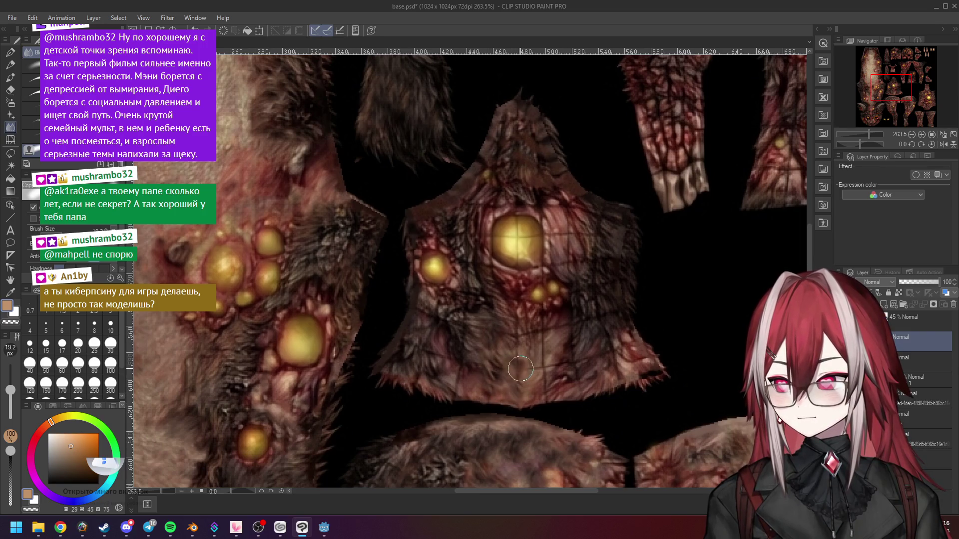
{"action": "scroll", "coordinate": [543, 391], "scroll_direction": "left", "scroll_amount": 3}
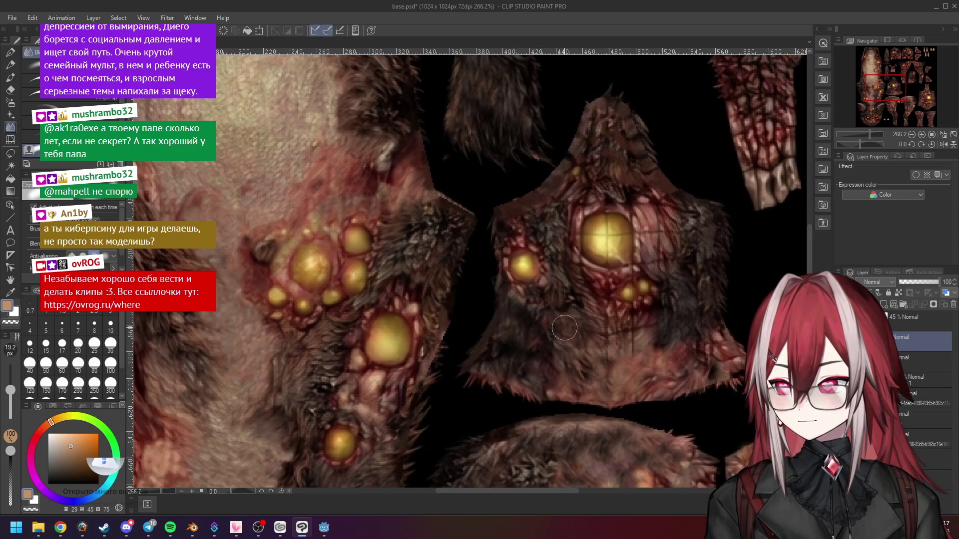
{"action": "mouse_move", "coordinate": [658, 326]}
{"action": "left_mouse_down"}
{"action": "mouse_move", "coordinate": [630, 355]}
{"action": "mouse_move", "coordinate": [630, 397]}
{"action": "mouse_move", "coordinate": [606, 353]}
{"action": "mouse_move", "coordinate": [601, 358]}
{"action": "left_mouse_up"}
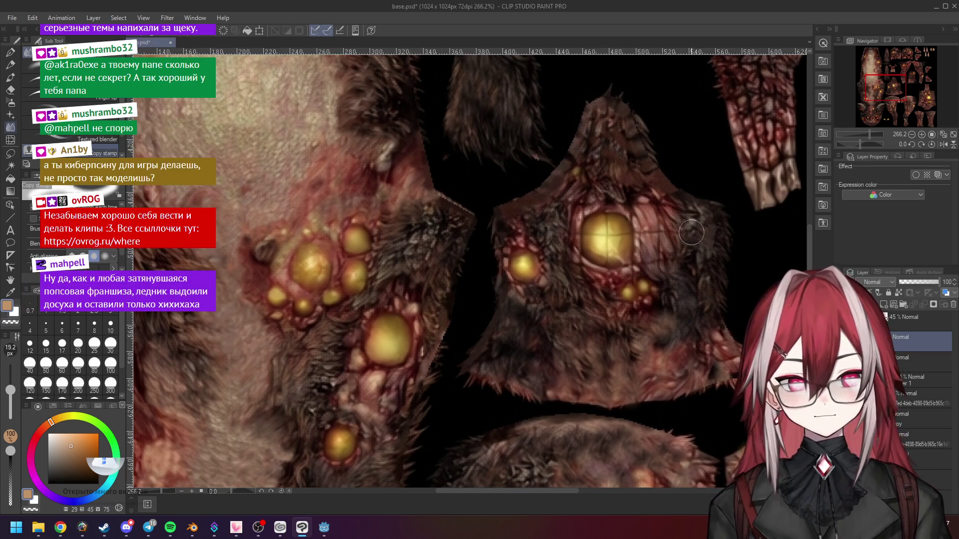
{"action": "scroll", "coordinate": [694, 232], "scroll_direction": "down", "scroll_amount": 1}
{"action": "scroll", "coordinate": [643, 223], "scroll_direction": "down", "scroll_amount": 1}
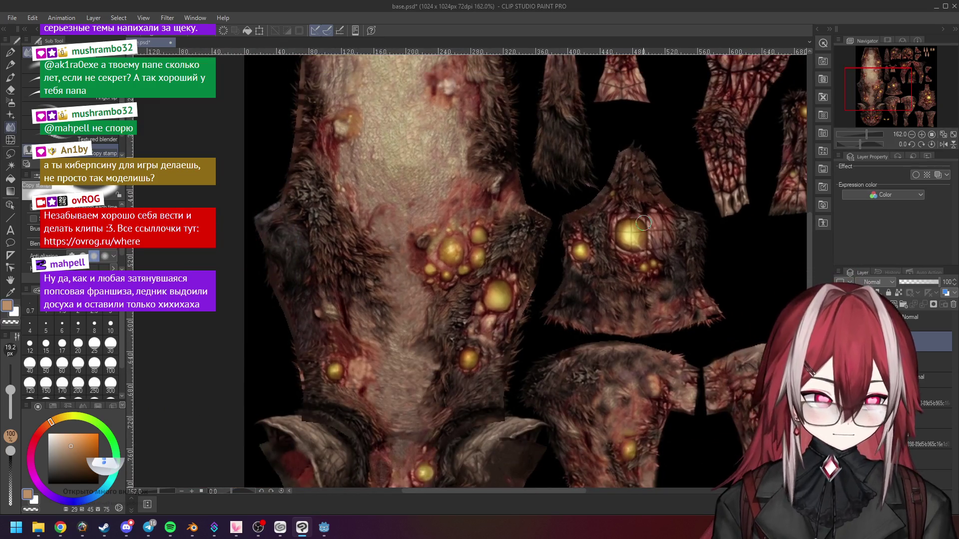
{"action": "scroll", "coordinate": [417, 250], "scroll_direction": "up", "scroll_amount": 1}
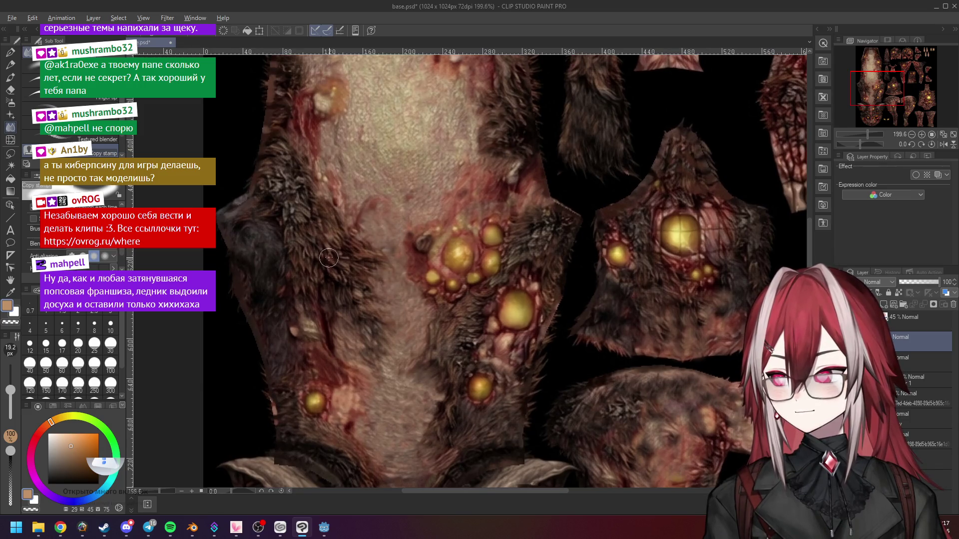
{"action": "scroll", "coordinate": [600, 212], "scroll_direction": "up", "scroll_amount": 2}
{"action": "scroll", "coordinate": [386, 225], "scroll_direction": "down", "scroll_amount": 3}
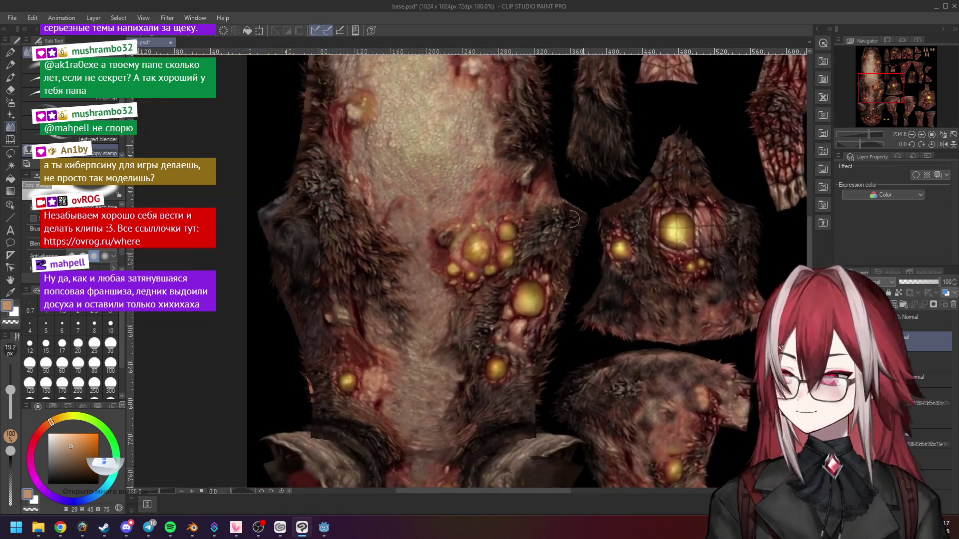
{"action": "scroll", "coordinate": [386, 226], "scroll_direction": "down", "scroll_amount": 2}
{"action": "scroll", "coordinate": [368, 284], "scroll_direction": "up", "scroll_amount": 1}
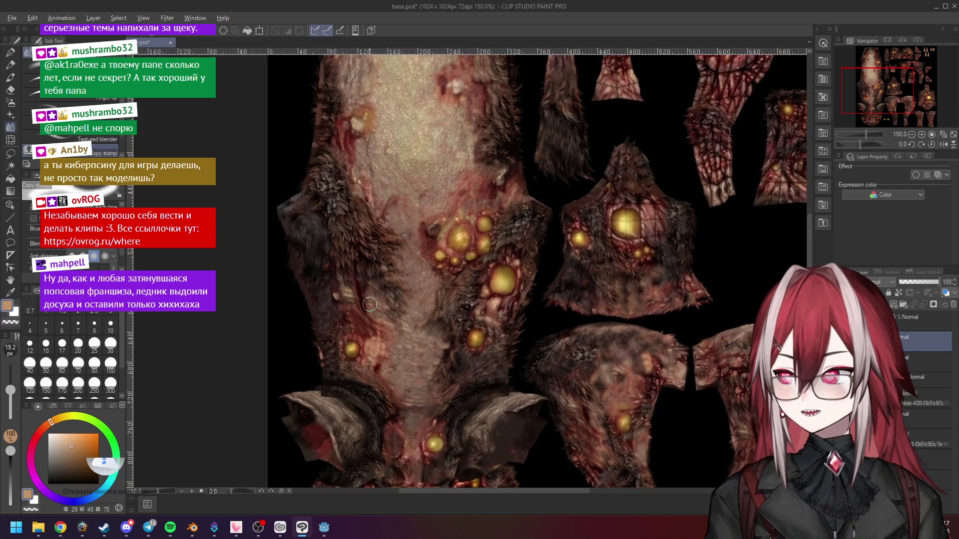
{"action": "scroll", "coordinate": [647, 194], "scroll_direction": "up", "scroll_amount": 4}
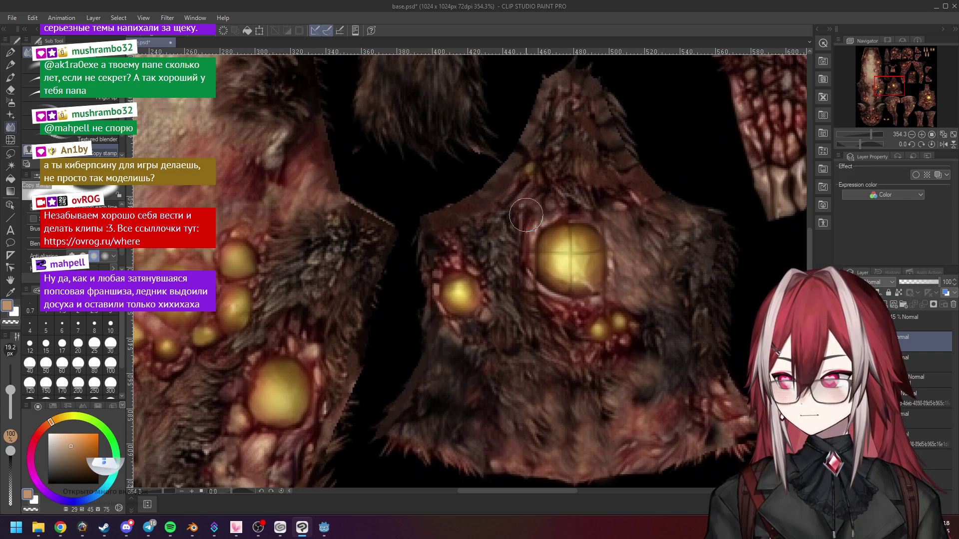
{"action": "scroll", "coordinate": [495, 264], "scroll_direction": "down", "scroll_amount": 5}
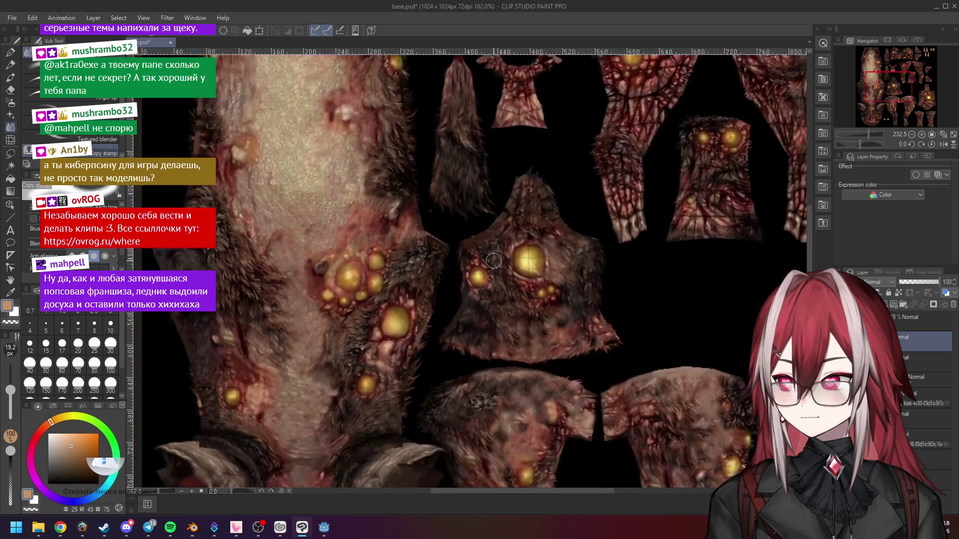
{"action": "scroll", "coordinate": [495, 259], "scroll_direction": "up", "scroll_amount": 5}
{"action": "scroll", "coordinate": [537, 257], "scroll_direction": "up", "scroll_amount": 1}
Step: Switch to the Airbrush and sample yellow and brown-orange tones from the large pustule
{"action": "left_click", "coordinate": [10, 102]}
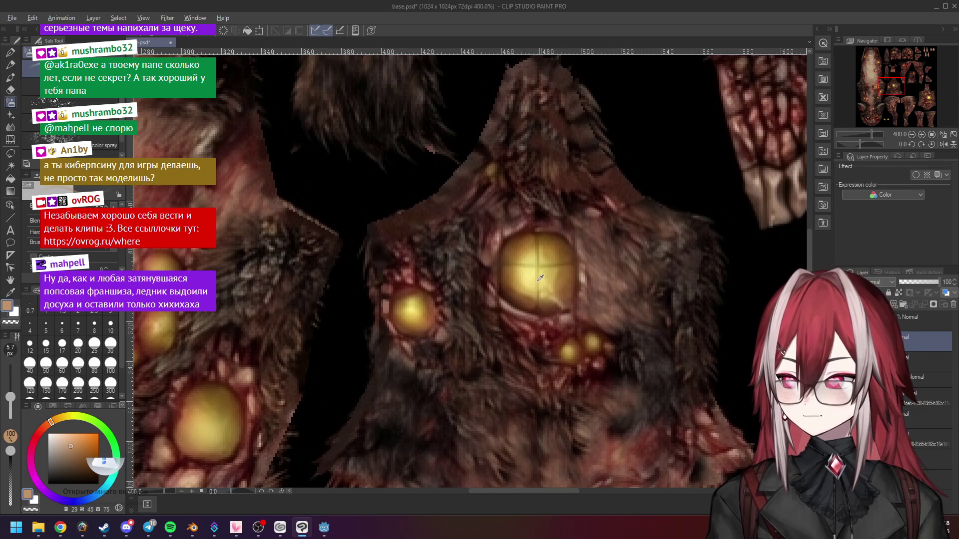
{"action": "left_click", "coordinate": [538, 264], "text": "alt"}
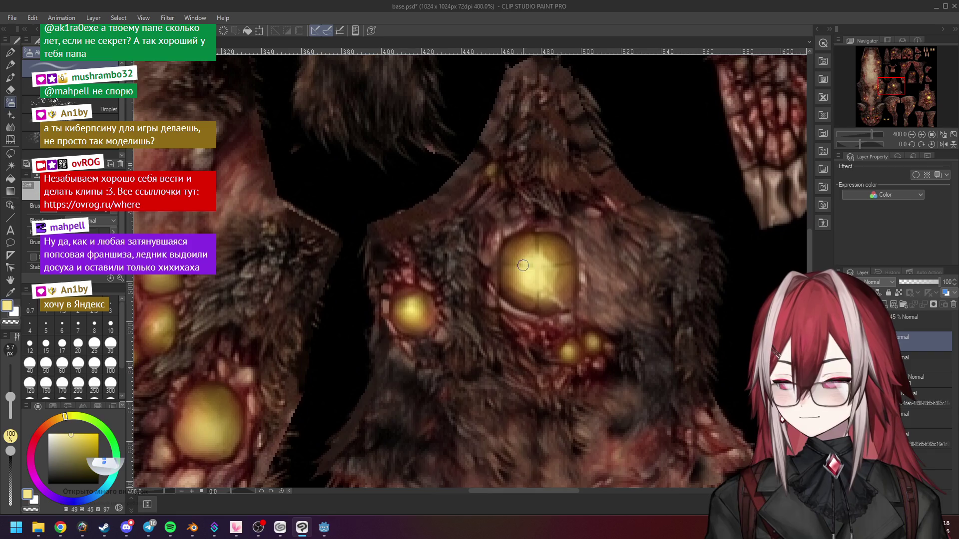
{"action": "scroll", "coordinate": [529, 264], "scroll_direction": "up", "scroll_amount": 1}
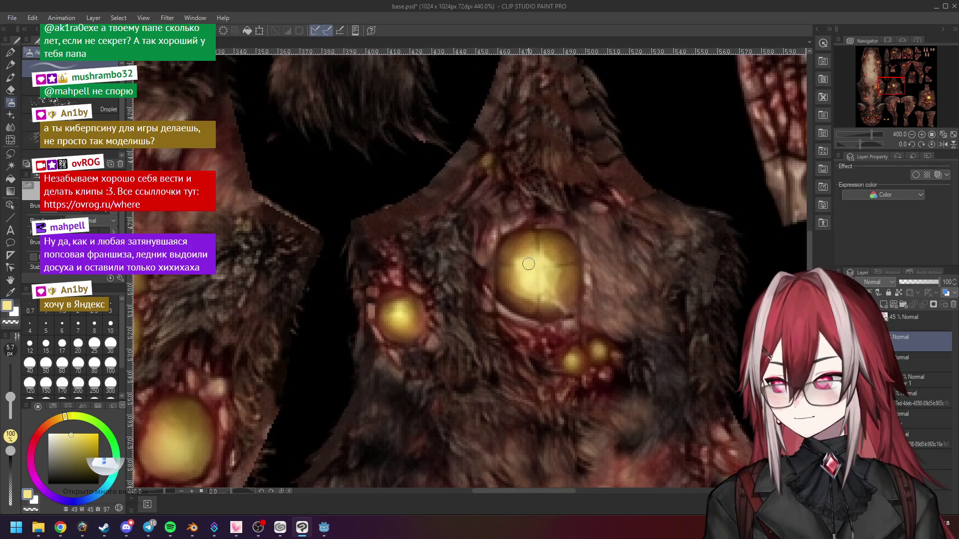
{"action": "left_click", "coordinate": [522, 261], "text": "alt"}
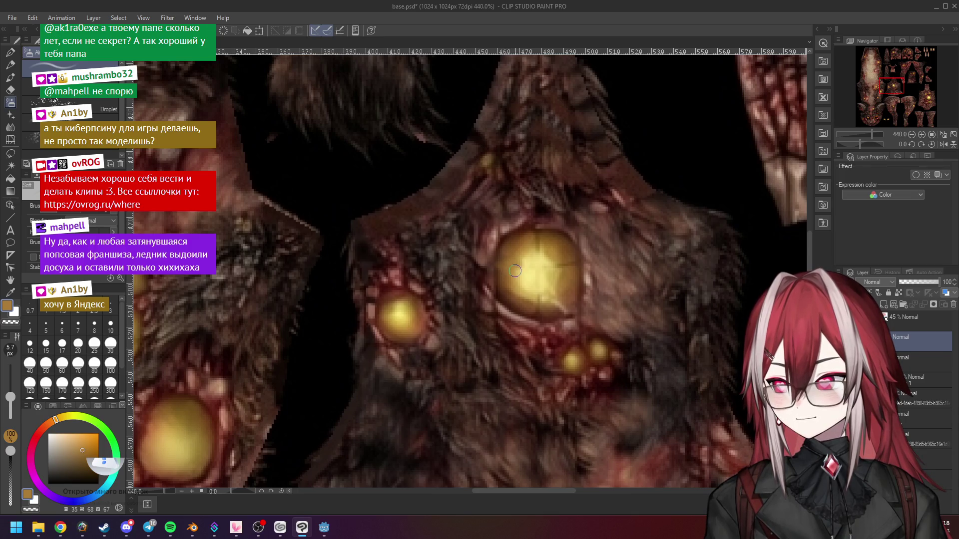
{"action": "left_click", "coordinate": [550, 244], "text": "alt"}
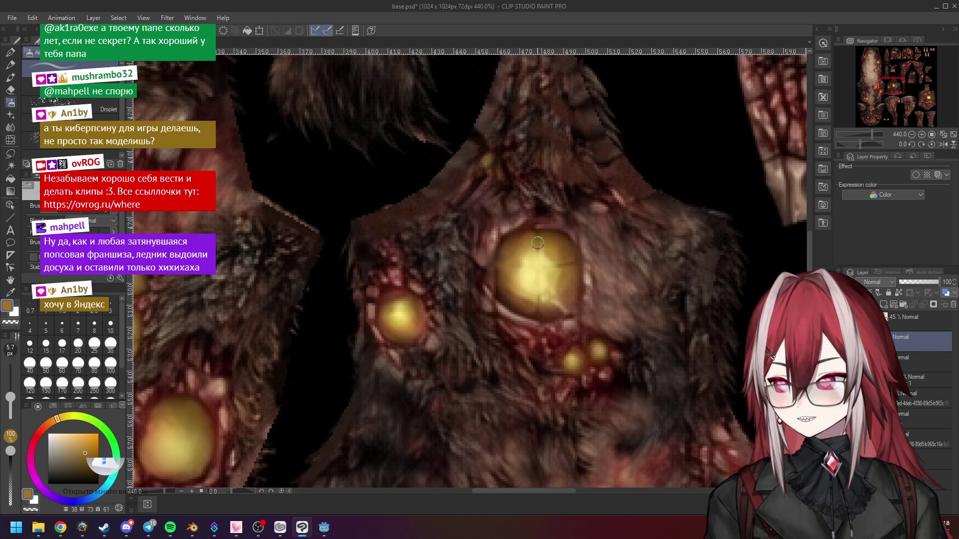
{"action": "left_click", "coordinate": [542, 244], "text": "alt"}
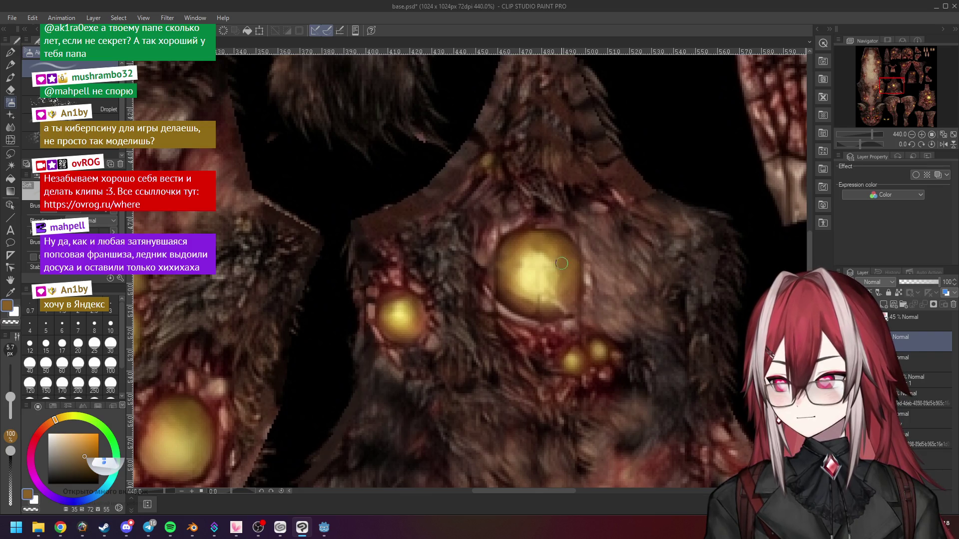
Step: Resample brighter and lighter yellows plus a darker brown from the pustule for highlights
{"action": "left_click", "coordinate": [538, 299], "text": "alt"}
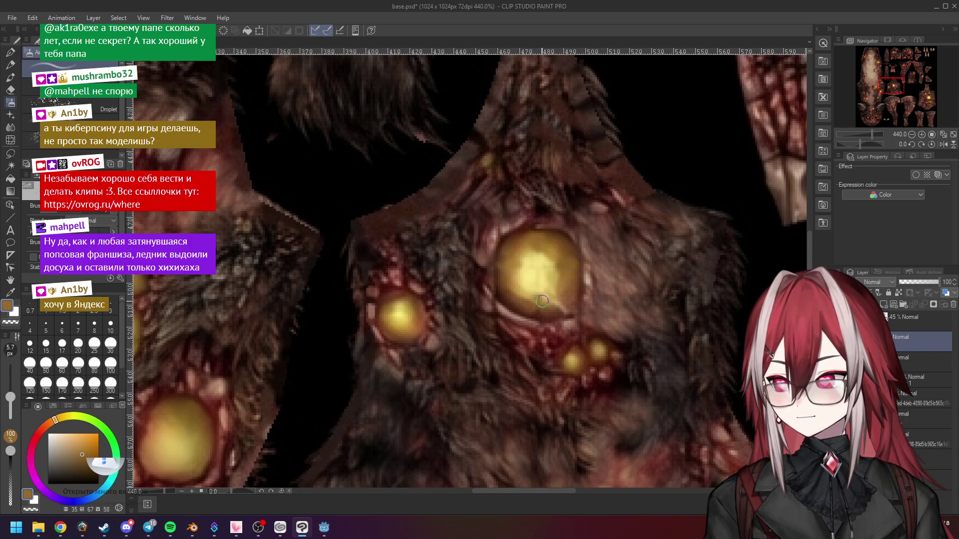
{"action": "left_click", "coordinate": [541, 297], "text": "alt"}
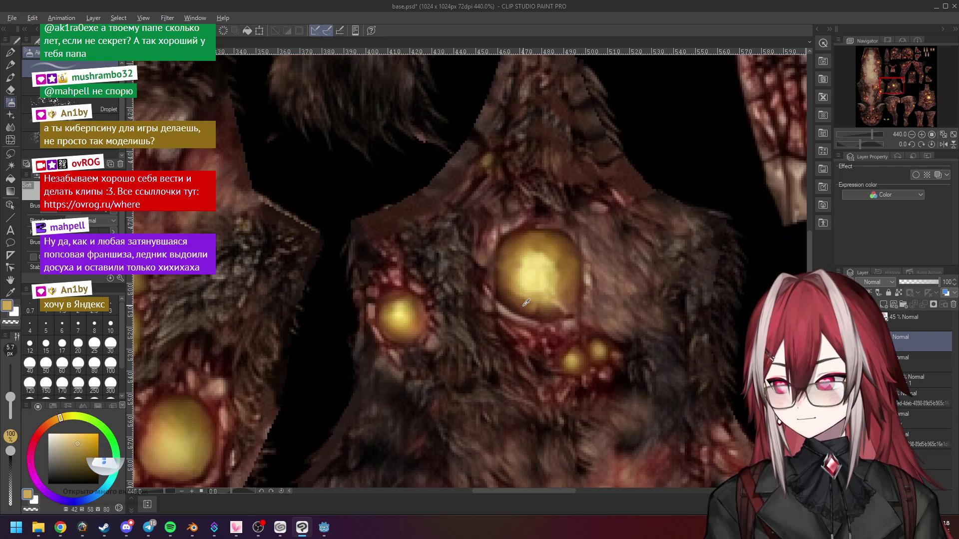
{"action": "left_click", "coordinate": [527, 302], "text": "alt"}
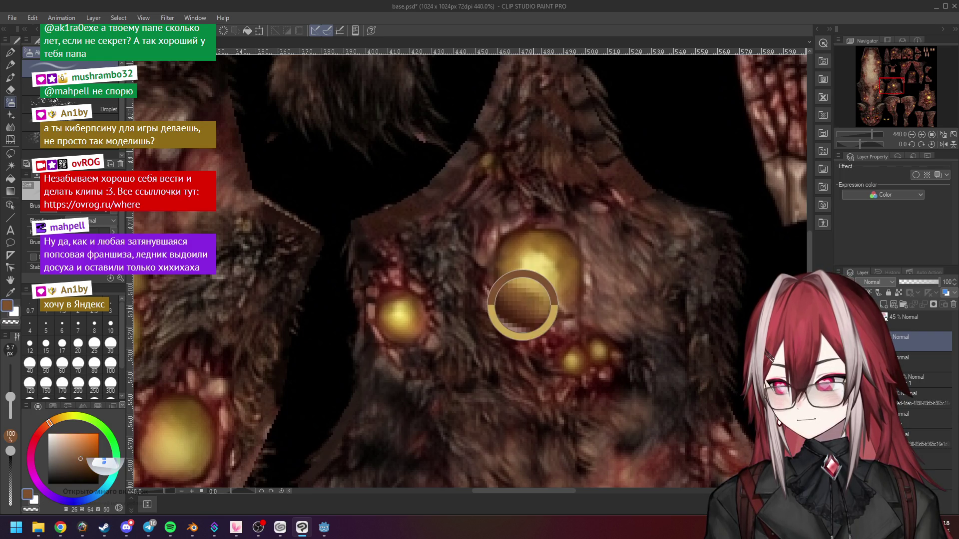
{"action": "left_click", "coordinate": [522, 264], "text": "alt"}
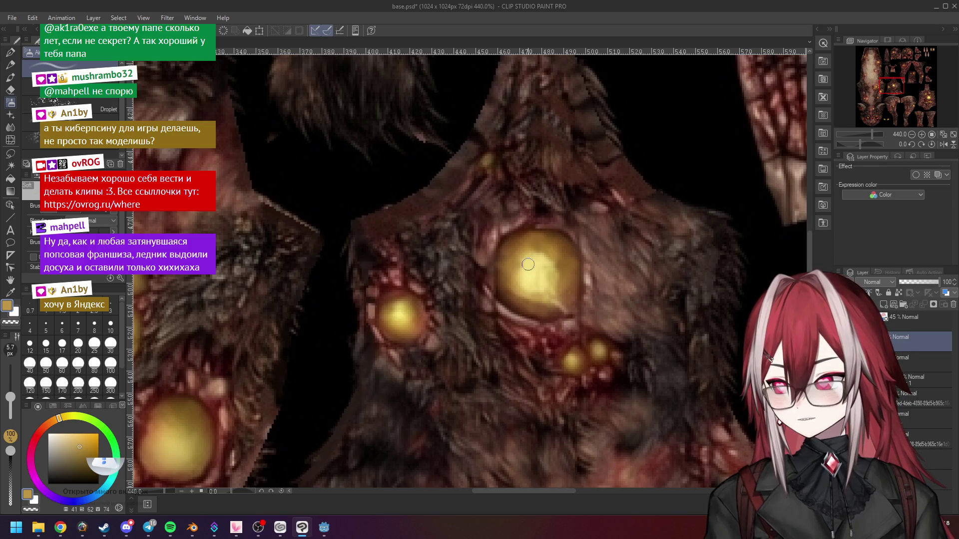
{"action": "left_click", "coordinate": [524, 265], "text": "alt"}
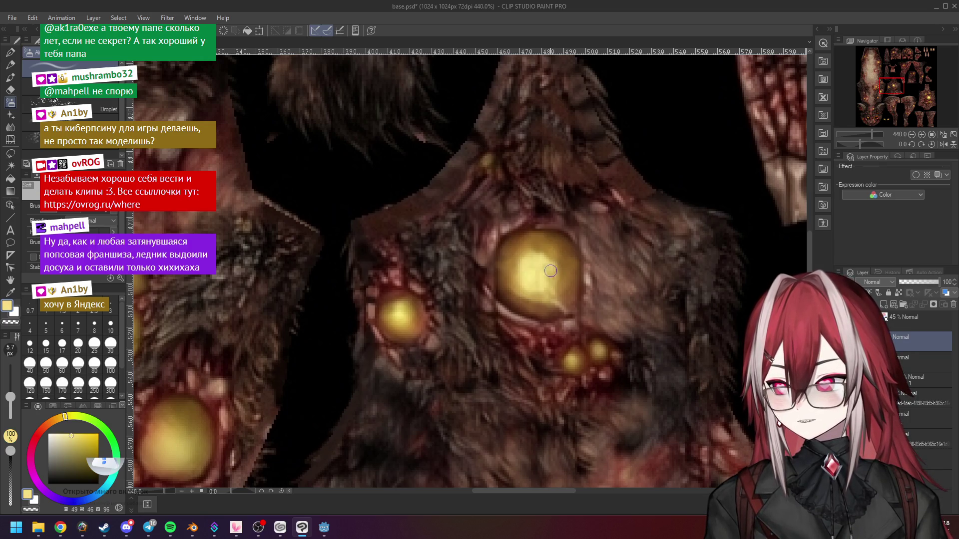
{"action": "scroll", "coordinate": [588, 272], "scroll_direction": "down", "scroll_amount": 3}
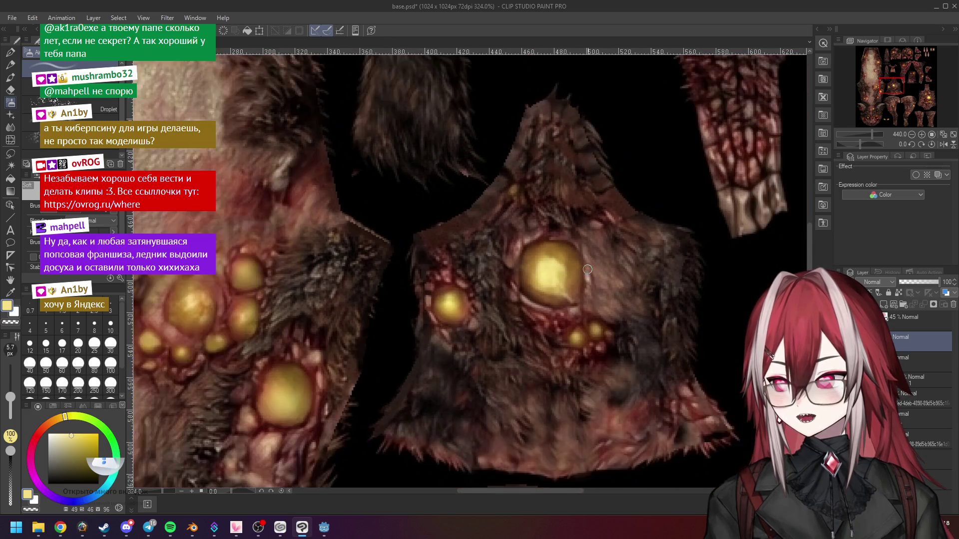
{"action": "scroll", "coordinate": [585, 265], "scroll_direction": "up", "scroll_amount": 2}
{"action": "scroll", "coordinate": [575, 267], "scroll_direction": "up", "scroll_amount": 2}
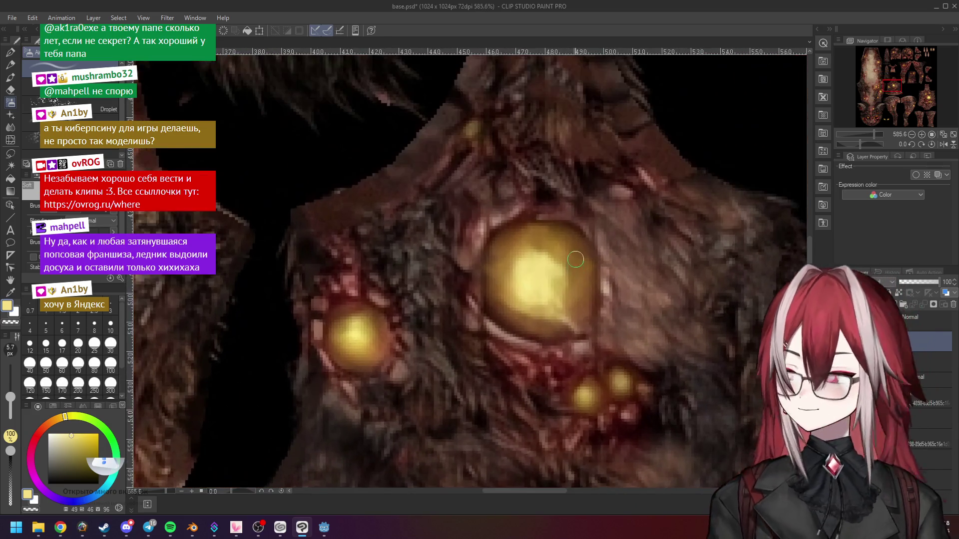
Step: Switch to the Blend tool and choose the Blur sub tool for the pustule edges
{"action": "left_click", "coordinate": [10, 126]}
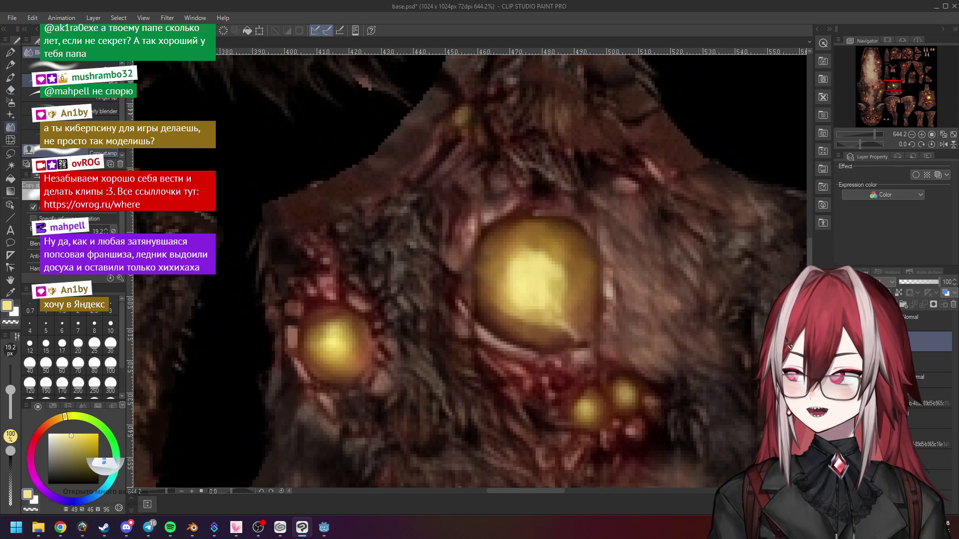
{"action": "left_click", "coordinate": [70, 74]}
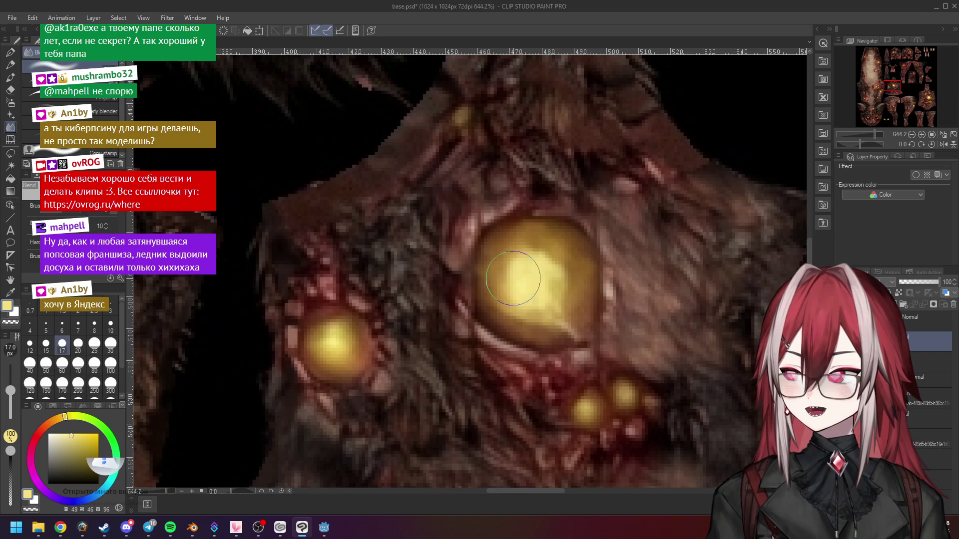
{"action": "scroll", "coordinate": [514, 278], "scroll_direction": "down", "scroll_amount": 1}
{"action": "scroll", "coordinate": [514, 278], "scroll_direction": "down", "scroll_amount": 1}
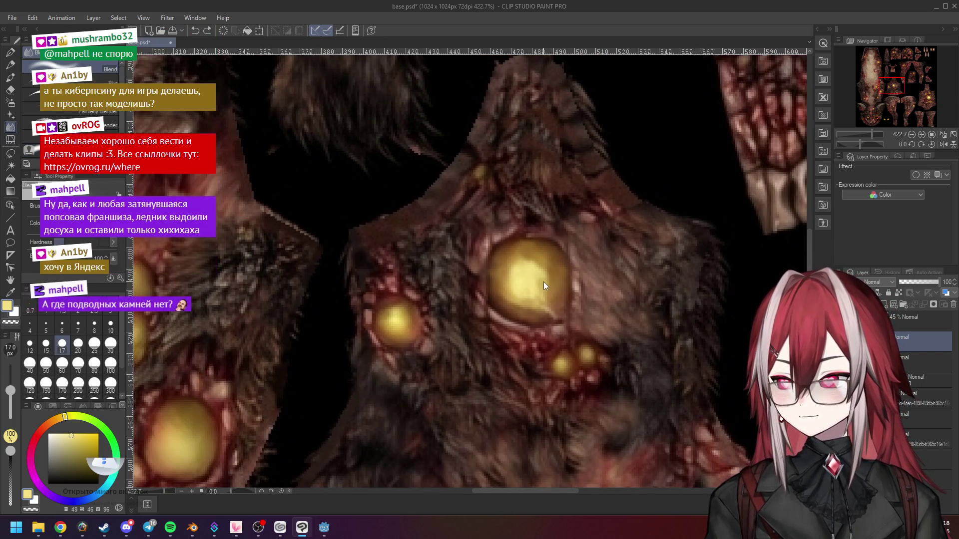
{"action": "left_click", "coordinate": [75, 83]}
{"action": "scroll", "coordinate": [550, 269], "scroll_direction": "up", "scroll_amount": 1}
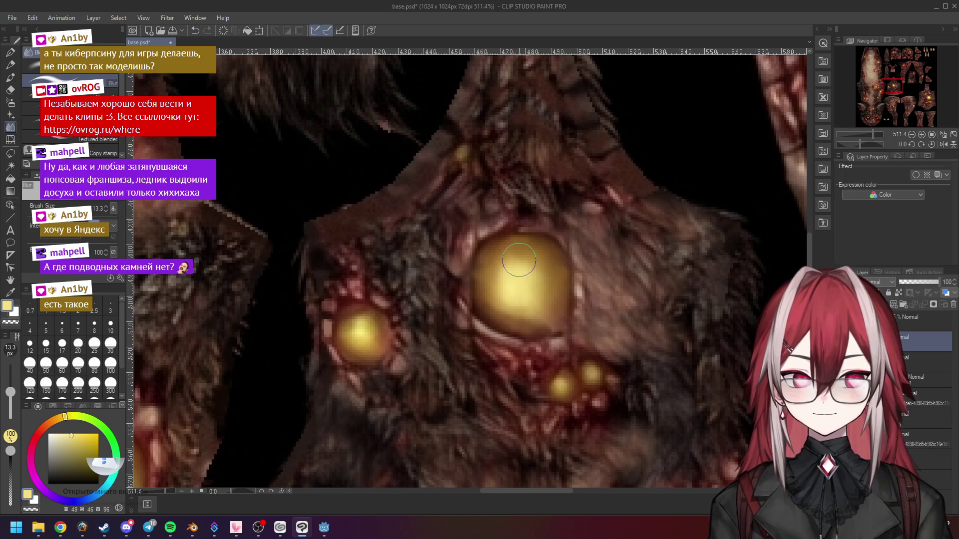
Step: Pick the Copy stamp sub tool and centre the view on the pustule piece to clone fur
{"action": "scroll", "coordinate": [519, 260], "scroll_direction": "down", "scroll_amount": 2}
{"action": "scroll", "coordinate": [494, 298], "scroll_direction": "up", "scroll_amount": 2}
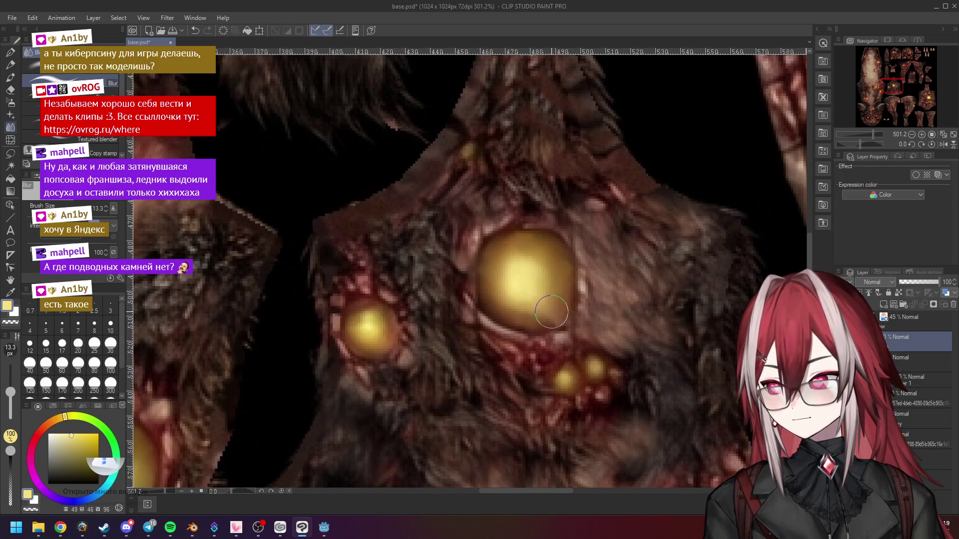
{"action": "scroll", "coordinate": [551, 312], "scroll_direction": "down", "scroll_amount": 3}
{"action": "scroll", "coordinate": [551, 312], "scroll_direction": "up", "scroll_amount": 2}
{"action": "left_click", "coordinate": [103, 153]}
{"action": "scroll", "coordinate": [577, 204], "scroll_direction": "down", "scroll_amount": 1}
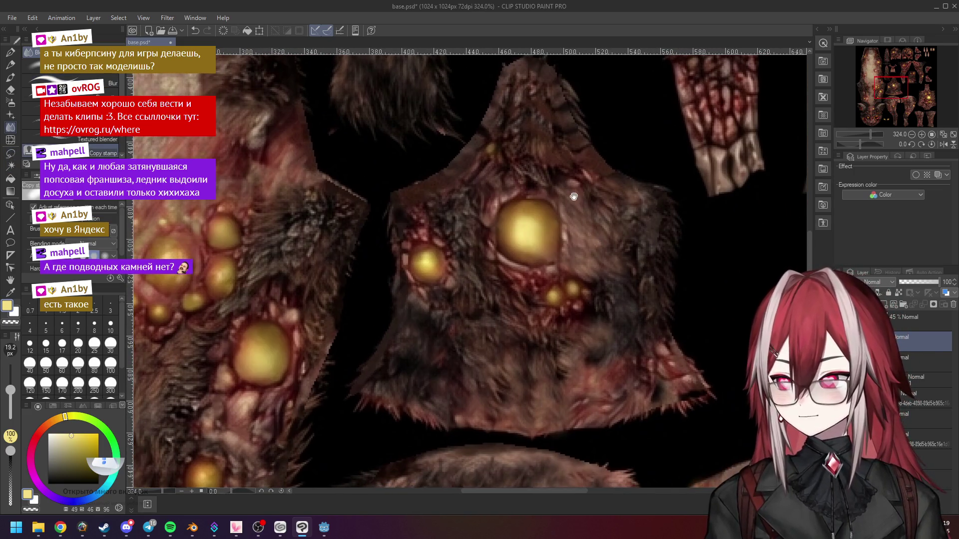
{"action": "left_click_drag", "start_coordinate": [591, 220], "coordinate": [578, 242]}
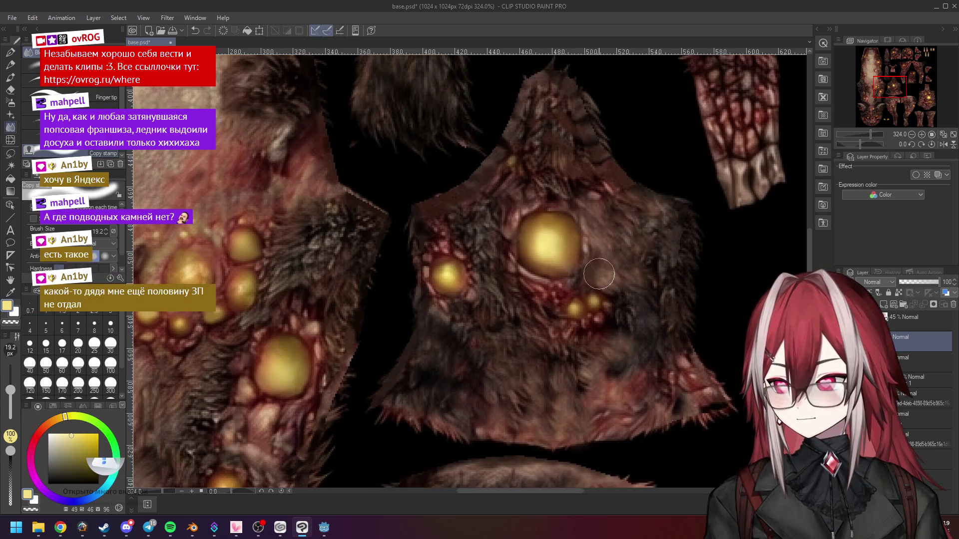
{"action": "scroll", "coordinate": [638, 244], "scroll_direction": "up", "scroll_amount": 3}
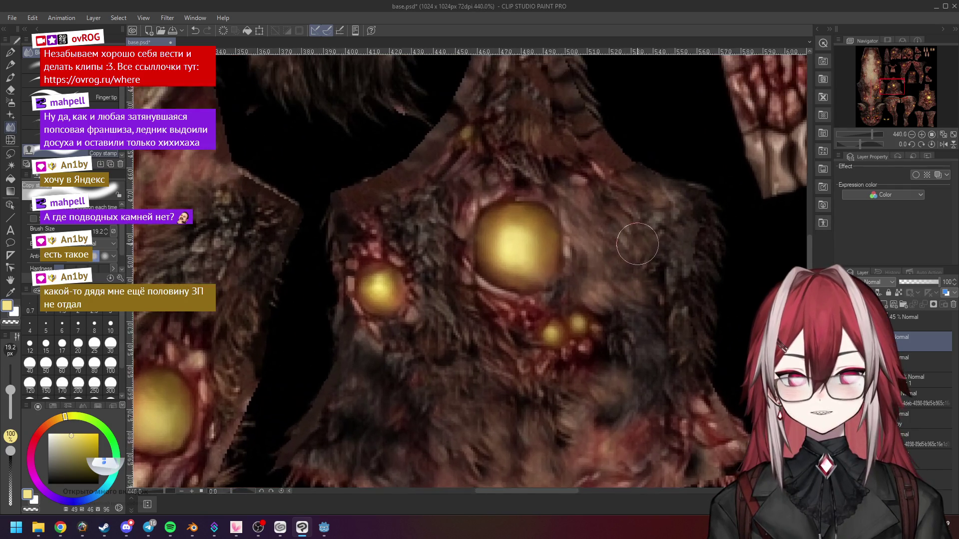
{"action": "scroll", "coordinate": [638, 244], "scroll_direction": "up", "scroll_amount": 1}
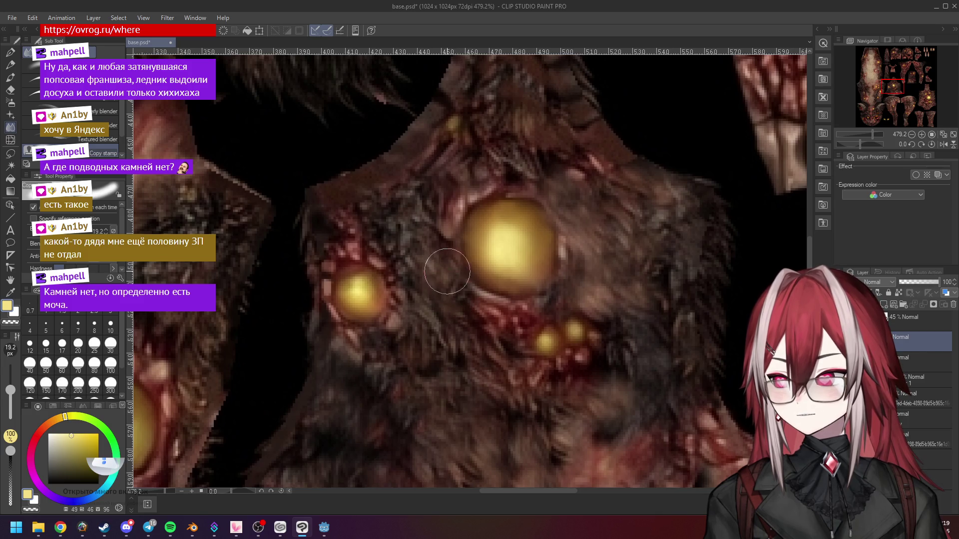
{"action": "scroll", "coordinate": [517, 210], "scroll_direction": "down", "scroll_amount": 2}
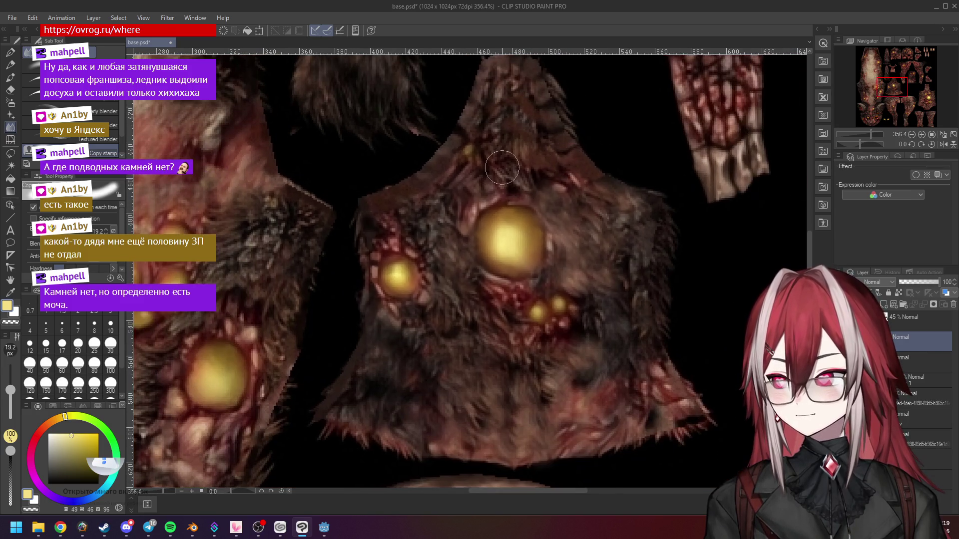
{"action": "scroll", "coordinate": [502, 168], "scroll_direction": "up", "scroll_amount": 1}
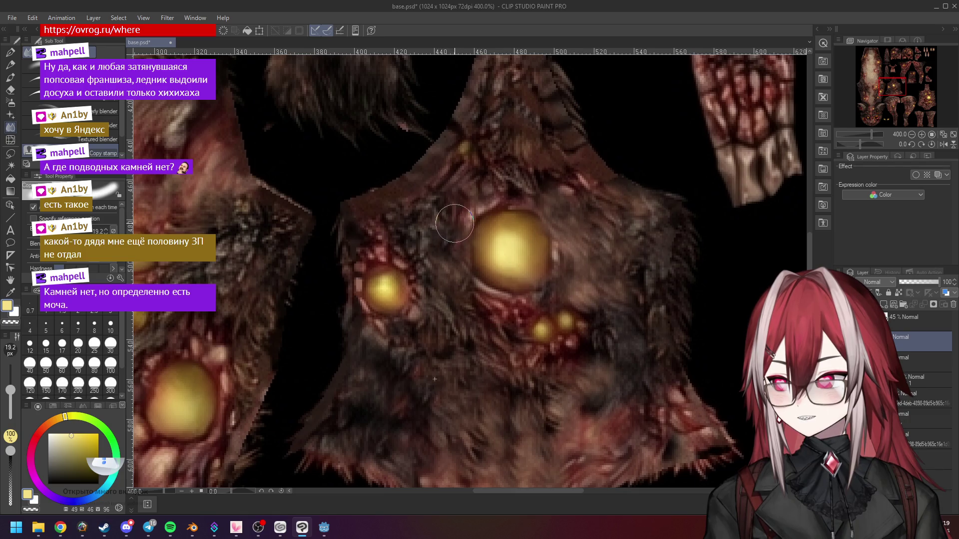
{"action": "scroll", "coordinate": [603, 217], "scroll_direction": "down", "scroll_amount": 2}
{"action": "scroll", "coordinate": [530, 178], "scroll_direction": "up", "scroll_amount": 1}
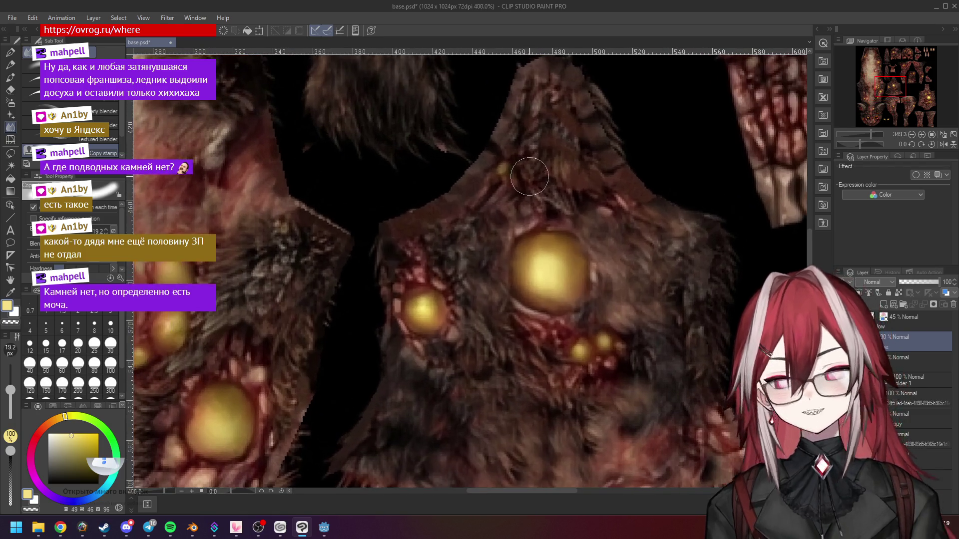
{"action": "scroll", "coordinate": [539, 200], "scroll_direction": "up", "scroll_amount": 1}
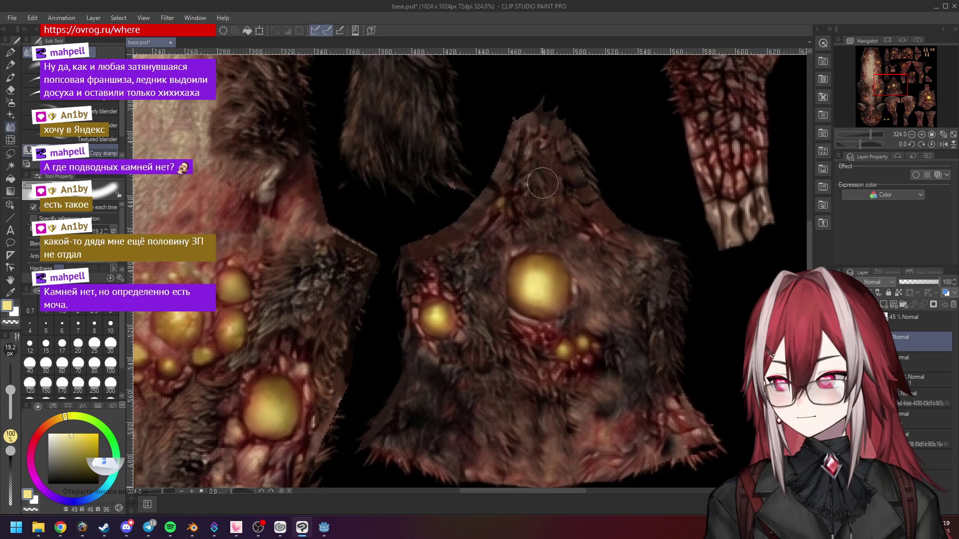
{"action": "scroll", "coordinate": [541, 236], "scroll_direction": "down", "scroll_amount": 2}
{"action": "scroll", "coordinate": [611, 235], "scroll_direction": "up", "scroll_amount": 2}
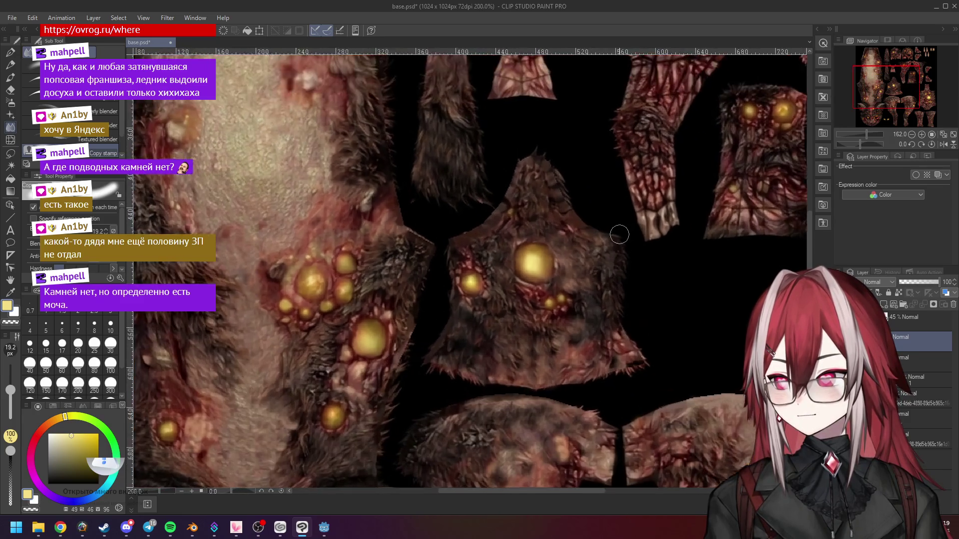
{"action": "scroll", "coordinate": [535, 221], "scroll_direction": "down", "scroll_amount": 4}
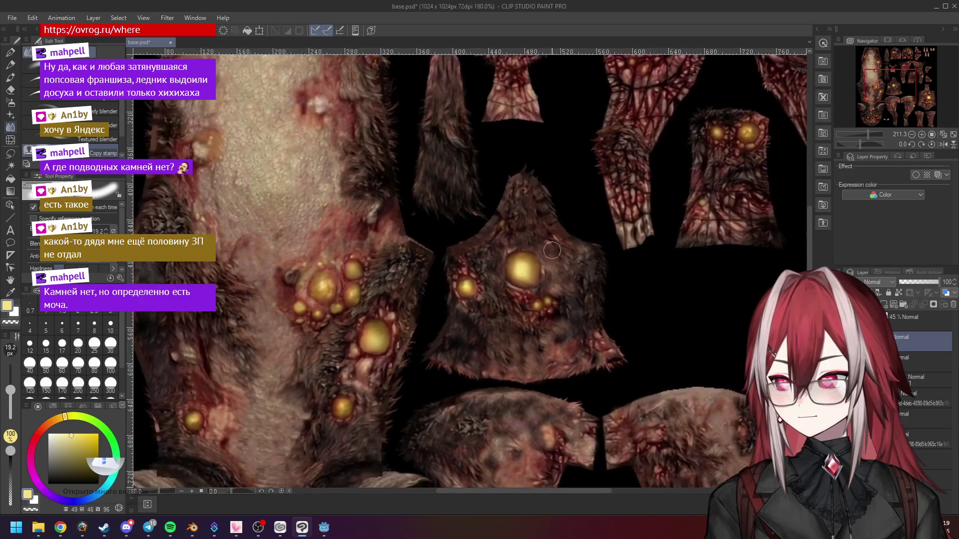
{"action": "scroll", "coordinate": [542, 216], "scroll_direction": "up", "scroll_amount": 2}
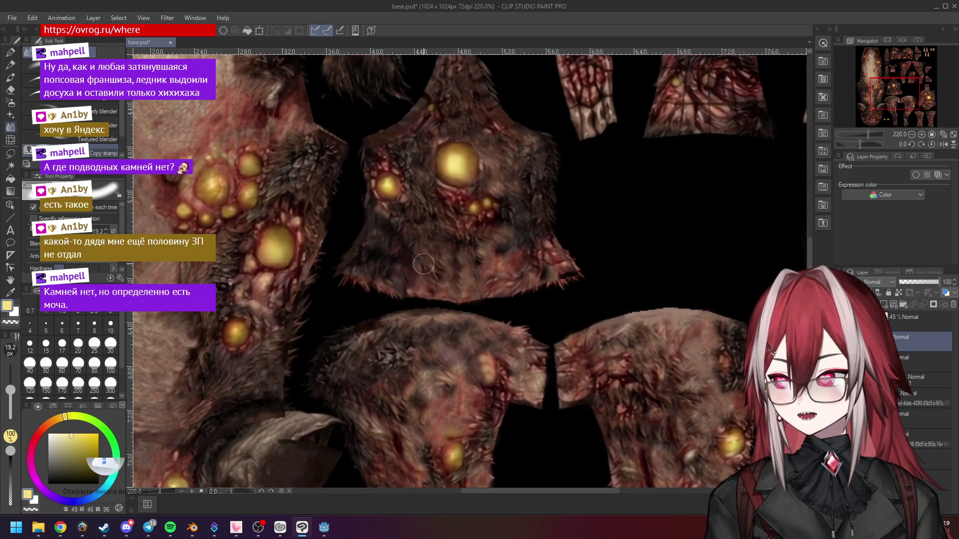
{"action": "scroll", "coordinate": [450, 274], "scroll_direction": "down", "scroll_amount": 2}
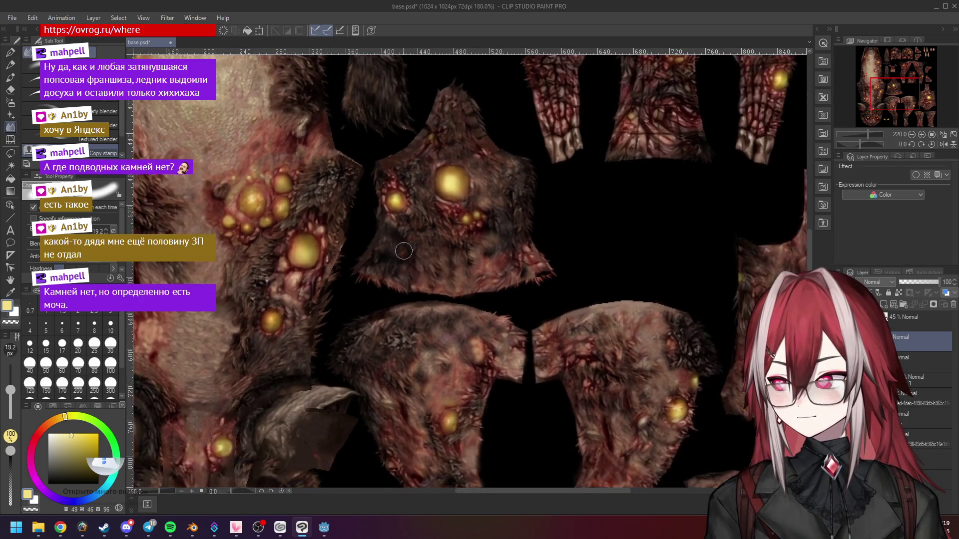
{"action": "scroll", "coordinate": [520, 275], "scroll_direction": "up", "scroll_amount": 1}
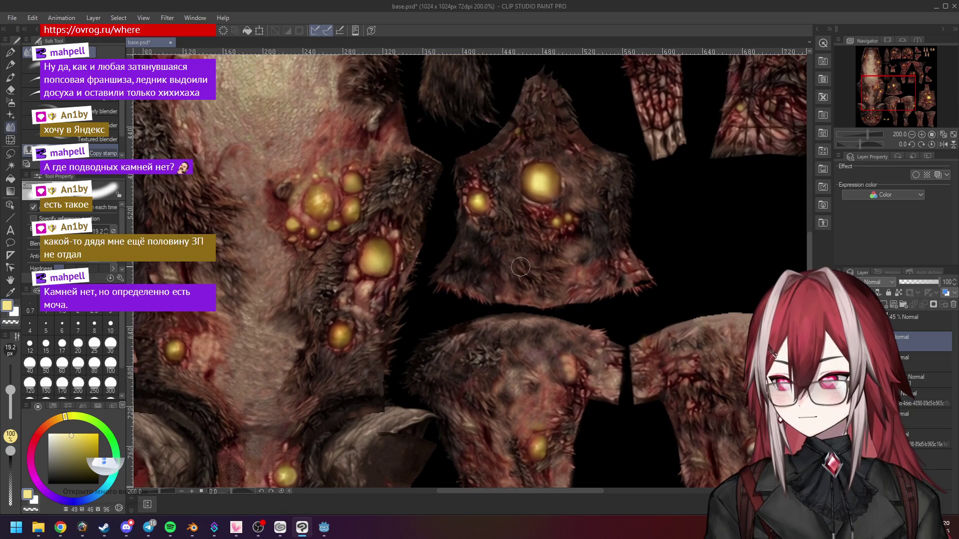
{"action": "scroll", "coordinate": [509, 289], "scroll_direction": "down", "scroll_amount": 2}
{"action": "mouse_move", "coordinate": [509, 289]}
{"action": "left_mouse_down"}
{"action": "mouse_move", "coordinate": [689, 242]}
{"action": "mouse_move", "coordinate": [550, 227]}
{"action": "mouse_move", "coordinate": [549, 238]}
{"action": "left_mouse_up"}
{"action": "scroll", "coordinate": [392, 250], "scroll_direction": "up", "scroll_amount": 5}
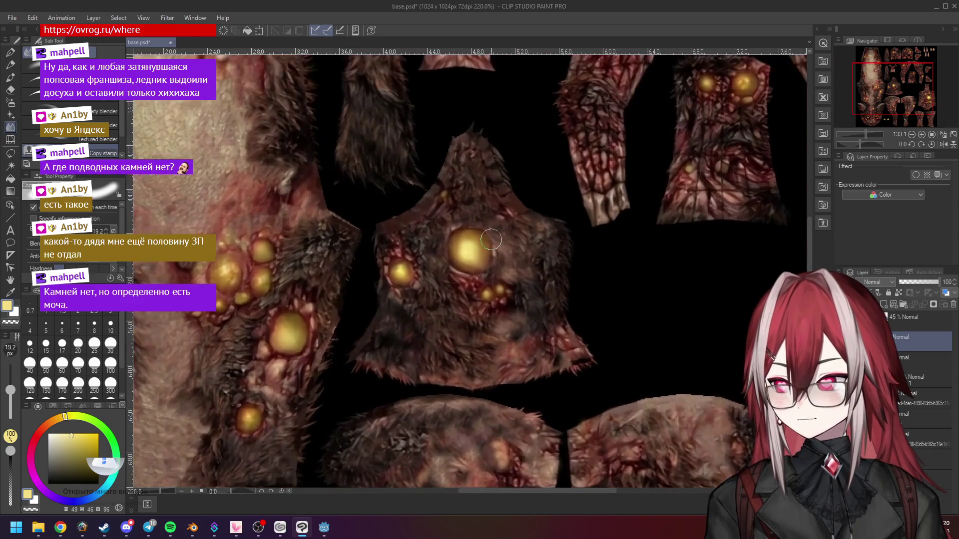
{"action": "scroll", "coordinate": [621, 220], "scroll_direction": "up", "scroll_amount": 2}
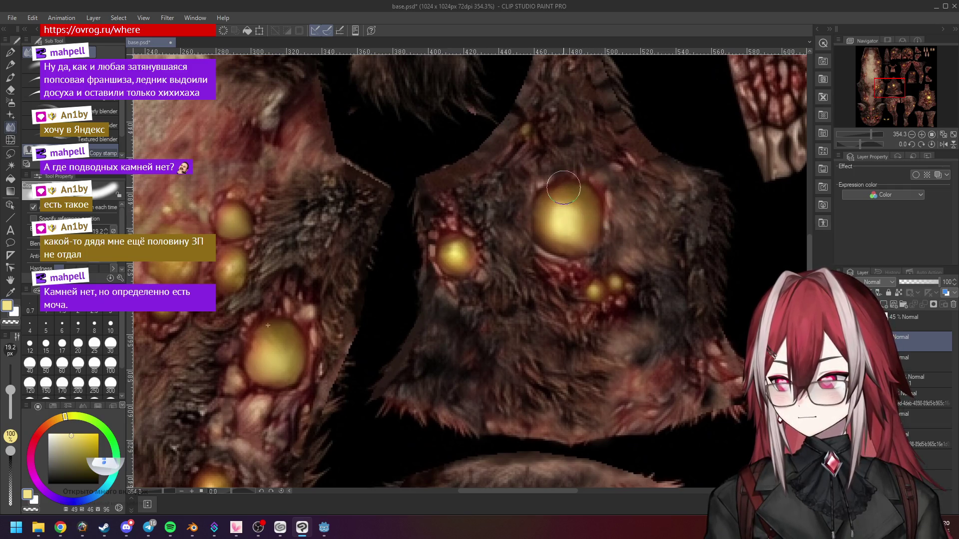
{"action": "scroll", "coordinate": [557, 190], "scroll_direction": "down", "scroll_amount": 4}
{"action": "left_click_drag", "start_coordinate": [648, 199], "coordinate": [673, 202]}
{"action": "scroll", "coordinate": [573, 214], "scroll_direction": "up", "scroll_amount": 4}
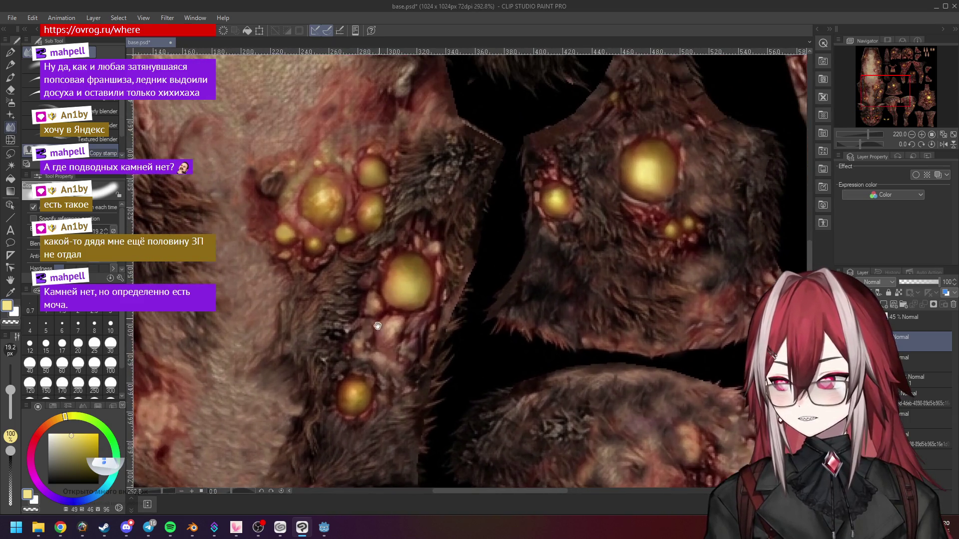
{"action": "left_click_drag", "start_coordinate": [377, 327], "coordinate": [402, 301]}
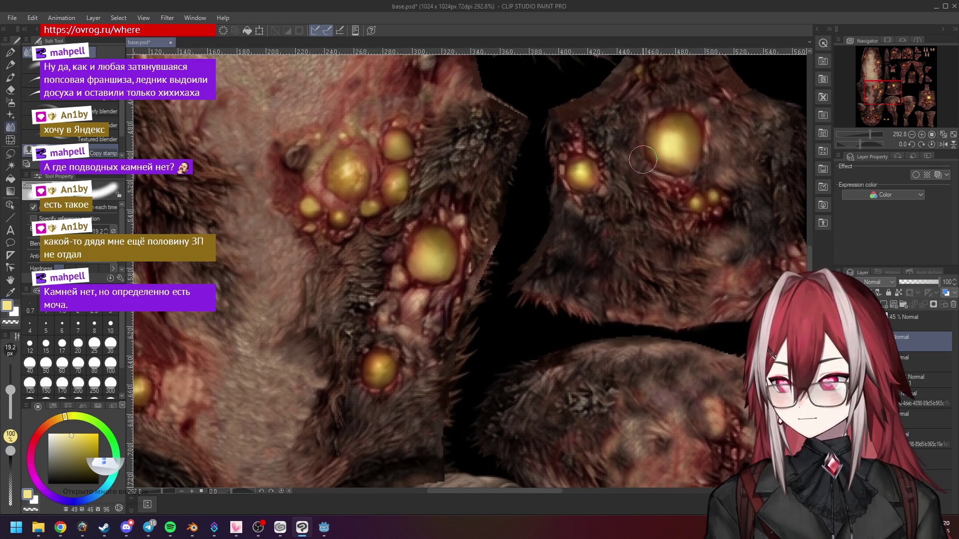
{"action": "scroll", "coordinate": [654, 162], "scroll_direction": "down", "scroll_amount": 5}
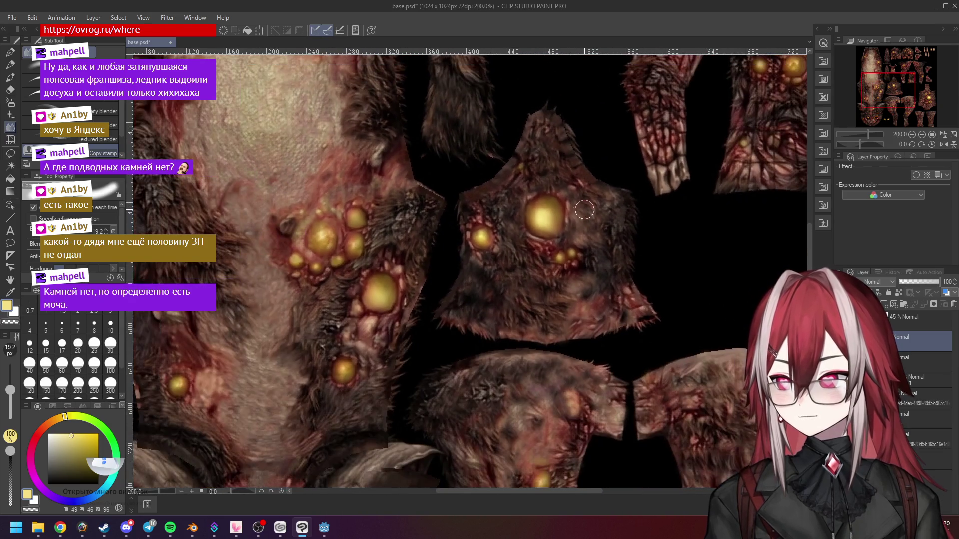
{"action": "left_click_drag", "start_coordinate": [307, 386], "coordinate": [397, 315]}
{"action": "scroll", "coordinate": [397, 316], "scroll_direction": "up", "scroll_amount": 3}
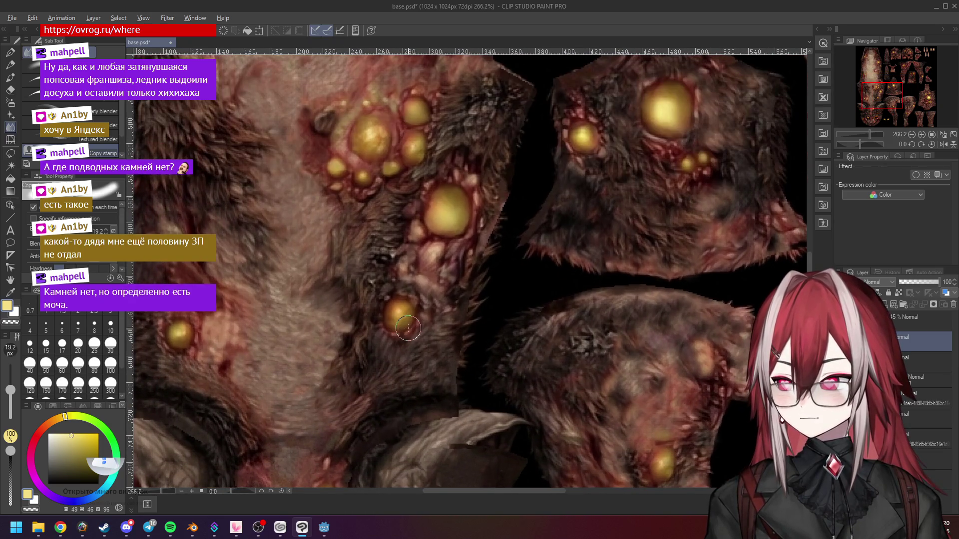
{"action": "scroll", "coordinate": [594, 204], "scroll_direction": "up", "scroll_amount": 2}
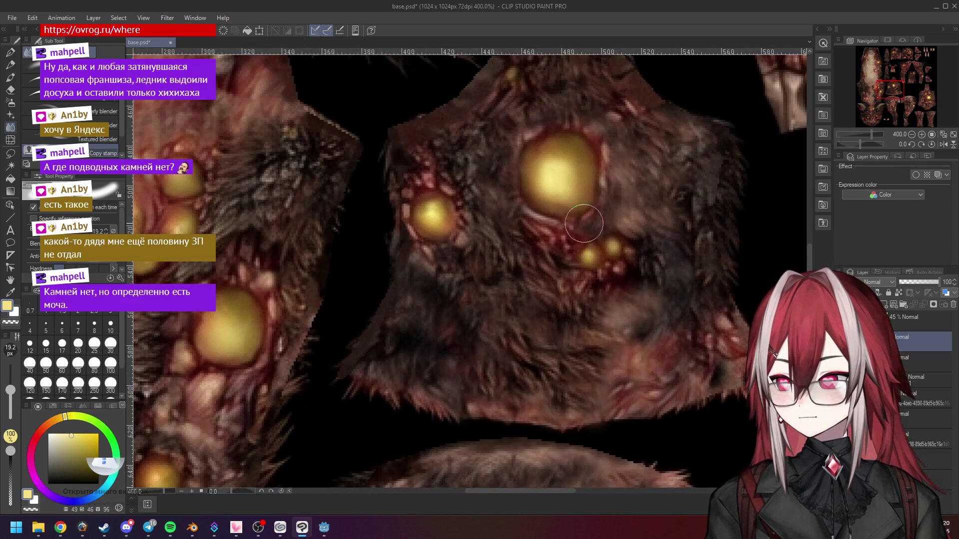
{"action": "scroll", "coordinate": [598, 212], "scroll_direction": "down", "scroll_amount": 5}
{"action": "mouse_move", "coordinate": [674, 190]}
{"action": "left_mouse_down"}
{"action": "mouse_move", "coordinate": [606, 207]}
{"action": "mouse_move", "coordinate": [454, 200]}
{"action": "left_mouse_up"}
{"action": "mouse_move", "coordinate": [510, 188]}
{"action": "left_mouse_down"}
{"action": "mouse_move", "coordinate": [492, 186]}
{"action": "mouse_move", "coordinate": [521, 244]}
{"action": "left_mouse_up"}
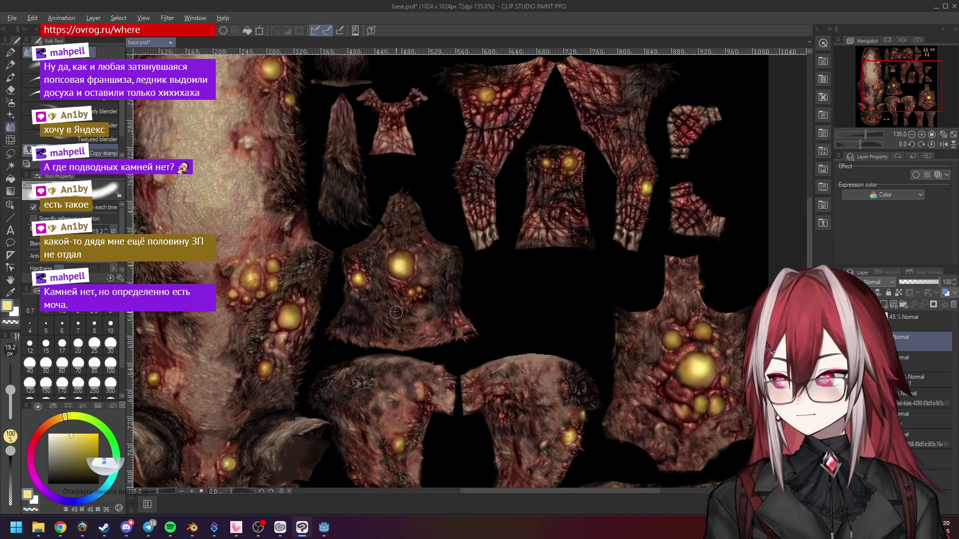
Step: Smudge the shirt-shaped piece's upper flesh with the Blender brush, blending in a darker patch
{"action": "left_click_drag", "start_coordinate": [379, 285], "coordinate": [517, 286]}
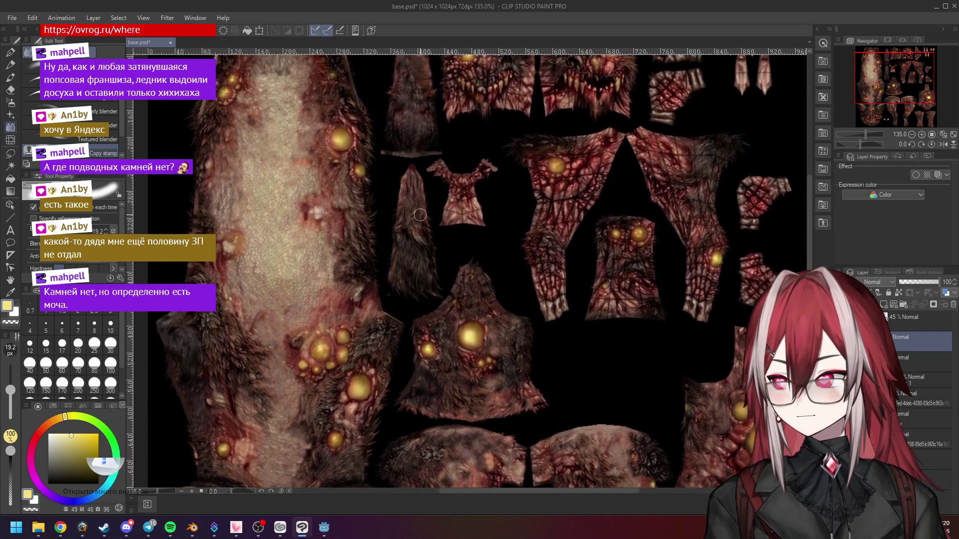
{"action": "left_click_drag", "start_coordinate": [385, 182], "coordinate": [366, 294]}
{"action": "scroll", "coordinate": [493, 235], "scroll_direction": "up", "scroll_amount": 5}
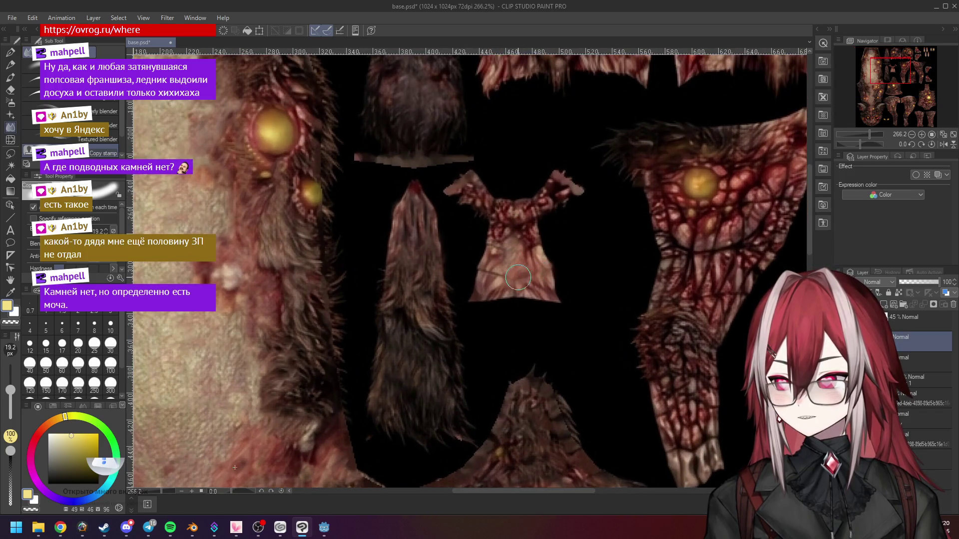
{"action": "left_click_drag", "start_coordinate": [501, 278], "coordinate": [519, 246]}
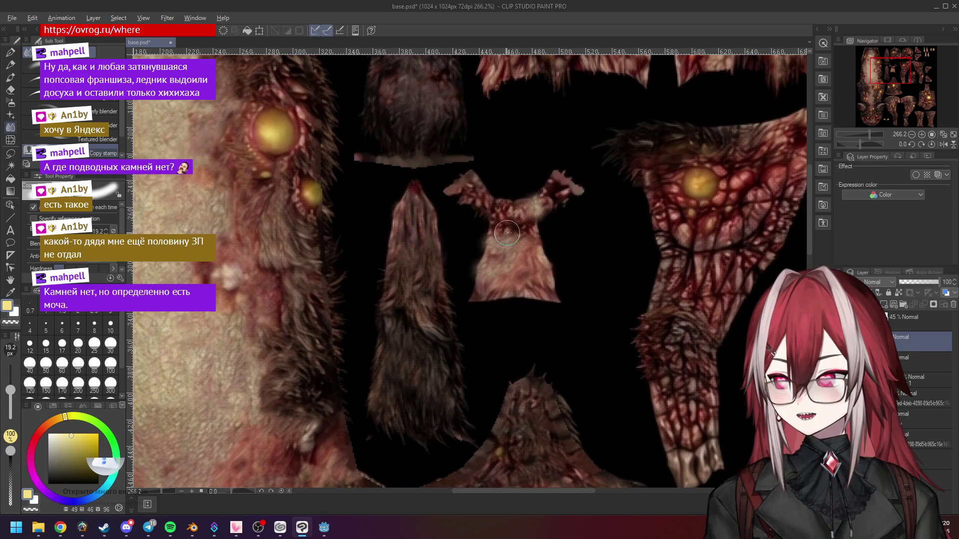
{"action": "left_click_drag", "start_coordinate": [539, 207], "coordinate": [536, 213]}
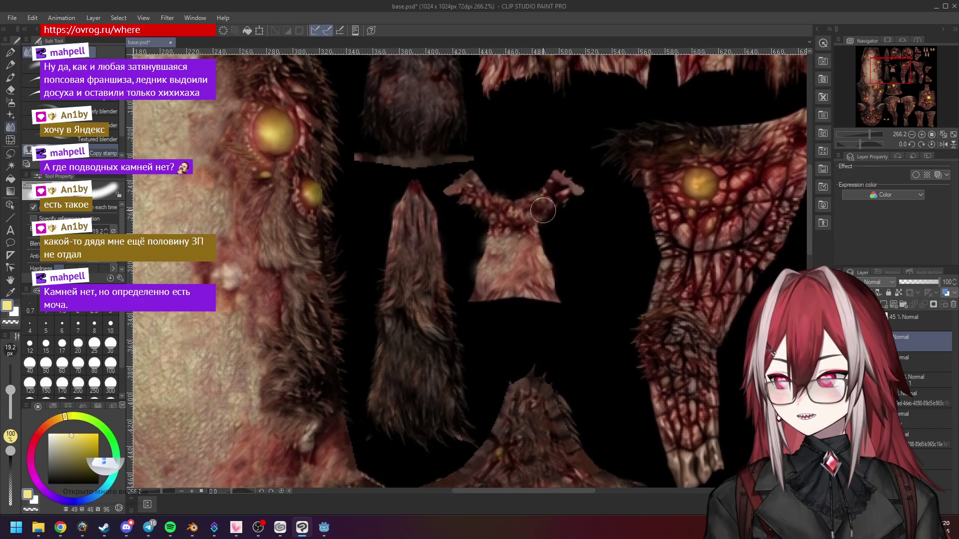
Step: Zoom out and pan across the sheet to the face UV pieces
{"action": "scroll", "coordinate": [549, 252], "scroll_direction": "down", "scroll_amount": 3}
{"action": "scroll", "coordinate": [573, 240], "scroll_direction": "up", "scroll_amount": 3}
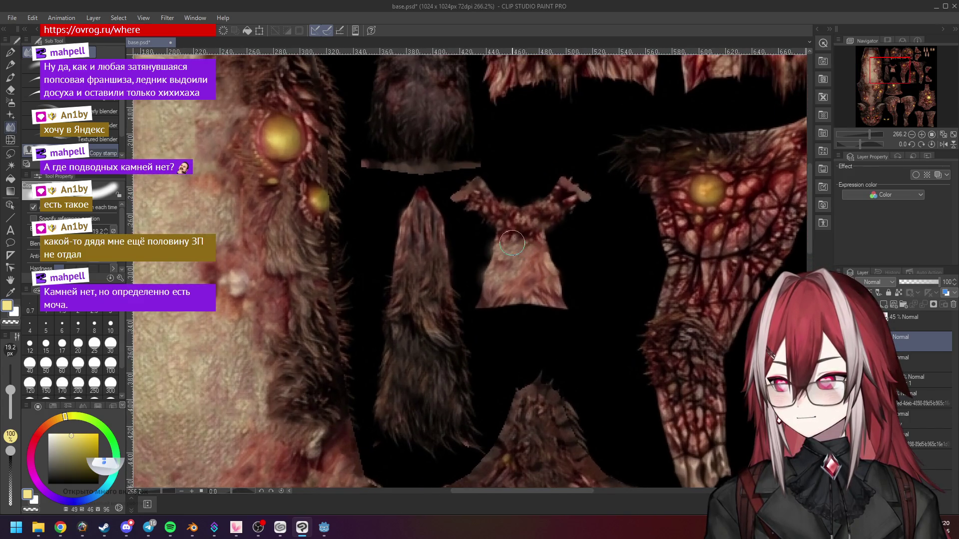
{"action": "scroll", "coordinate": [610, 284], "scroll_direction": "down", "scroll_amount": 3}
{"action": "left_click_drag", "start_coordinate": [566, 220], "coordinate": [470, 216]}
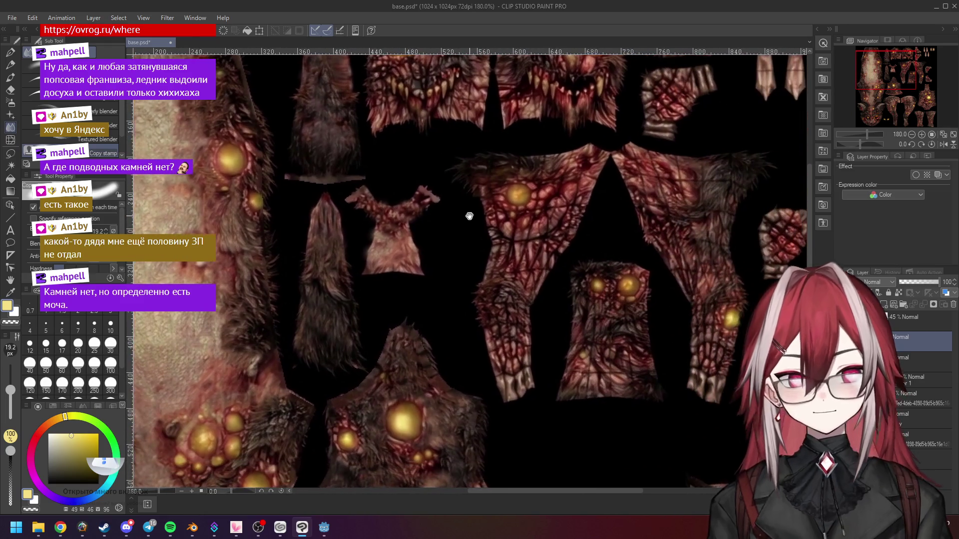
{"action": "mouse_move", "coordinate": [450, 174]}
{"action": "left_mouse_down"}
{"action": "mouse_move", "coordinate": [505, 271]}
{"action": "mouse_move", "coordinate": [533, 266]}
{"action": "left_mouse_up"}
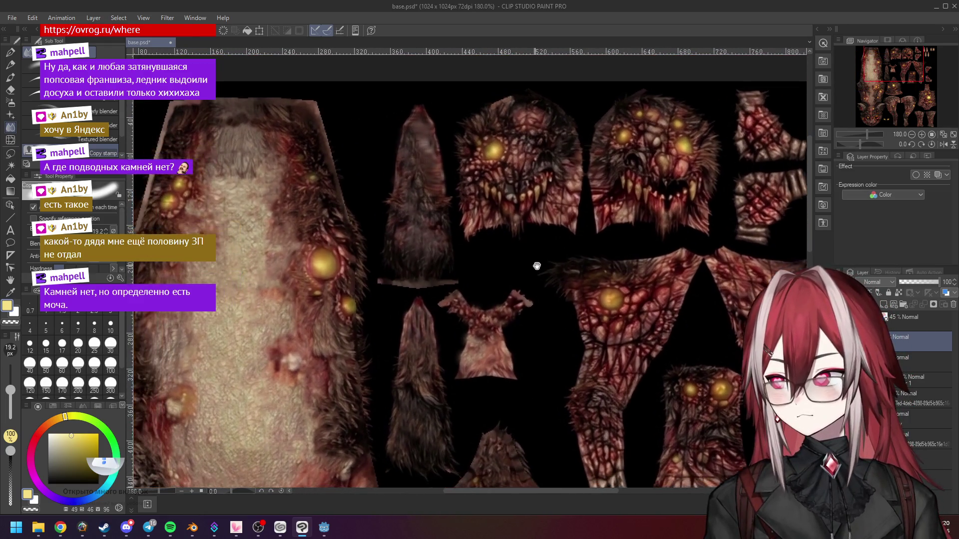
{"action": "scroll", "coordinate": [561, 264], "scroll_direction": "up", "scroll_amount": 4}
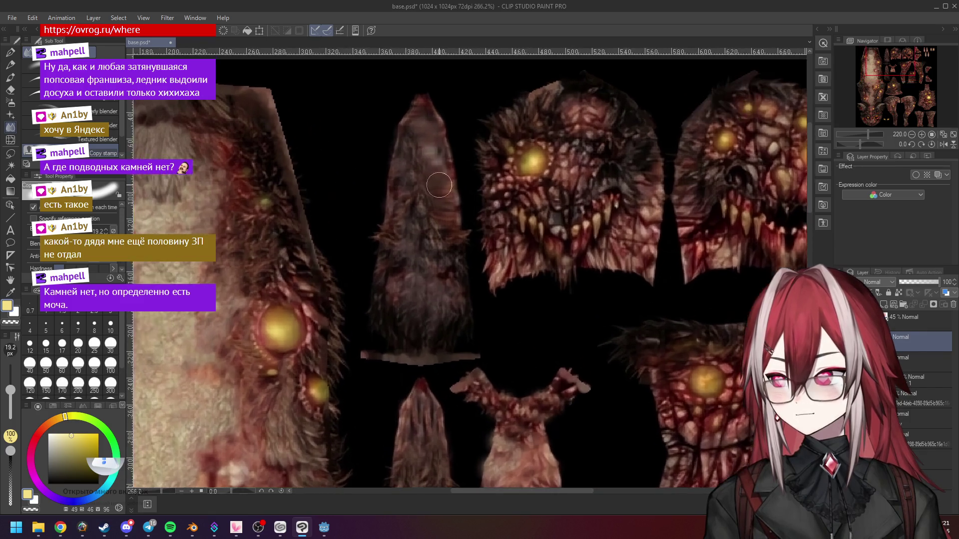
{"action": "scroll", "coordinate": [439, 185], "scroll_direction": "up", "scroll_amount": 2}
{"action": "scroll", "coordinate": [430, 200], "scroll_direction": "down", "scroll_amount": 3}
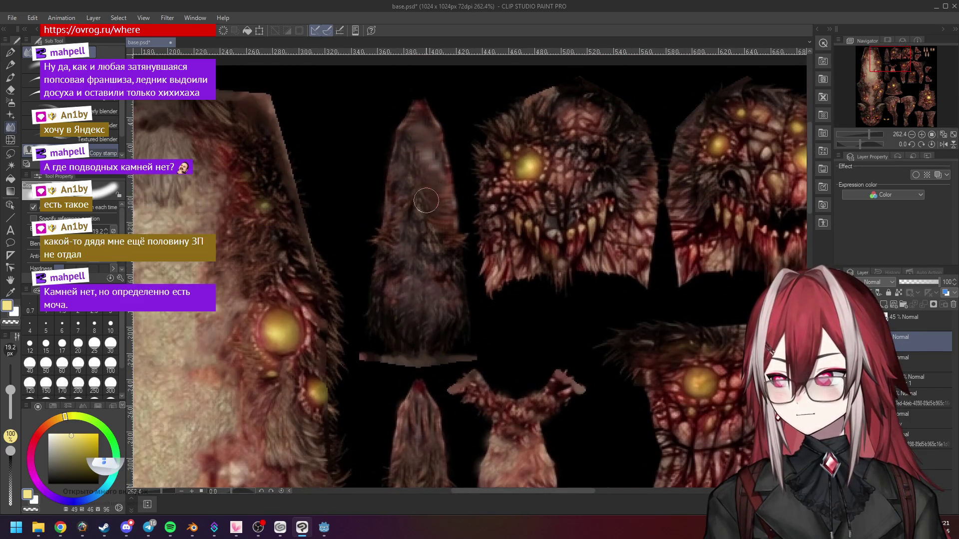
Step: Smudge fur texture over the light patch on the head piece
{"action": "mouse_move", "coordinate": [432, 176]}
{"action": "left_mouse_down"}
{"action": "mouse_move", "coordinate": [427, 142]}
{"action": "mouse_move", "coordinate": [446, 227]}
{"action": "left_mouse_up"}
{"action": "scroll", "coordinate": [503, 205], "scroll_direction": "down", "scroll_amount": 2}
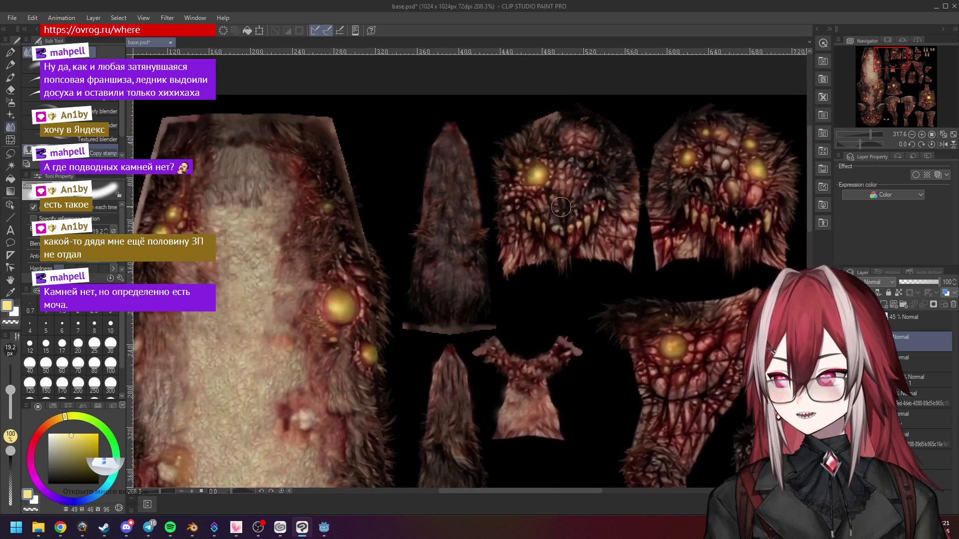
{"action": "scroll", "coordinate": [553, 190], "scroll_direction": "down", "scroll_amount": 3}
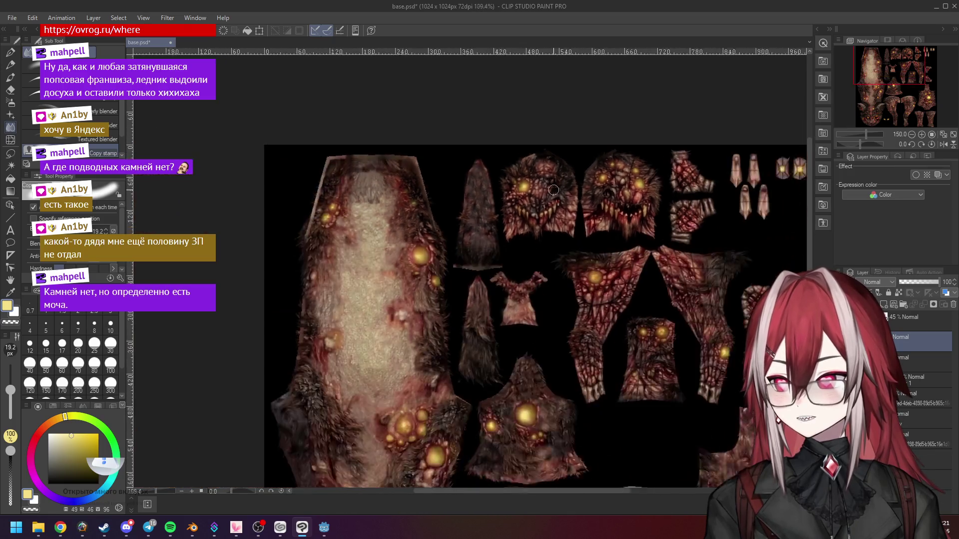
{"action": "scroll", "coordinate": [547, 191], "scroll_direction": "up", "scroll_amount": 3}
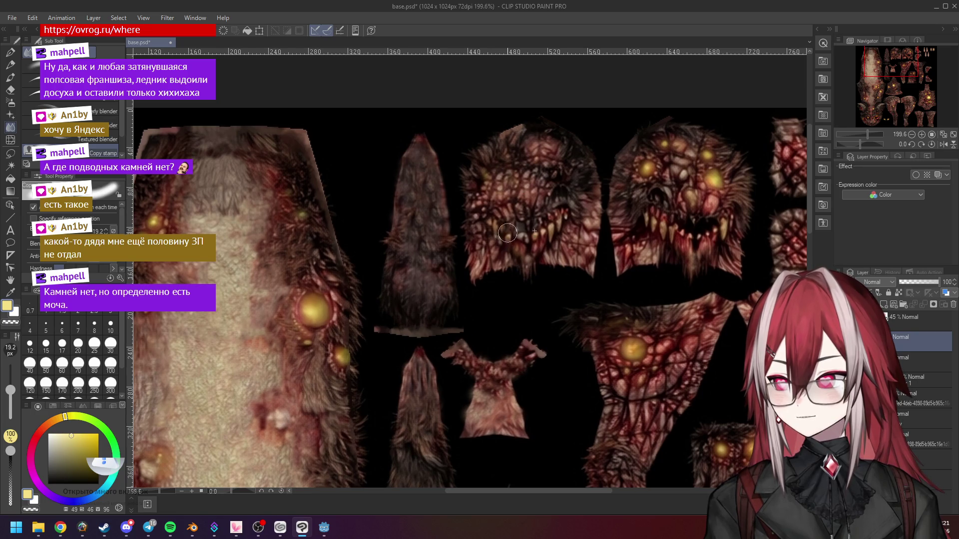
{"action": "scroll", "coordinate": [452, 205], "scroll_direction": "down", "scroll_amount": 1}
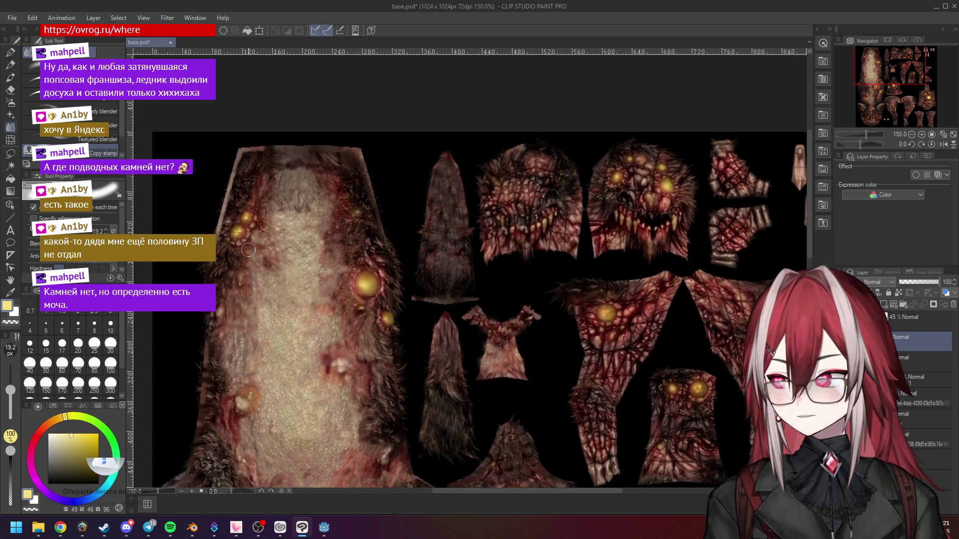
{"action": "scroll", "coordinate": [248, 249], "scroll_direction": "down", "scroll_amount": 1}
{"action": "scroll", "coordinate": [512, 241], "scroll_direction": "up", "scroll_amount": 2}
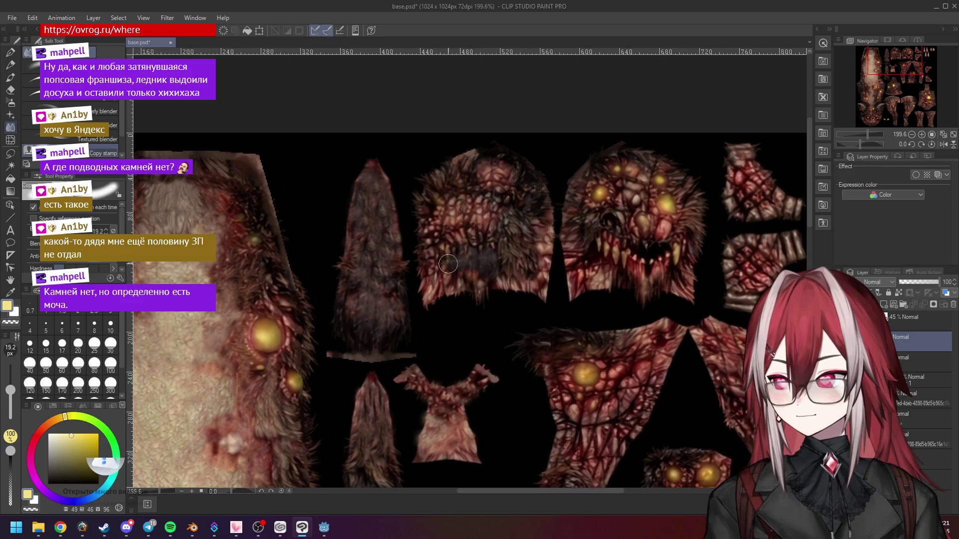
Step: Darken and blend the fur along the head piece's left edge
{"action": "mouse_move", "coordinate": [442, 240]}
{"action": "left_mouse_down"}
{"action": "mouse_move", "coordinate": [446, 272]}
{"action": "mouse_move", "coordinate": [458, 236]}
{"action": "left_mouse_up"}
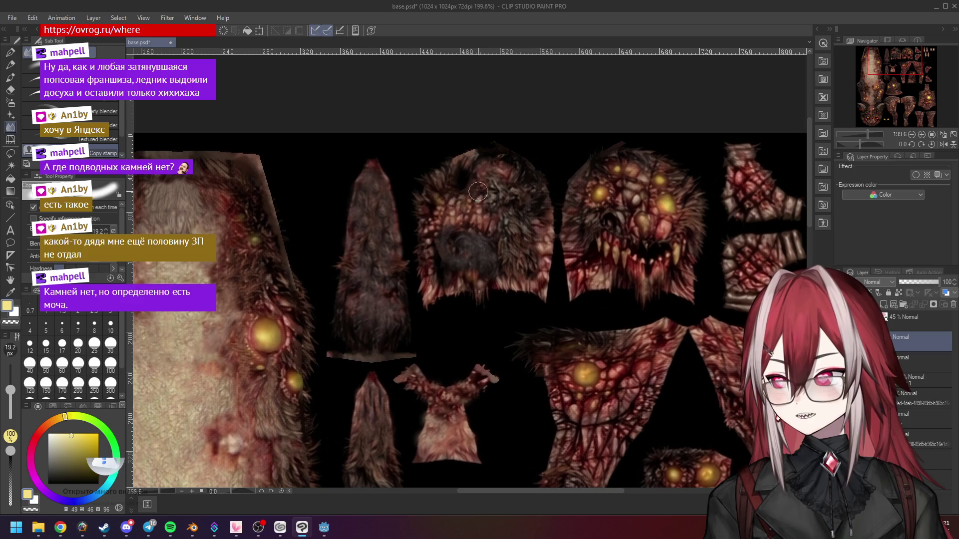
{"action": "mouse_move", "coordinate": [474, 182]}
{"action": "left_mouse_down"}
{"action": "mouse_move", "coordinate": [442, 210]}
{"action": "mouse_move", "coordinate": [441, 222]}
{"action": "left_mouse_up"}
{"action": "scroll", "coordinate": [451, 223], "scroll_direction": "down", "scroll_amount": 3}
{"action": "scroll", "coordinate": [459, 230], "scroll_direction": "up", "scroll_amount": 3}
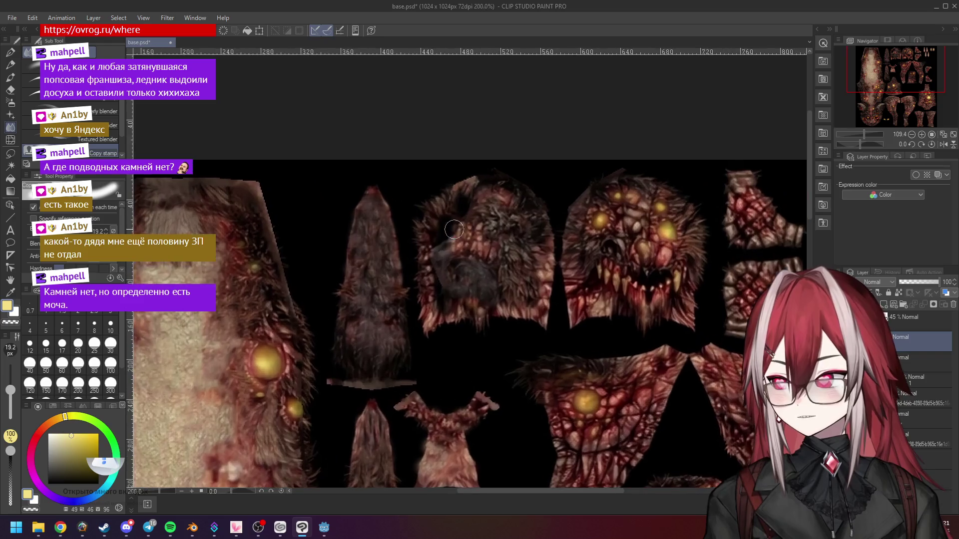
{"action": "mouse_move", "coordinate": [448, 218]}
{"action": "left_mouse_down"}
{"action": "mouse_move", "coordinate": [461, 209]}
{"action": "mouse_move", "coordinate": [439, 295]}
{"action": "mouse_move", "coordinate": [460, 296]}
{"action": "mouse_move", "coordinate": [462, 269]}
{"action": "mouse_move", "coordinate": [495, 289]}
{"action": "left_mouse_up"}
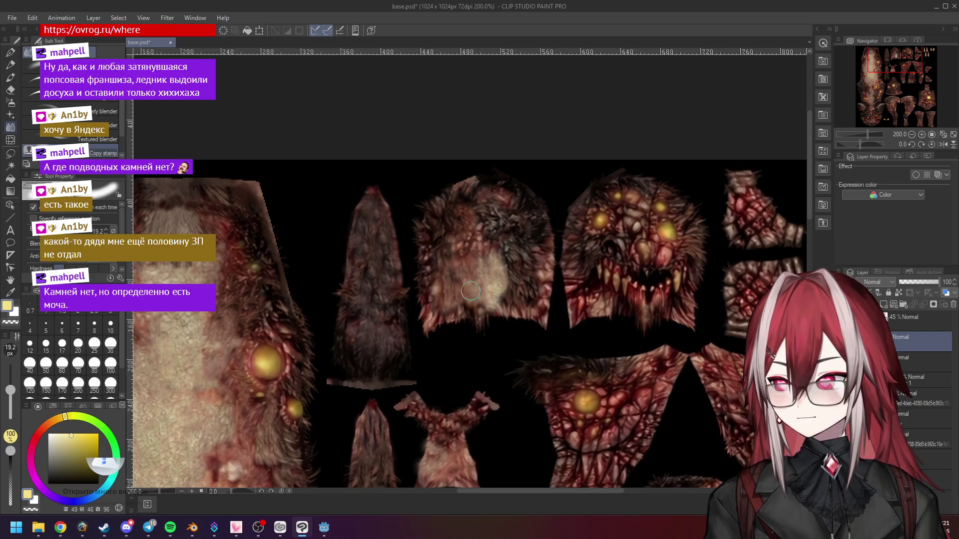
{"action": "scroll", "coordinate": [606, 240], "scroll_direction": "down", "scroll_amount": 1}
{"action": "scroll", "coordinate": [606, 237], "scroll_direction": "up", "scroll_amount": 1}
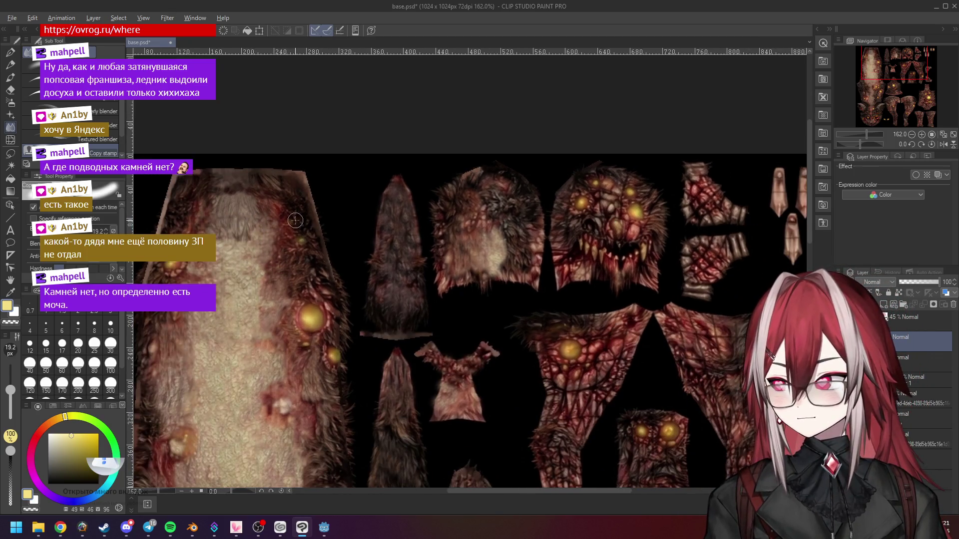
Step: Smudge and soften the face piece's mouth and teeth area
{"action": "scroll", "coordinate": [653, 204], "scroll_direction": "up", "scroll_amount": 1}
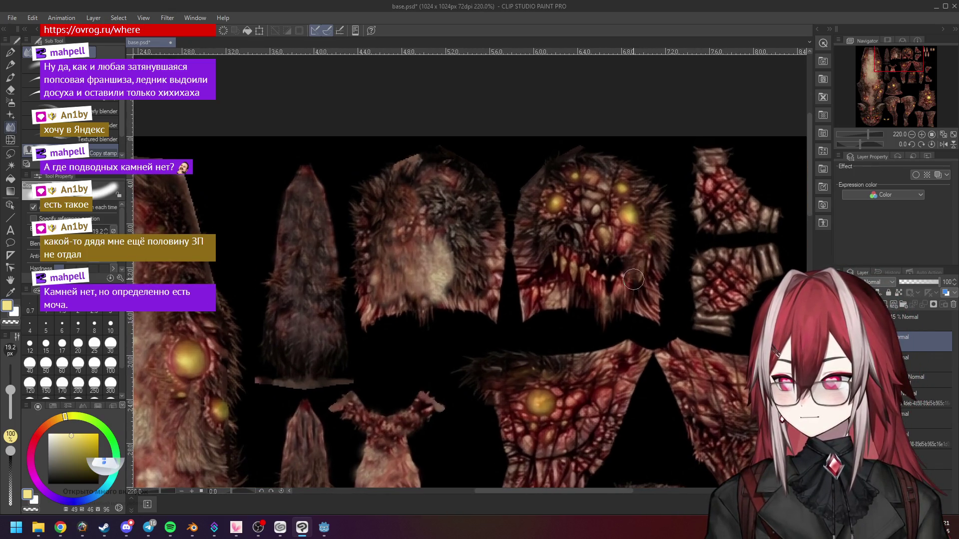
{"action": "mouse_move", "coordinate": [626, 289]}
{"action": "left_mouse_down"}
{"action": "mouse_move", "coordinate": [609, 289]}
{"action": "mouse_move", "coordinate": [613, 260]}
{"action": "mouse_move", "coordinate": [571, 256]}
{"action": "mouse_move", "coordinate": [592, 265]}
{"action": "mouse_move", "coordinate": [555, 267]}
{"action": "mouse_move", "coordinate": [555, 285]}
{"action": "mouse_move", "coordinate": [603, 292]}
{"action": "mouse_move", "coordinate": [542, 290]}
{"action": "mouse_move", "coordinate": [550, 225]}
{"action": "mouse_move", "coordinate": [608, 248]}
{"action": "mouse_move", "coordinate": [575, 232]}
{"action": "mouse_move", "coordinate": [615, 235]}
{"action": "mouse_move", "coordinate": [625, 210]}
{"action": "mouse_move", "coordinate": [569, 188]}
{"action": "mouse_move", "coordinate": [615, 190]}
{"action": "mouse_move", "coordinate": [627, 220]}
{"action": "mouse_move", "coordinate": [533, 240]}
{"action": "mouse_move", "coordinate": [532, 270]}
{"action": "left_mouse_up"}
{"action": "scroll", "coordinate": [532, 280], "scroll_direction": "down", "scroll_amount": 2}
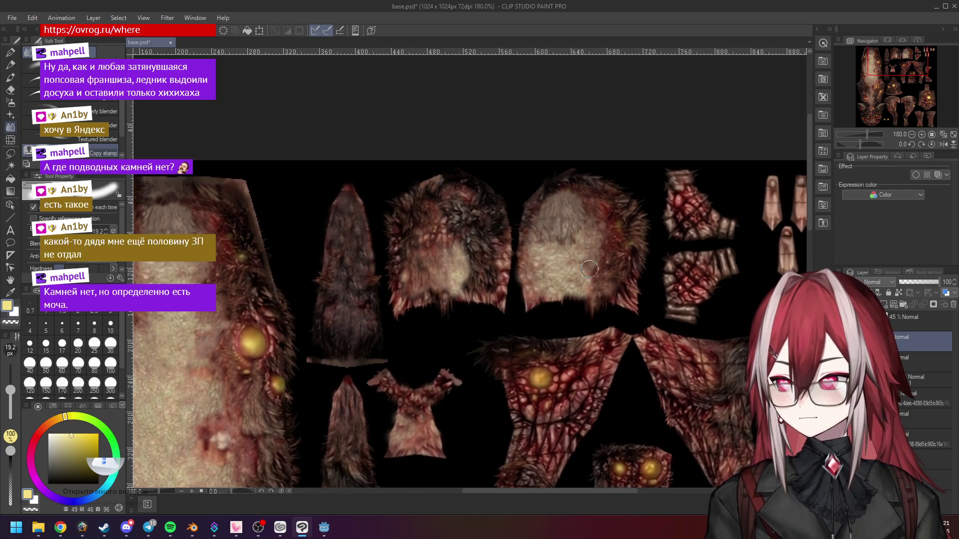
{"action": "scroll", "coordinate": [579, 277], "scroll_direction": "down", "scroll_amount": 3}
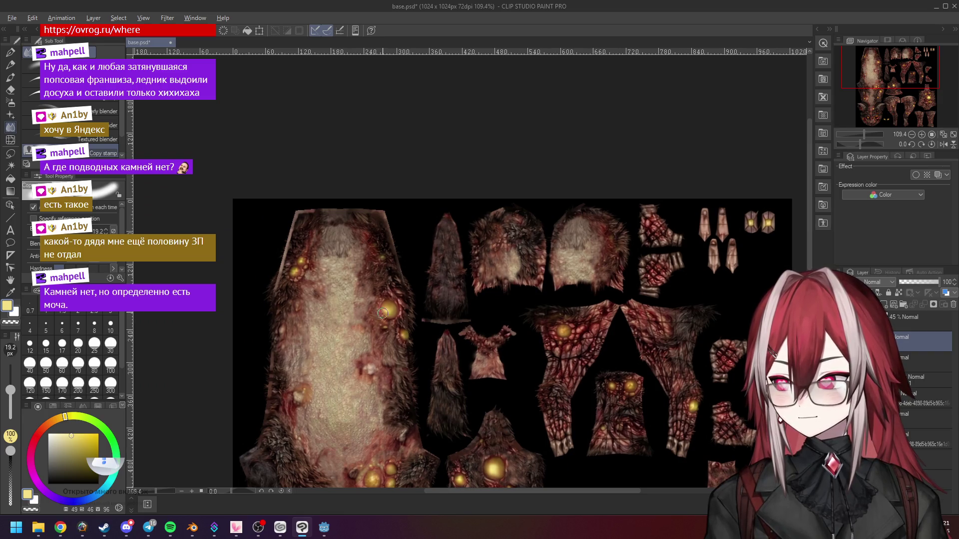
{"action": "scroll", "coordinate": [573, 246], "scroll_direction": "up", "scroll_amount": 3}
Step: Darken the pale fur inside the head pieces with blending strokes
{"action": "mouse_move", "coordinate": [599, 235]}
{"action": "left_mouse_down"}
{"action": "mouse_move", "coordinate": [579, 294]}
{"action": "mouse_move", "coordinate": [571, 279]}
{"action": "mouse_move", "coordinate": [538, 292]}
{"action": "mouse_move", "coordinate": [544, 273]}
{"action": "left_mouse_up"}
{"action": "scroll", "coordinate": [398, 334], "scroll_direction": "down", "scroll_amount": 3}
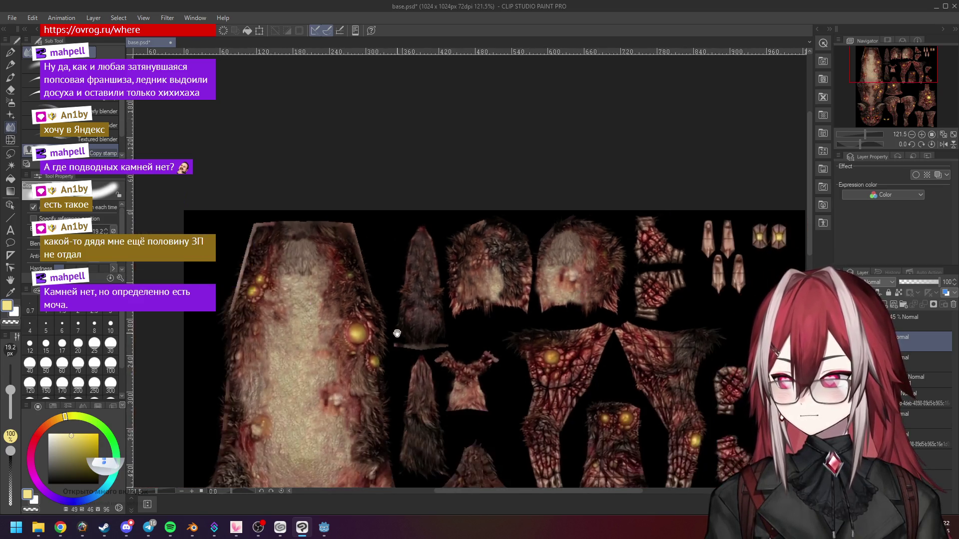
{"action": "scroll", "coordinate": [398, 340], "scroll_direction": "up", "scroll_amount": 1}
{"action": "left_click_drag", "start_coordinate": [338, 369], "coordinate": [329, 307]}
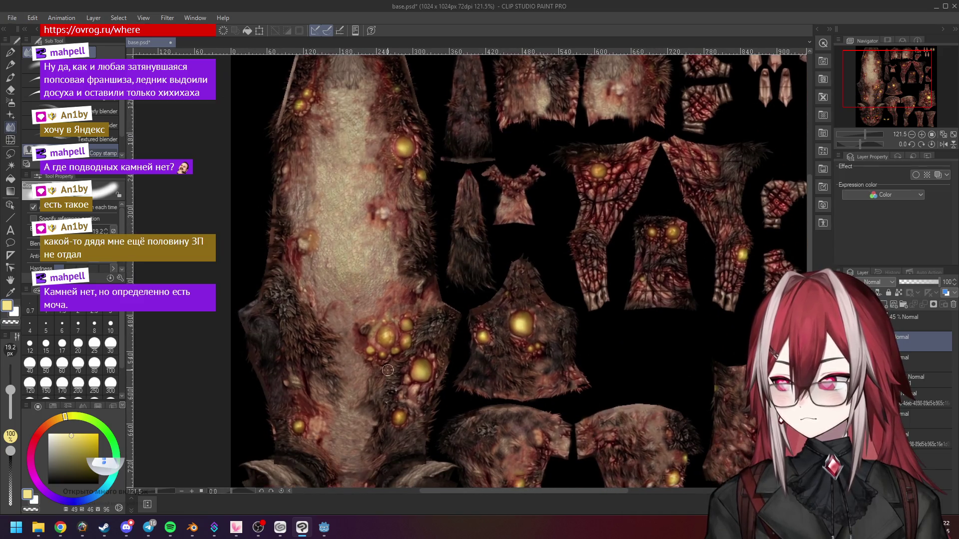
{"action": "scroll", "coordinate": [571, 208], "scroll_direction": "up", "scroll_amount": 3}
{"action": "mouse_move", "coordinate": [571, 208]}
{"action": "left_mouse_down"}
{"action": "mouse_move", "coordinate": [546, 232]}
{"action": "mouse_move", "coordinate": [550, 190]}
{"action": "mouse_move", "coordinate": [582, 234]}
{"action": "mouse_move", "coordinate": [577, 215]}
{"action": "mouse_move", "coordinate": [590, 195]}
{"action": "mouse_move", "coordinate": [614, 213]}
{"action": "left_mouse_up"}
{"action": "scroll", "coordinate": [616, 166], "scroll_direction": "down", "scroll_amount": 1}
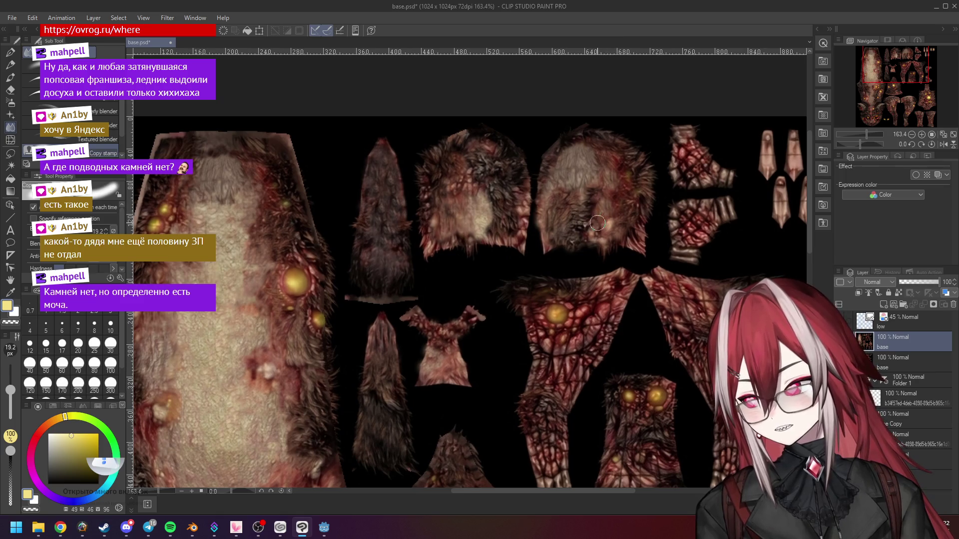
{"action": "scroll", "coordinate": [616, 193], "scroll_direction": "down", "scroll_amount": 5}
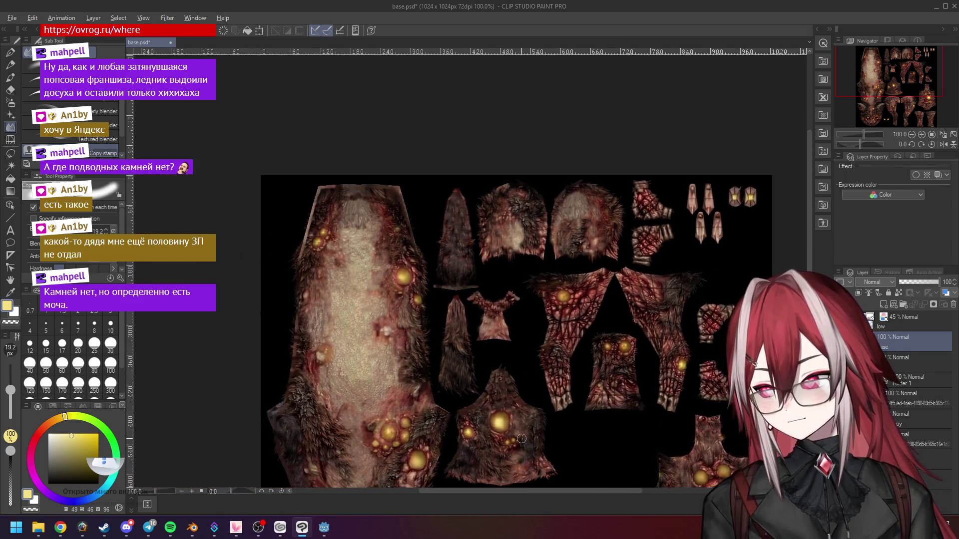
{"action": "scroll", "coordinate": [598, 228], "scroll_direction": "up", "scroll_amount": 4}
Step: Blend down the remaining pale fur in the head piece
{"action": "mouse_move", "coordinate": [598, 230]}
{"action": "left_mouse_down"}
{"action": "mouse_move", "coordinate": [588, 262]}
{"action": "mouse_move", "coordinate": [598, 274]}
{"action": "left_mouse_up"}
{"action": "scroll", "coordinate": [611, 217], "scroll_direction": "down", "scroll_amount": 2}
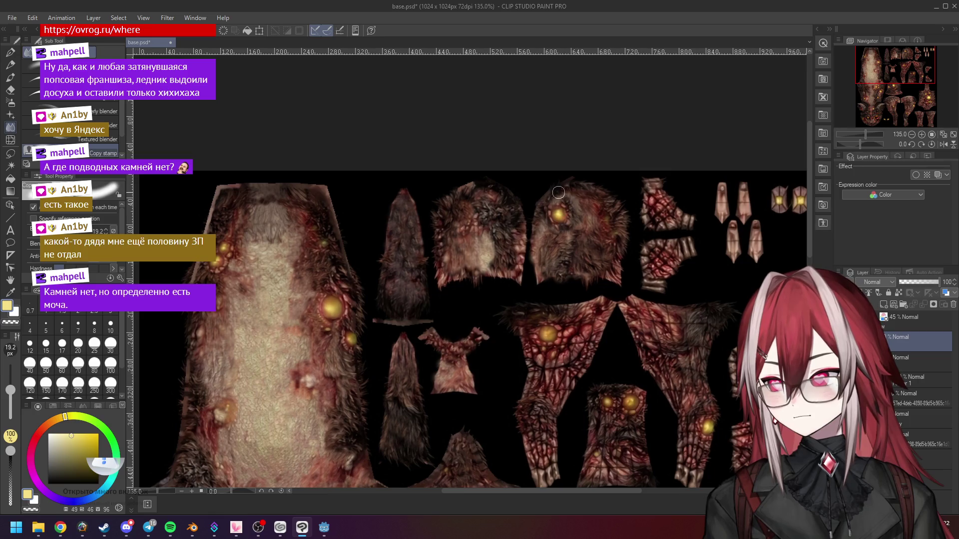
{"action": "left_click_drag", "start_coordinate": [564, 244], "coordinate": [546, 264]}
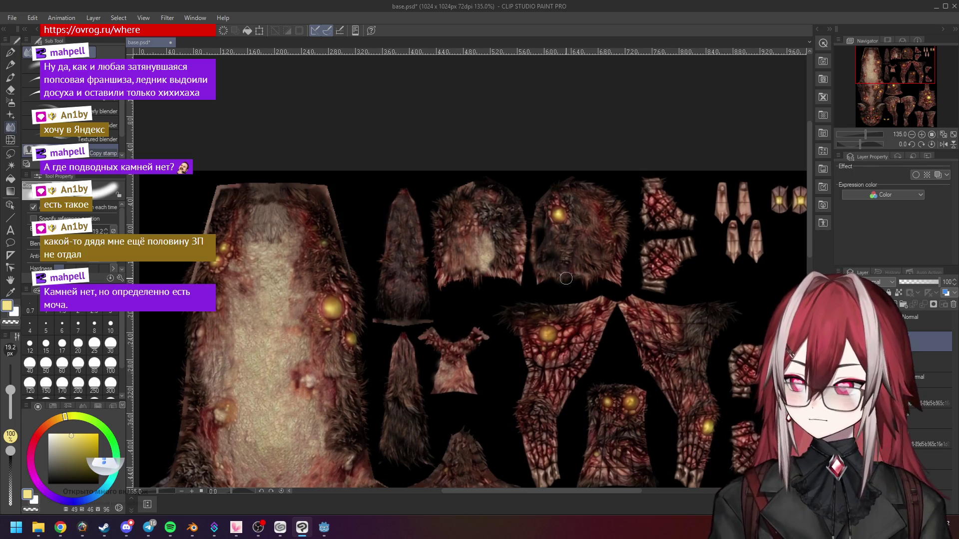
{"action": "scroll", "coordinate": [566, 278], "scroll_direction": "down", "scroll_amount": 3}
{"action": "scroll", "coordinate": [566, 279], "scroll_direction": "up", "scroll_amount": 2}
{"action": "mouse_move", "coordinate": [647, 319]}
{"action": "left_mouse_down"}
{"action": "mouse_move", "coordinate": [620, 251]}
{"action": "mouse_move", "coordinate": [602, 241]}
{"action": "left_mouse_up"}
Step: Darken and smear the limb piece downward with the Blend brush
{"action": "scroll", "coordinate": [502, 215], "scroll_direction": "up", "scroll_amount": 2}
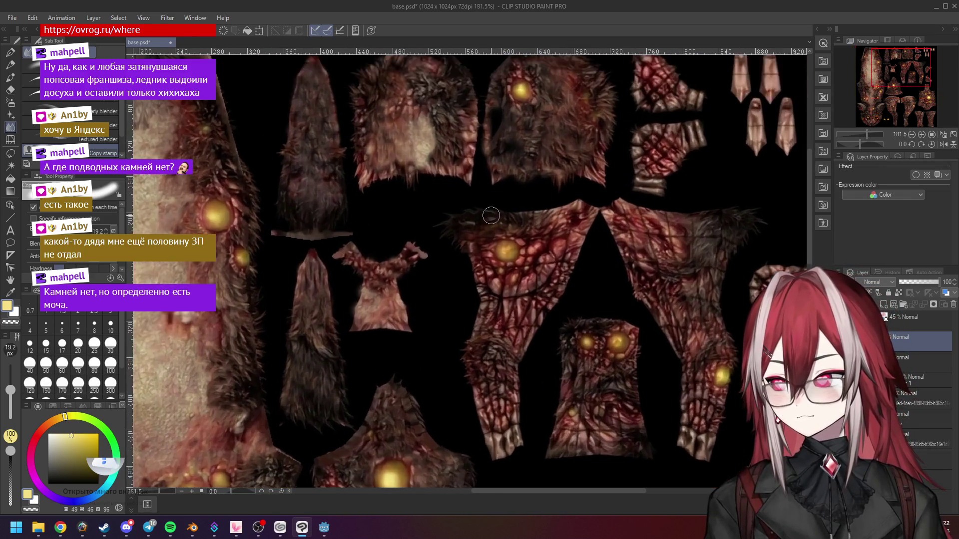
{"action": "scroll", "coordinate": [360, 300], "scroll_direction": "down", "scroll_amount": 2}
{"action": "scroll", "coordinate": [368, 263], "scroll_direction": "up", "scroll_amount": 1}
{"action": "left_click_drag", "start_coordinate": [367, 263], "coordinate": [375, 238]}
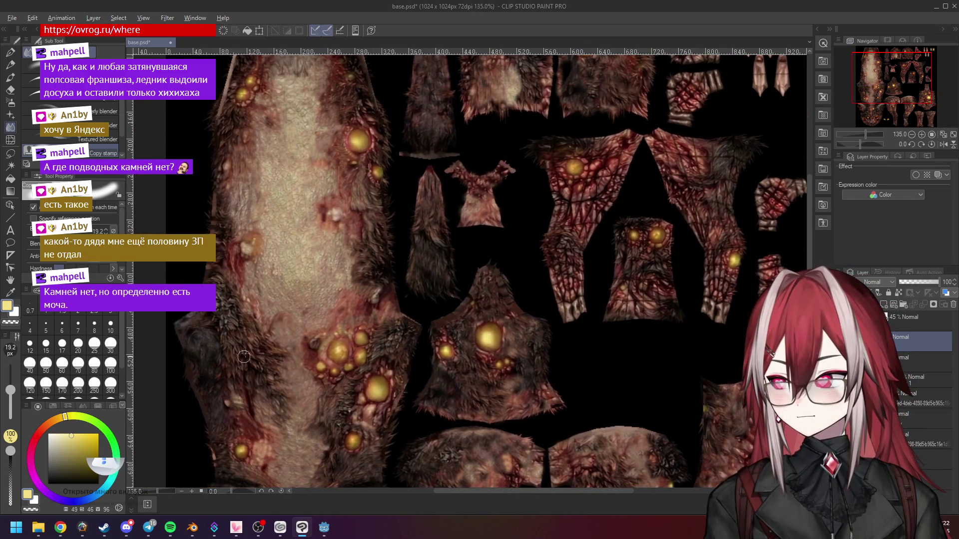
{"action": "scroll", "coordinate": [566, 244], "scroll_direction": "up", "scroll_amount": 3}
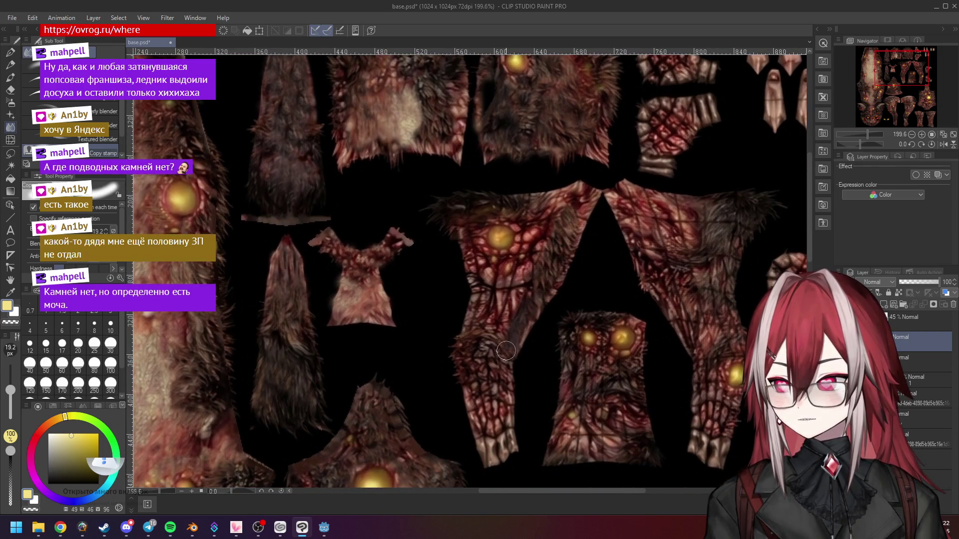
{"action": "mouse_move", "coordinate": [488, 363]}
{"action": "left_mouse_down"}
{"action": "mouse_move", "coordinate": [502, 444]}
{"action": "mouse_move", "coordinate": [488, 441]}
{"action": "left_mouse_up"}
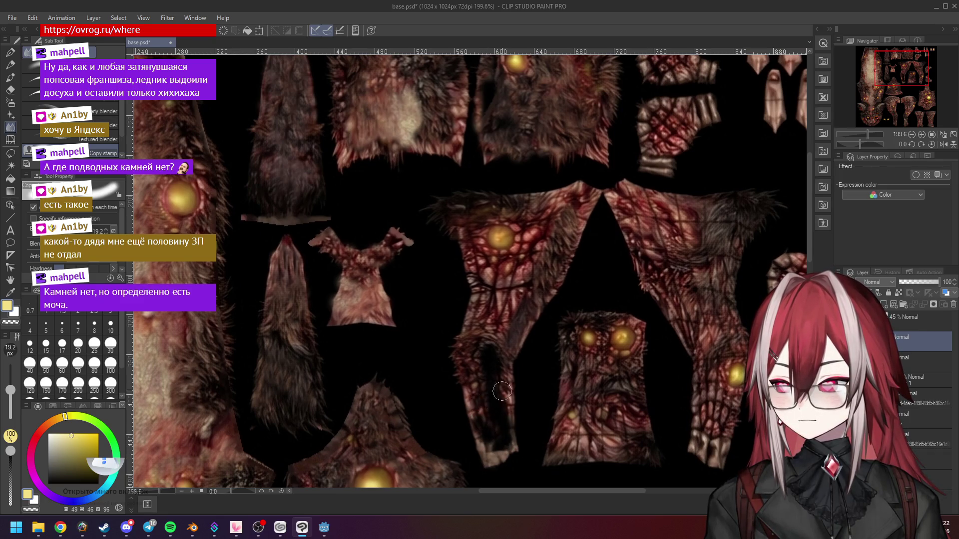
{"action": "scroll", "coordinate": [519, 377], "scroll_direction": "down", "scroll_amount": 3}
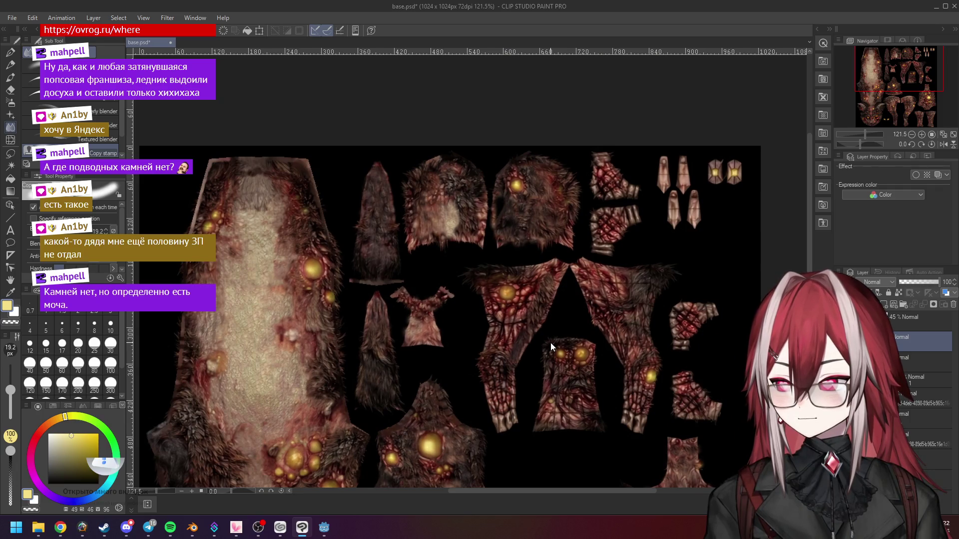
Step: Smooth the red veins running along the limb piece
{"action": "mouse_move", "coordinate": [551, 343]}
{"action": "left_mouse_down"}
{"action": "mouse_move", "coordinate": [546, 218]}
{"action": "mouse_move", "coordinate": [505, 180]}
{"action": "left_mouse_up"}
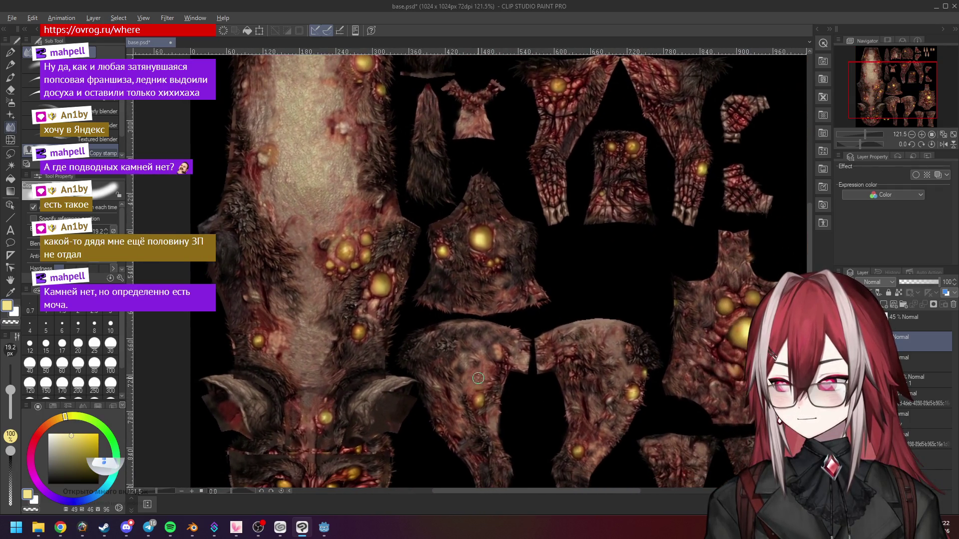
{"action": "left_click_drag", "start_coordinate": [566, 111], "coordinate": [529, 258]}
{"action": "scroll", "coordinate": [529, 259], "scroll_direction": "up", "scroll_amount": 2}
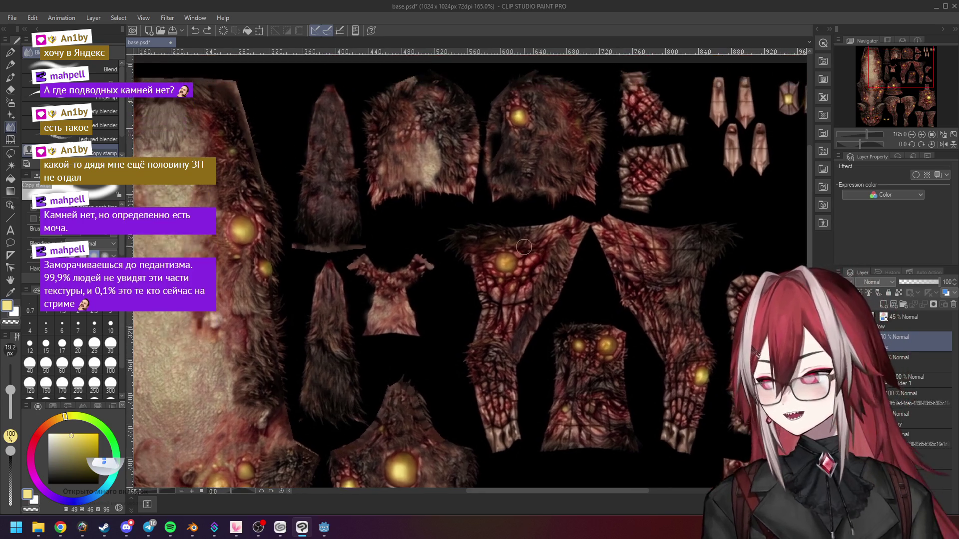
{"action": "scroll", "coordinate": [585, 195], "scroll_direction": "up", "scroll_amount": 2}
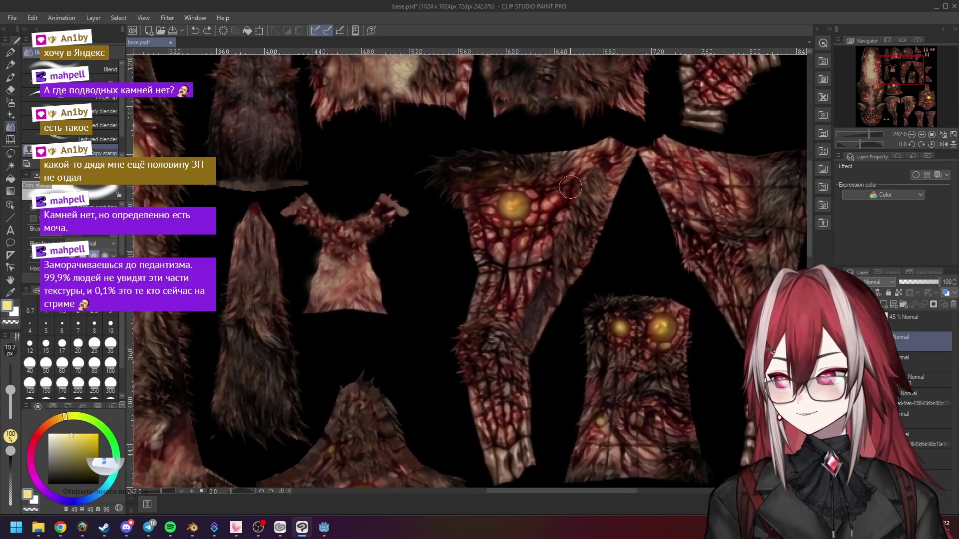
{"action": "mouse_move", "coordinate": [570, 187]}
{"action": "left_mouse_down"}
{"action": "mouse_move", "coordinate": [530, 280]}
{"action": "mouse_move", "coordinate": [532, 245]}
{"action": "mouse_move", "coordinate": [501, 359]}
{"action": "mouse_move", "coordinate": [511, 359]}
{"action": "mouse_move", "coordinate": [513, 466]}
{"action": "left_mouse_up"}
{"action": "scroll", "coordinate": [528, 374], "scroll_direction": "down", "scroll_amount": 2}
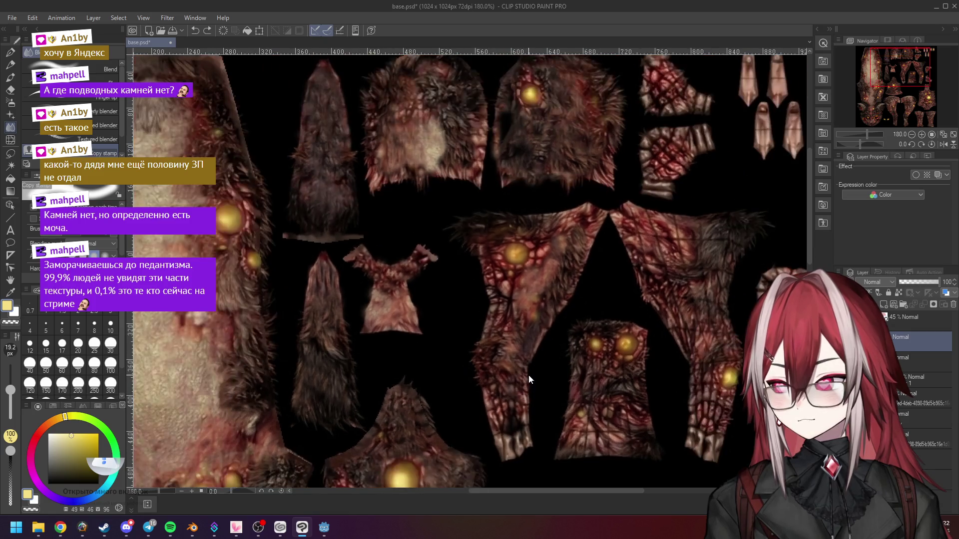
{"action": "scroll", "coordinate": [528, 374], "scroll_direction": "down", "scroll_amount": 2}
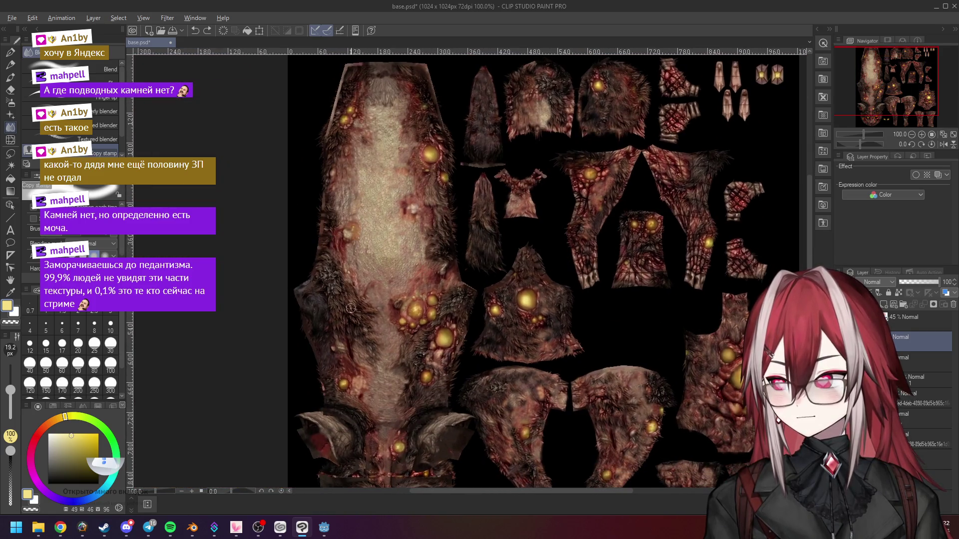
{"action": "scroll", "coordinate": [582, 296], "scroll_direction": "up", "scroll_amount": 3}
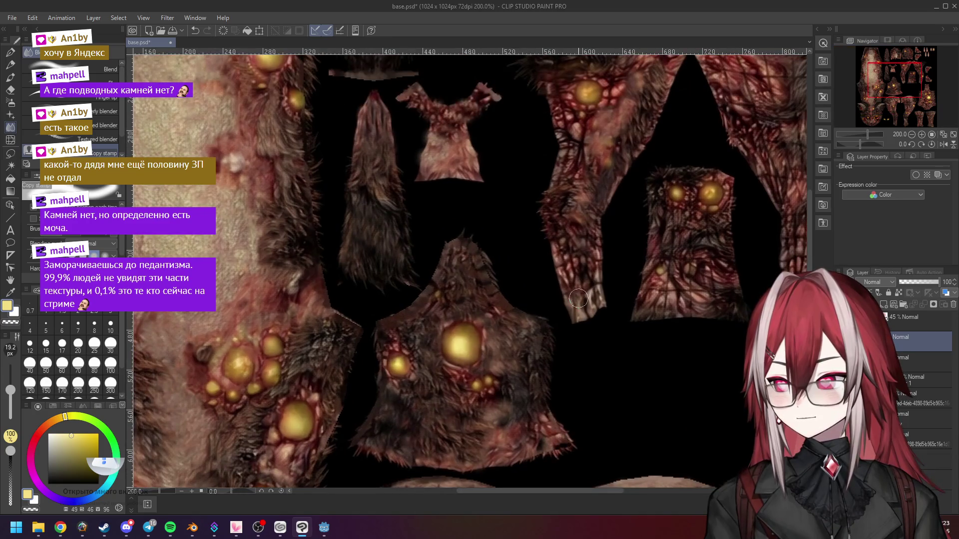
Step: Lighten and blend the arm piece's fur upward
{"action": "left_click_drag", "start_coordinate": [590, 256], "coordinate": [575, 297]}
{"action": "left_click_drag", "start_coordinate": [570, 239], "coordinate": [578, 281]}
{"action": "left_click_drag", "start_coordinate": [561, 236], "coordinate": [562, 206]}
{"action": "mouse_move", "coordinate": [575, 166]}
{"action": "left_mouse_down"}
{"action": "mouse_move", "coordinate": [584, 143]}
{"action": "mouse_move", "coordinate": [614, 140]}
{"action": "mouse_move", "coordinate": [588, 211]}
{"action": "mouse_move", "coordinate": [544, 150]}
{"action": "mouse_move", "coordinate": [580, 214]}
{"action": "mouse_move", "coordinate": [577, 257]}
{"action": "mouse_move", "coordinate": [562, 252]}
{"action": "mouse_move", "coordinate": [589, 238]}
{"action": "mouse_move", "coordinate": [594, 272]}
{"action": "mouse_move", "coordinate": [622, 206]}
{"action": "mouse_move", "coordinate": [616, 214]}
{"action": "left_mouse_up"}
{"action": "scroll", "coordinate": [588, 211], "scroll_direction": "up", "scroll_amount": 1}
Step: Lighten a streak of fur beside the glowing eye
{"action": "mouse_move", "coordinate": [605, 138]}
{"action": "left_mouse_down"}
{"action": "mouse_move", "coordinate": [674, 124]}
{"action": "mouse_move", "coordinate": [642, 158]}
{"action": "left_mouse_up"}
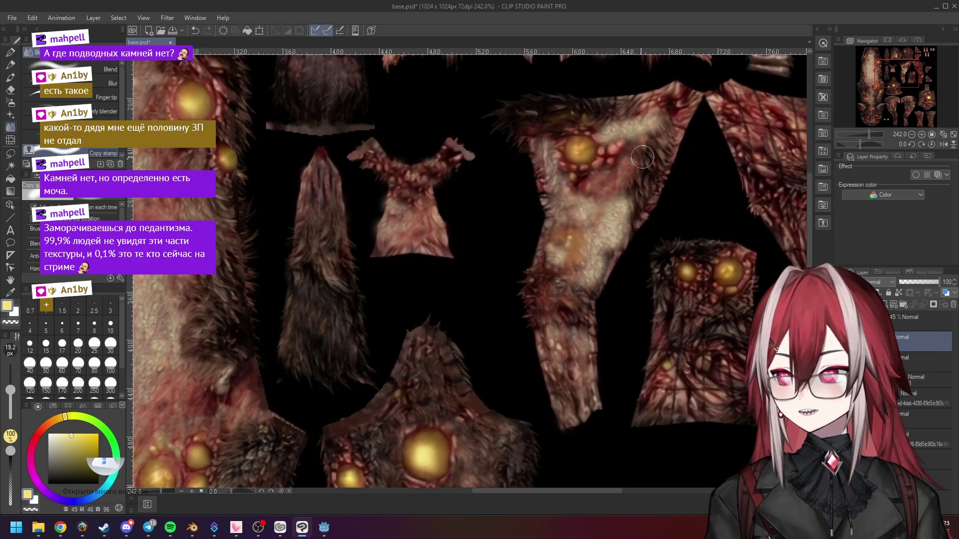
{"action": "scroll", "coordinate": [642, 157], "scroll_direction": "down", "scroll_amount": 2}
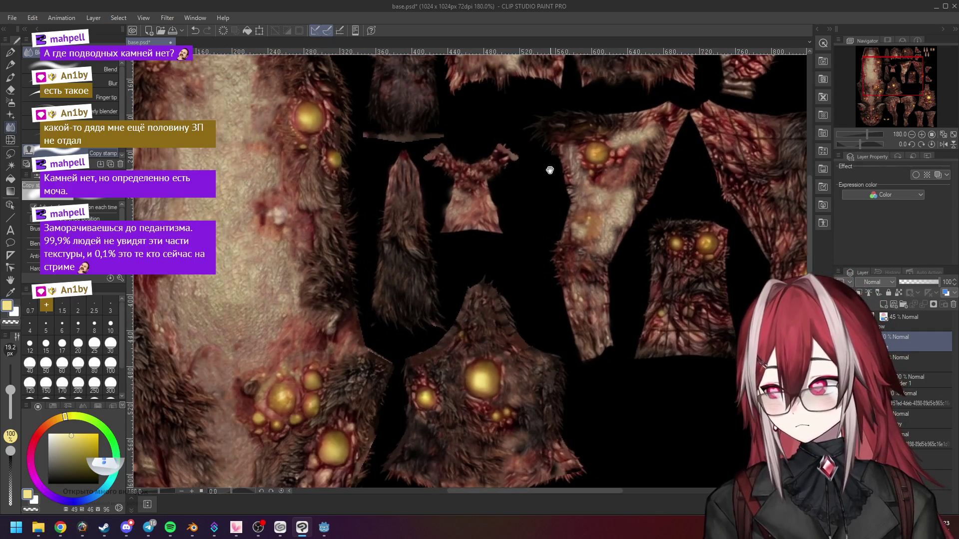
{"action": "scroll", "coordinate": [550, 165], "scroll_direction": "up", "scroll_amount": 2}
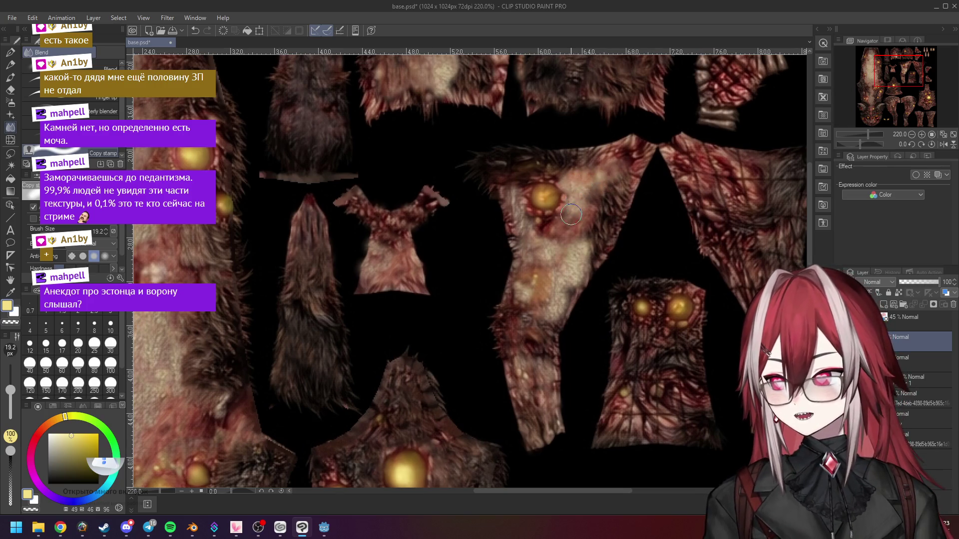
{"action": "scroll", "coordinate": [560, 229], "scroll_direction": "down", "scroll_amount": 3}
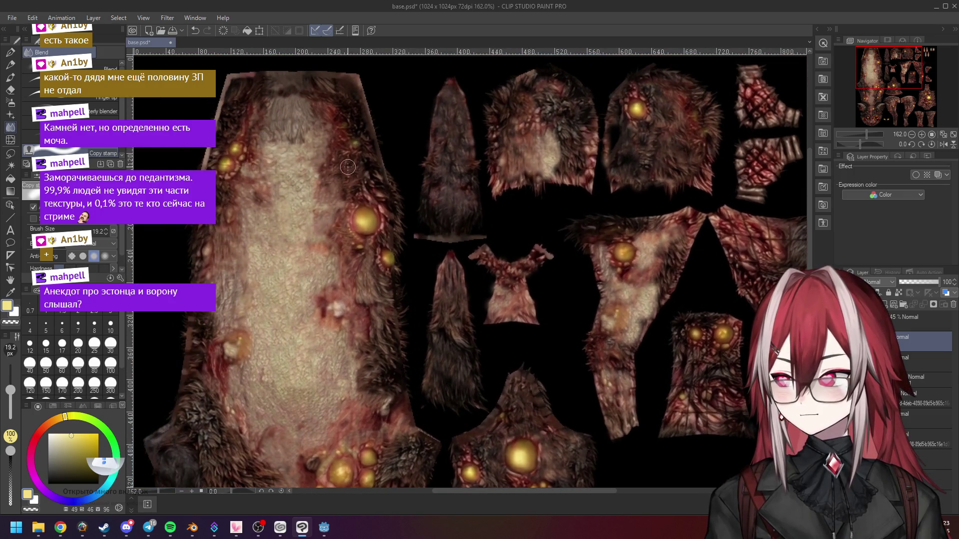
{"action": "scroll", "coordinate": [679, 256], "scroll_direction": "up", "scroll_amount": 2}
{"action": "scroll", "coordinate": [679, 256], "scroll_direction": "up", "scroll_amount": 1}
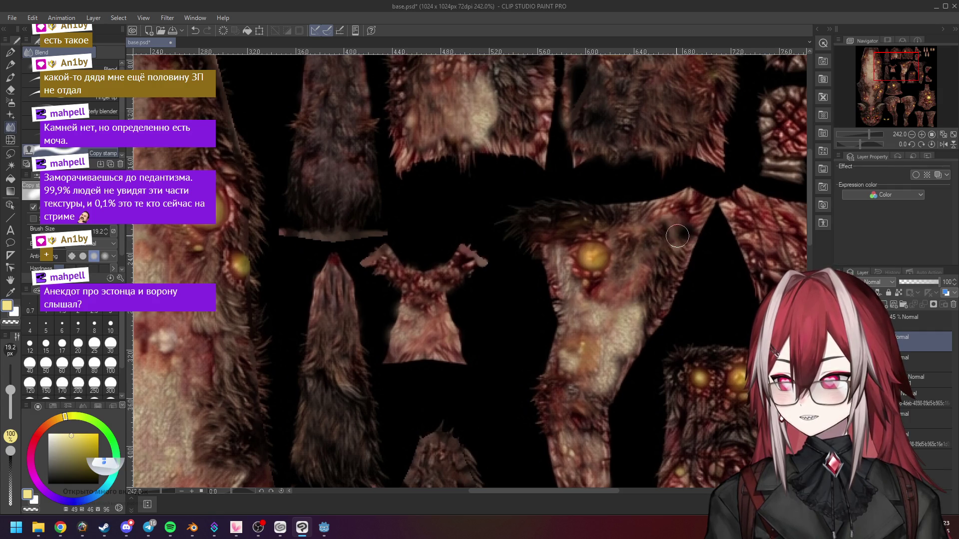
{"action": "scroll", "coordinate": [672, 238], "scroll_direction": "down", "scroll_amount": 2}
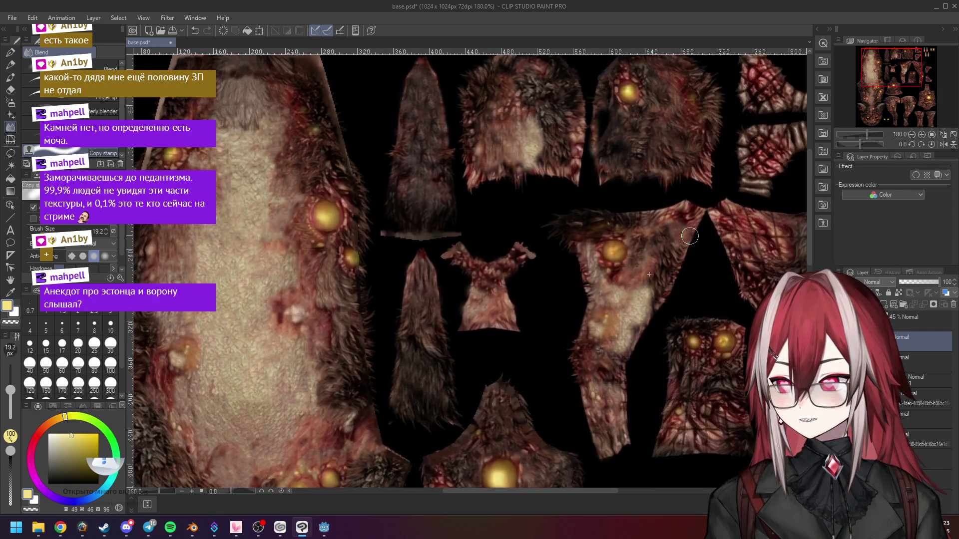
{"action": "scroll", "coordinate": [690, 236], "scroll_direction": "down", "scroll_amount": 1}
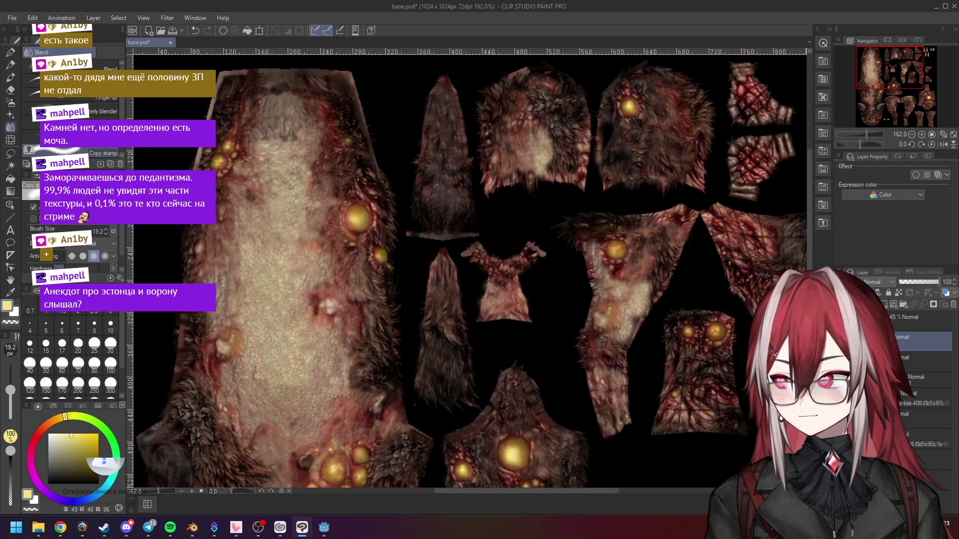
{"action": "scroll", "coordinate": [582, 239], "scroll_direction": "up", "scroll_amount": 3}
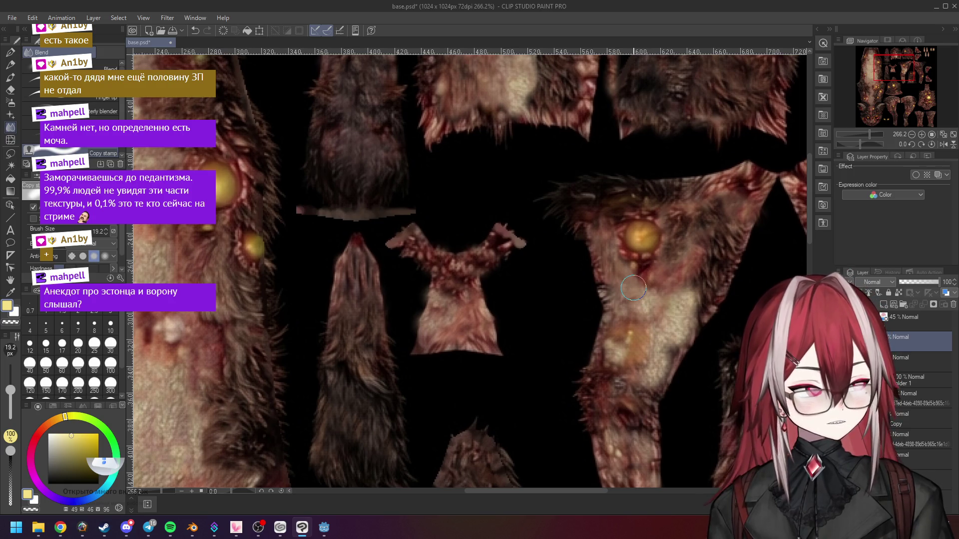
{"action": "scroll", "coordinate": [640, 273], "scroll_direction": "down", "scroll_amount": 5}
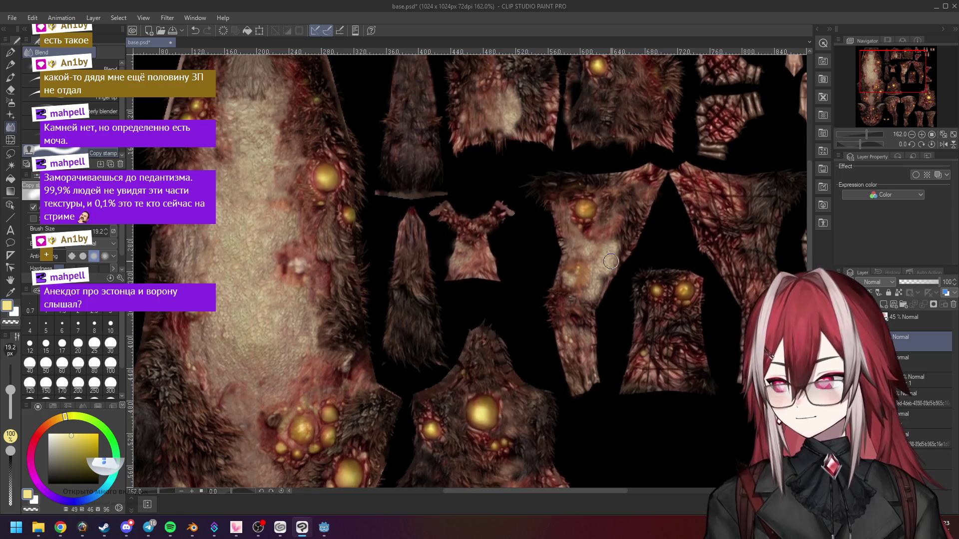
{"action": "scroll", "coordinate": [611, 261], "scroll_direction": "up", "scroll_amount": 4}
Step: Smudge the fur below the glowing pustule on the leg piece
{"action": "mouse_move", "coordinate": [612, 245]}
{"action": "left_mouse_down"}
{"action": "mouse_move", "coordinate": [582, 327]}
{"action": "mouse_move", "coordinate": [608, 281]}
{"action": "mouse_move", "coordinate": [580, 300]}
{"action": "mouse_move", "coordinate": [609, 240]}
{"action": "mouse_move", "coordinate": [569, 294]}
{"action": "mouse_move", "coordinate": [578, 257]}
{"action": "mouse_move", "coordinate": [565, 260]}
{"action": "mouse_move", "coordinate": [609, 225]}
{"action": "mouse_move", "coordinate": [587, 219]}
{"action": "mouse_move", "coordinate": [603, 269]}
{"action": "left_mouse_up"}
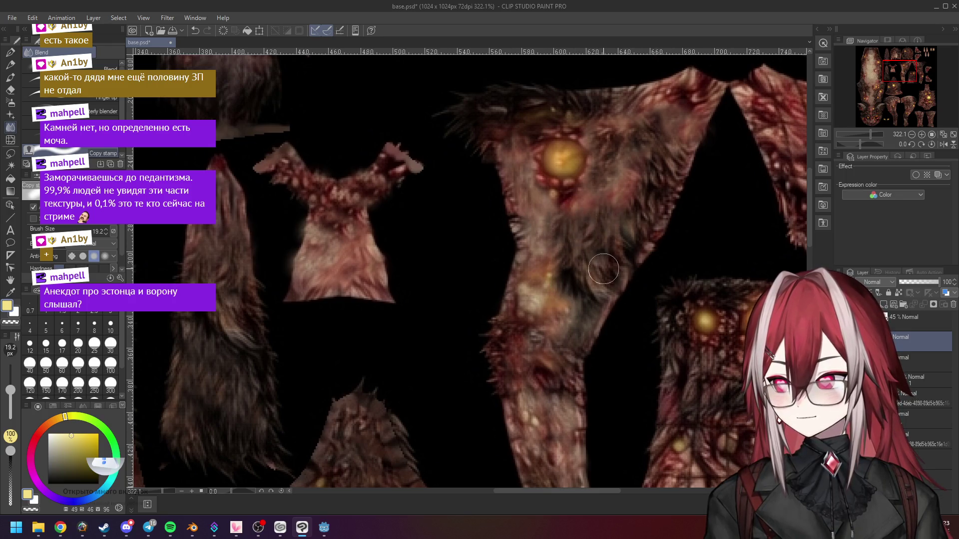
{"action": "scroll", "coordinate": [603, 269], "scroll_direction": "down", "scroll_amount": 5}
{"action": "scroll", "coordinate": [649, 240], "scroll_direction": "down", "scroll_amount": 1}
{"action": "left_click_drag", "start_coordinate": [660, 233], "coordinate": [633, 234]}
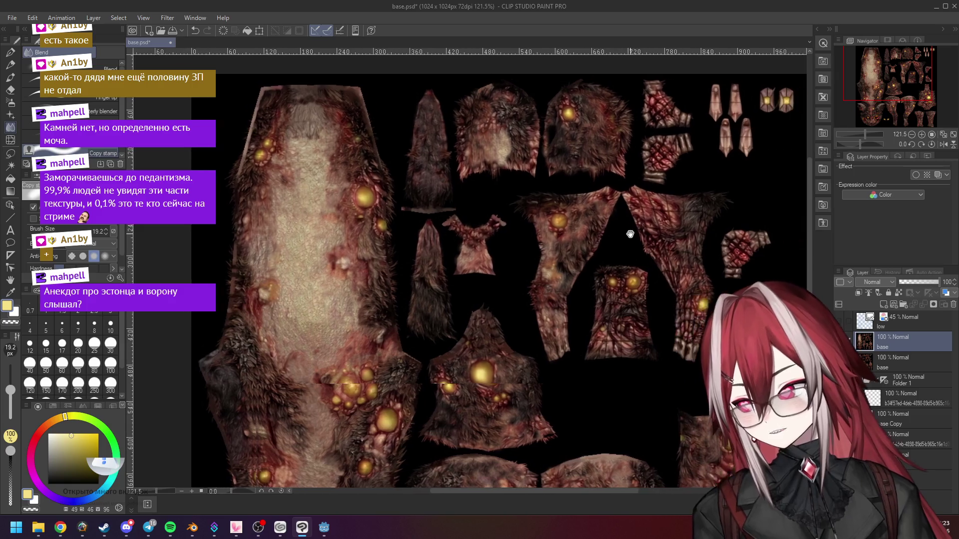
{"action": "scroll", "coordinate": [633, 234], "scroll_direction": "up", "scroll_amount": 4}
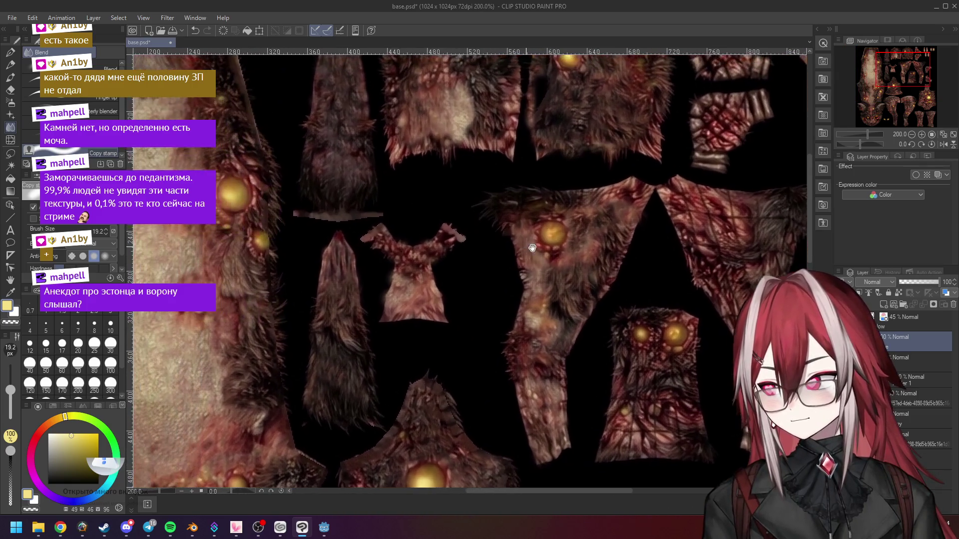
{"action": "left_click_drag", "start_coordinate": [524, 246], "coordinate": [639, 267]}
{"action": "scroll", "coordinate": [257, 199], "scroll_direction": "up", "scroll_amount": 1}
{"action": "scroll", "coordinate": [652, 234], "scroll_direction": "up", "scroll_amount": 1}
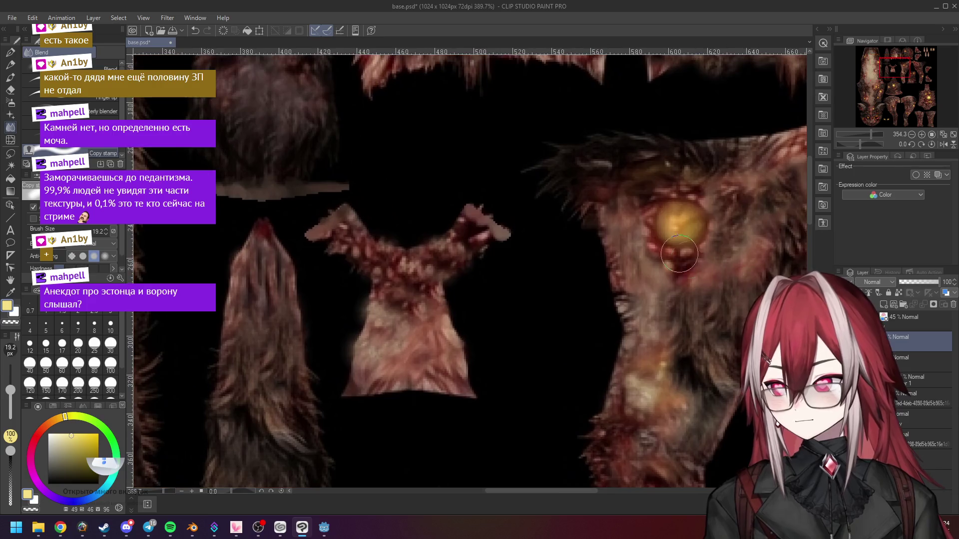
Step: Spread the yellow glow over the red spot beneath the pustule
{"action": "left_click_drag", "start_coordinate": [653, 240], "coordinate": [691, 248]}
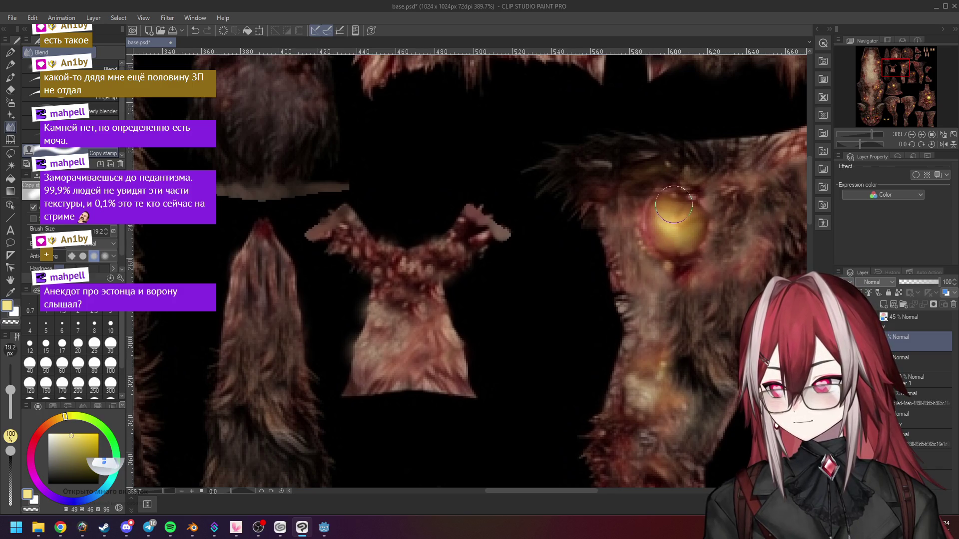
{"action": "scroll", "coordinate": [699, 232], "scroll_direction": "down", "scroll_amount": 1}
{"action": "scroll", "coordinate": [699, 232], "scroll_direction": "down", "scroll_amount": 1}
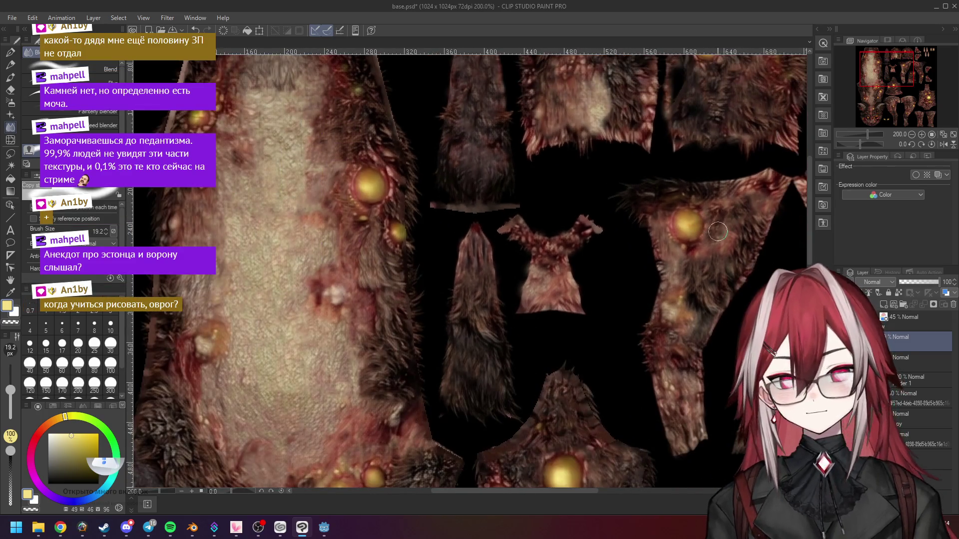
{"action": "scroll", "coordinate": [719, 226], "scroll_direction": "down", "scroll_amount": 2}
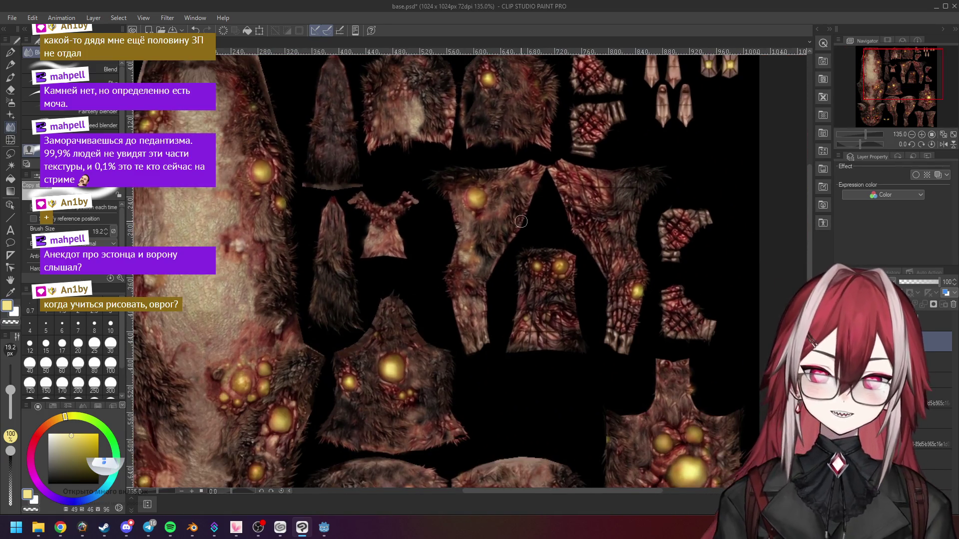
{"action": "scroll", "coordinate": [521, 221], "scroll_direction": "down", "scroll_amount": 1}
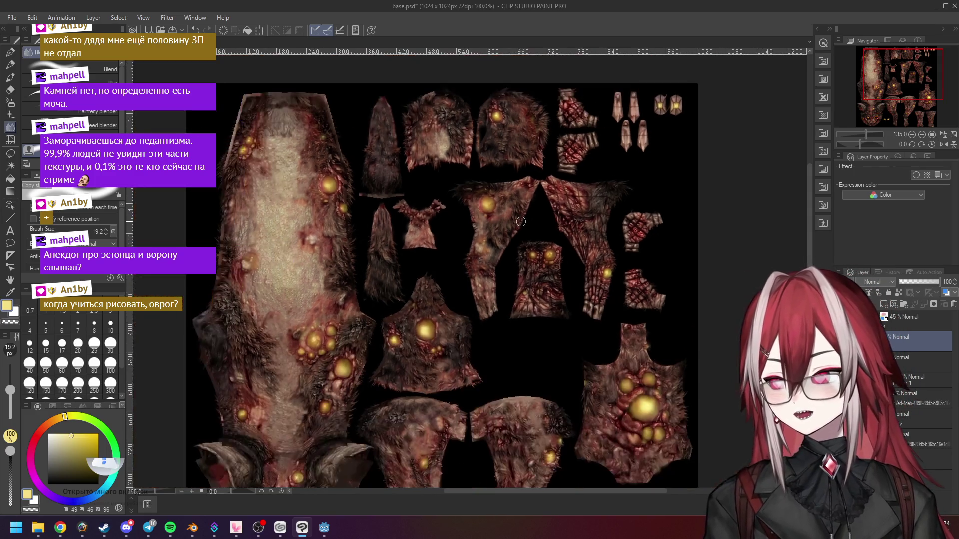
{"action": "scroll", "coordinate": [603, 187], "scroll_direction": "up", "scroll_amount": 3}
{"action": "scroll", "coordinate": [603, 187], "scroll_direction": "up", "scroll_amount": 1}
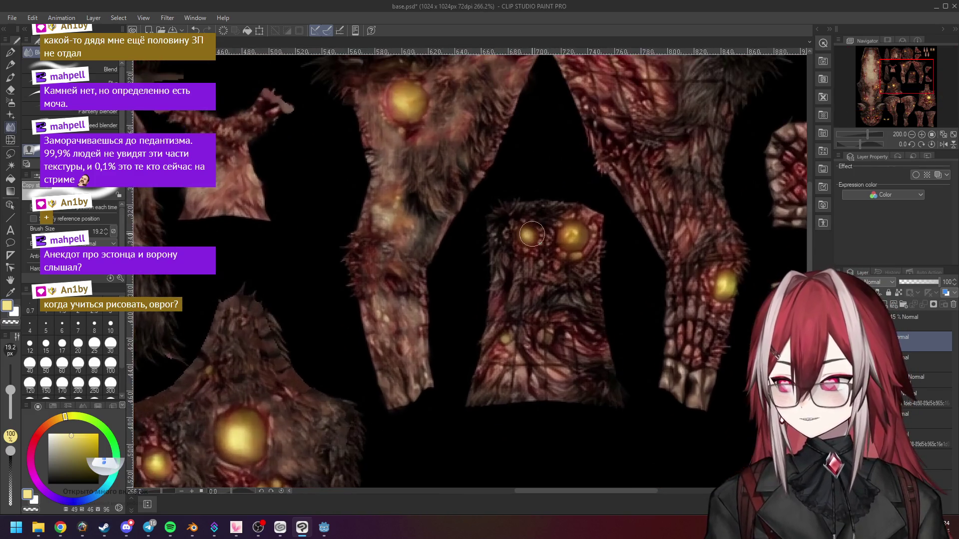
Step: Smudge the fur on the two-pustule piece and reshape its yellow glow
{"action": "left_click_drag", "start_coordinate": [492, 246], "coordinate": [523, 181]}
{"action": "scroll", "coordinate": [523, 181], "scroll_direction": "down", "scroll_amount": 1}
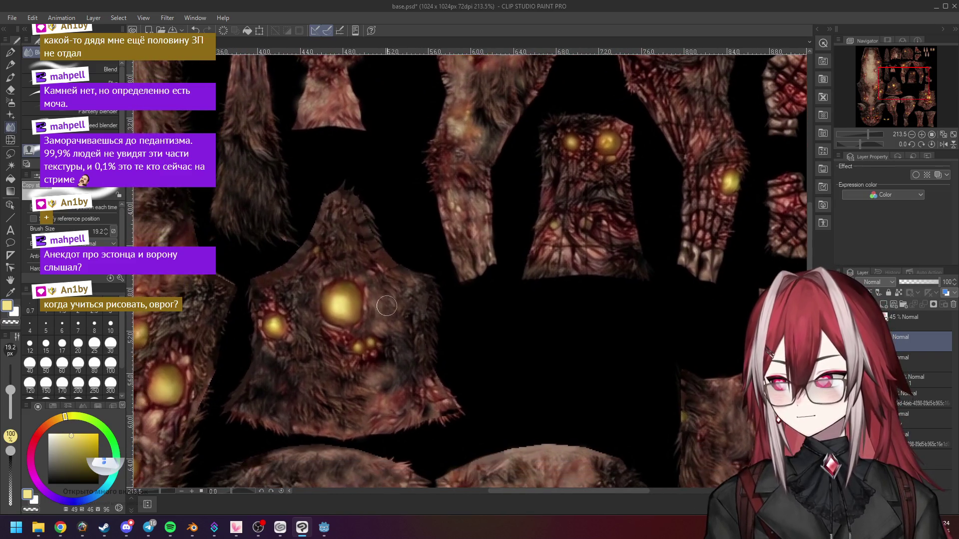
{"action": "scroll", "coordinate": [400, 305], "scroll_direction": "down", "scroll_amount": 2}
{"action": "left_click_drag", "start_coordinate": [309, 294], "coordinate": [364, 221]}
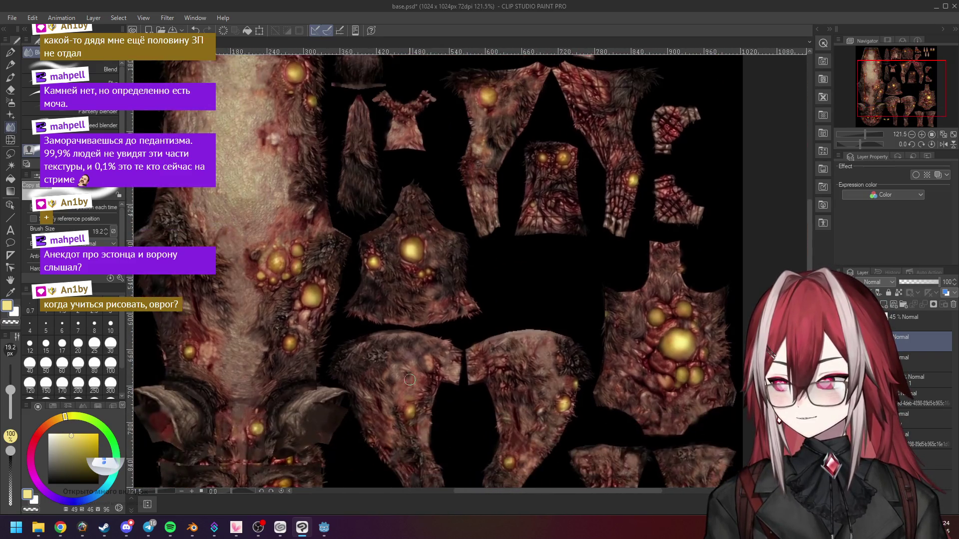
{"action": "scroll", "coordinate": [548, 149], "scroll_direction": "up", "scroll_amount": 5}
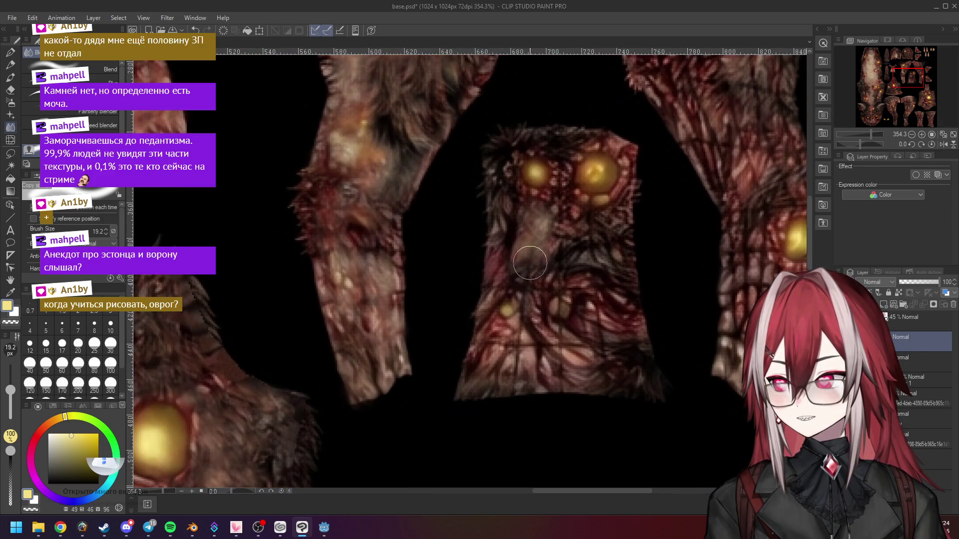
{"action": "mouse_move", "coordinate": [530, 263]}
{"action": "left_mouse_down"}
{"action": "mouse_move", "coordinate": [510, 364]}
{"action": "mouse_move", "coordinate": [560, 345]}
{"action": "mouse_move", "coordinate": [560, 289]}
{"action": "mouse_move", "coordinate": [599, 290]}
{"action": "mouse_move", "coordinate": [599, 387]}
{"action": "left_mouse_up"}
{"action": "mouse_move", "coordinate": [578, 348]}
{"action": "left_mouse_down"}
{"action": "mouse_move", "coordinate": [630, 339]}
{"action": "mouse_move", "coordinate": [579, 370]}
{"action": "mouse_move", "coordinate": [594, 325]}
{"action": "mouse_move", "coordinate": [592, 209]}
{"action": "mouse_move", "coordinate": [561, 236]}
{"action": "mouse_move", "coordinate": [562, 202]}
{"action": "mouse_move", "coordinate": [564, 262]}
{"action": "mouse_move", "coordinate": [525, 289]}
{"action": "mouse_move", "coordinate": [492, 283]}
{"action": "mouse_move", "coordinate": [534, 287]}
{"action": "mouse_move", "coordinate": [503, 338]}
{"action": "mouse_move", "coordinate": [550, 342]}
{"action": "mouse_move", "coordinate": [543, 320]}
{"action": "mouse_move", "coordinate": [605, 295]}
{"action": "mouse_move", "coordinate": [628, 313]}
{"action": "mouse_move", "coordinate": [547, 360]}
{"action": "mouse_move", "coordinate": [563, 379]}
{"action": "mouse_move", "coordinate": [547, 357]}
{"action": "left_mouse_up"}
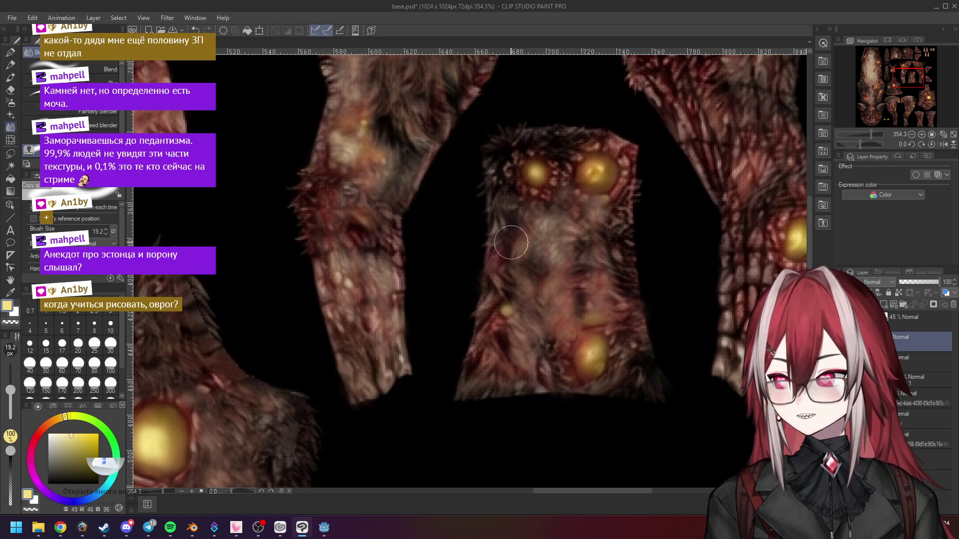
Step: Blend the red flesh on the right leg piece
{"action": "scroll", "coordinate": [616, 289], "scroll_direction": "down", "scroll_amount": 2}
{"action": "scroll", "coordinate": [616, 289], "scroll_direction": "down", "scroll_amount": 3}
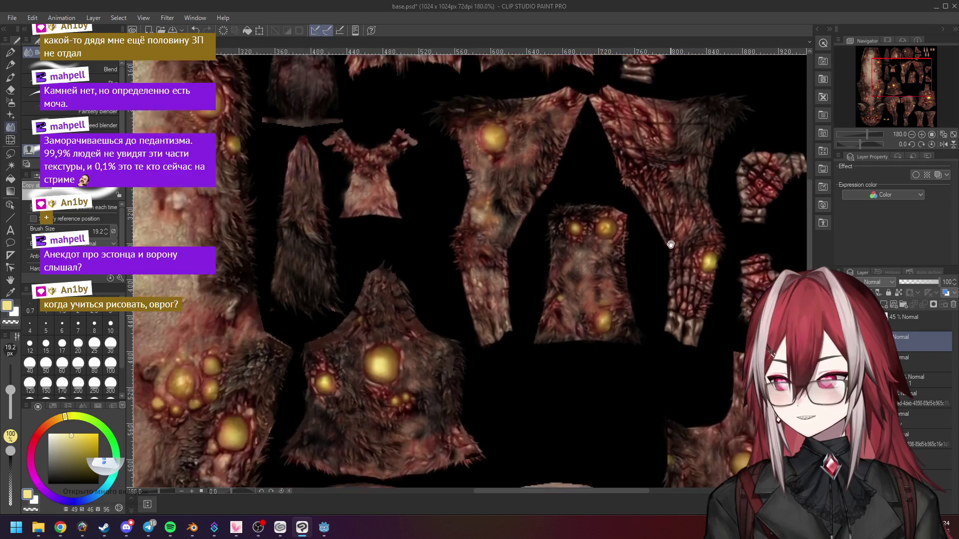
{"action": "scroll", "coordinate": [555, 245], "scroll_direction": "up", "scroll_amount": 2}
{"action": "mouse_move", "coordinate": [548, 239]}
{"action": "left_mouse_down"}
{"action": "mouse_move", "coordinate": [559, 227]}
{"action": "mouse_move", "coordinate": [561, 272]}
{"action": "left_mouse_up"}
{"action": "scroll", "coordinate": [562, 219], "scroll_direction": "up", "scroll_amount": 1}
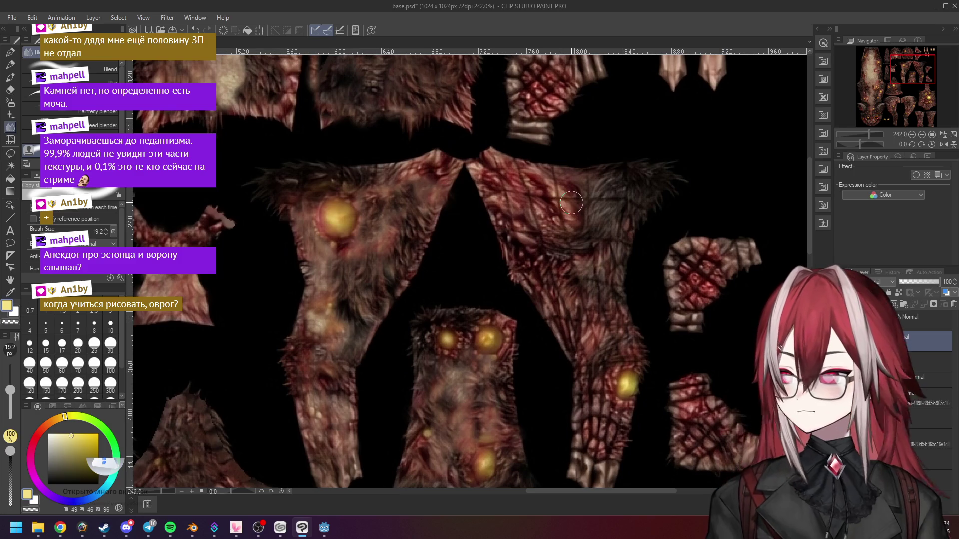
{"action": "scroll", "coordinate": [562, 219], "scroll_direction": "down", "scroll_amount": 4}
{"action": "scroll", "coordinate": [390, 281], "scroll_direction": "up", "scroll_amount": 2}
{"action": "scroll", "coordinate": [390, 281], "scroll_direction": "down", "scroll_amount": 1}
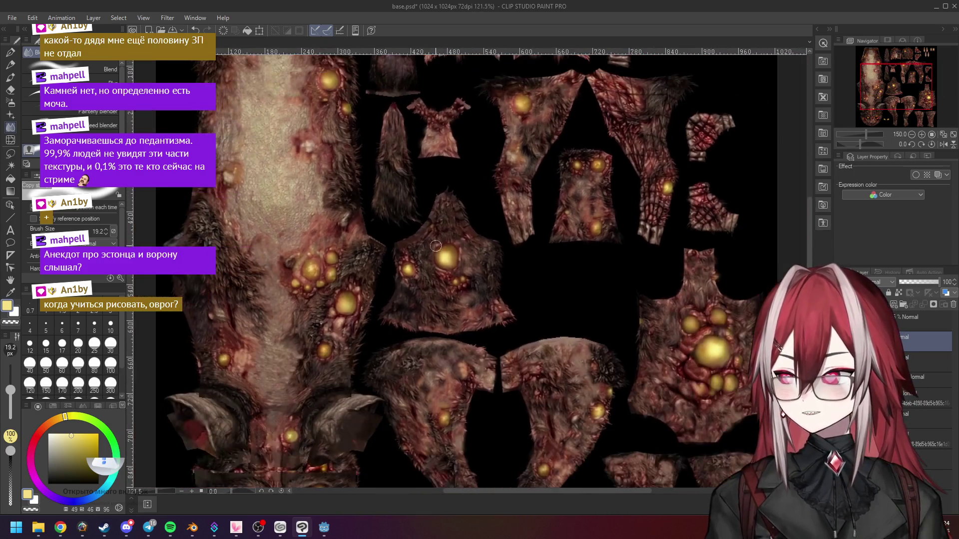
{"action": "scroll", "coordinate": [532, 231], "scroll_direction": "up", "scroll_amount": 3}
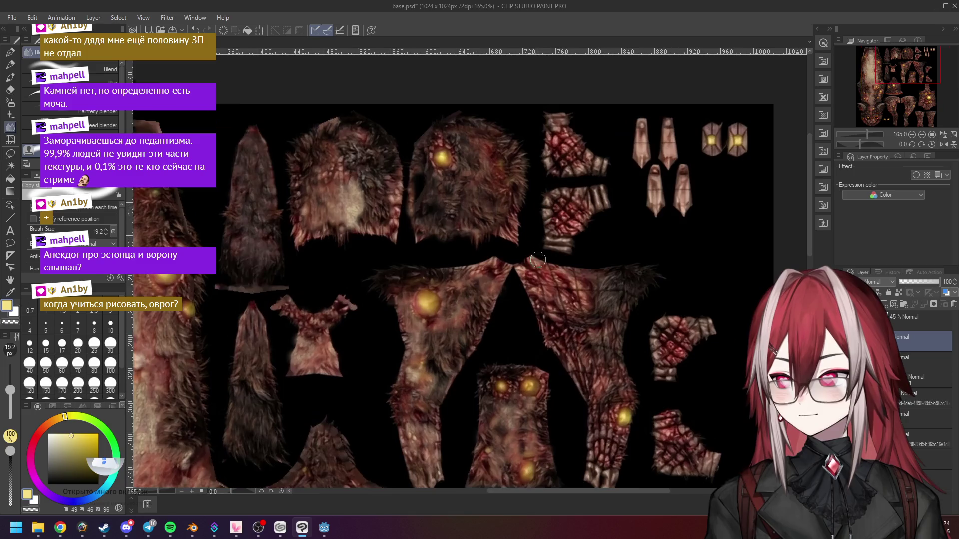
{"action": "scroll", "coordinate": [533, 231], "scroll_direction": "up", "scroll_amount": 1}
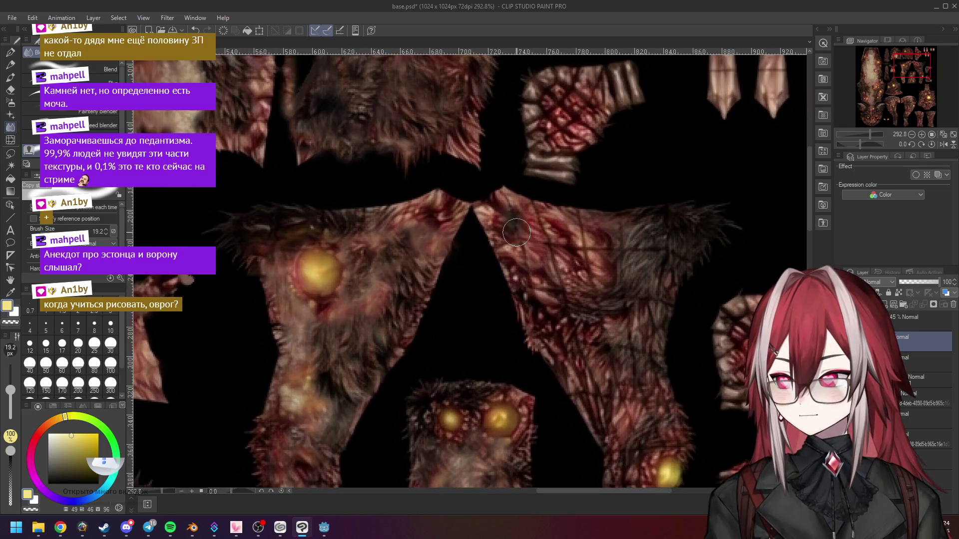
{"action": "scroll", "coordinate": [553, 236], "scroll_direction": "down", "scroll_amount": 4}
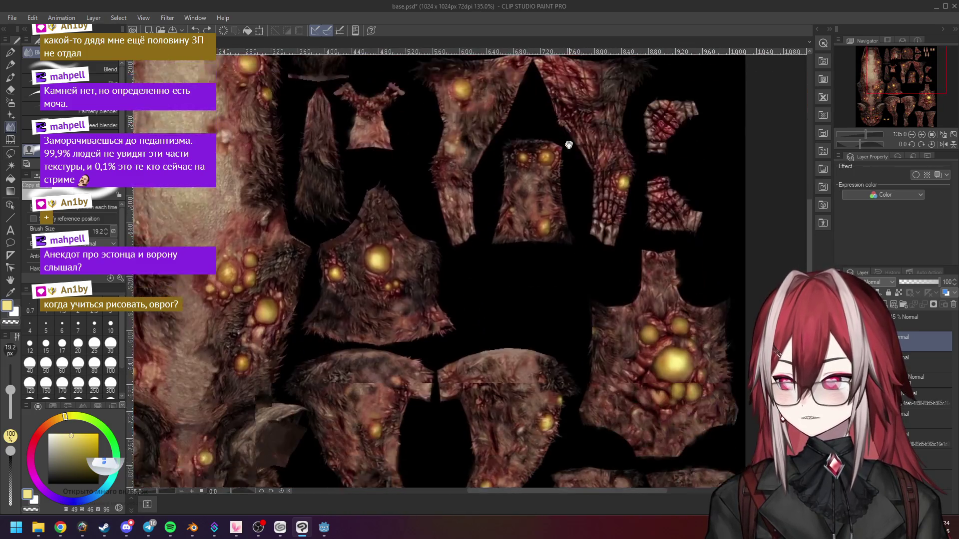
{"action": "left_click_drag", "start_coordinate": [564, 120], "coordinate": [558, 82]}
{"action": "scroll", "coordinate": [574, 253], "scroll_direction": "up", "scroll_amount": 4}
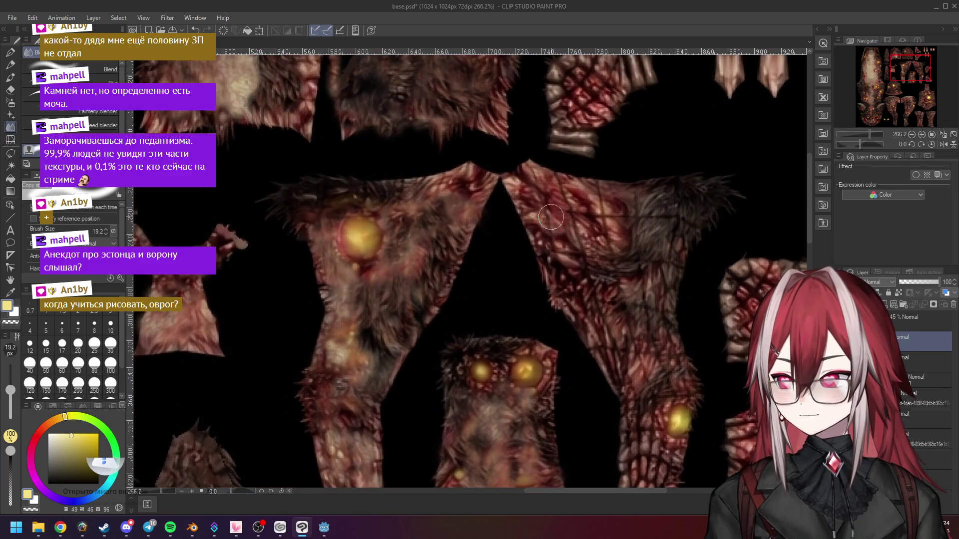
{"action": "mouse_move", "coordinate": [551, 217]}
{"action": "left_mouse_down"}
{"action": "mouse_move", "coordinate": [578, 207]}
{"action": "mouse_move", "coordinate": [586, 249]}
{"action": "mouse_move", "coordinate": [604, 213]}
{"action": "mouse_move", "coordinate": [610, 249]}
{"action": "mouse_move", "coordinate": [555, 250]}
{"action": "mouse_move", "coordinate": [542, 234]}
{"action": "mouse_move", "coordinate": [548, 252]}
{"action": "left_mouse_up"}
Step: Smudge and smear the red fur across the right leg piece
{"action": "left_click_drag", "start_coordinate": [607, 217], "coordinate": [599, 191]}
{"action": "scroll", "coordinate": [625, 215], "scroll_direction": "down", "scroll_amount": 2}
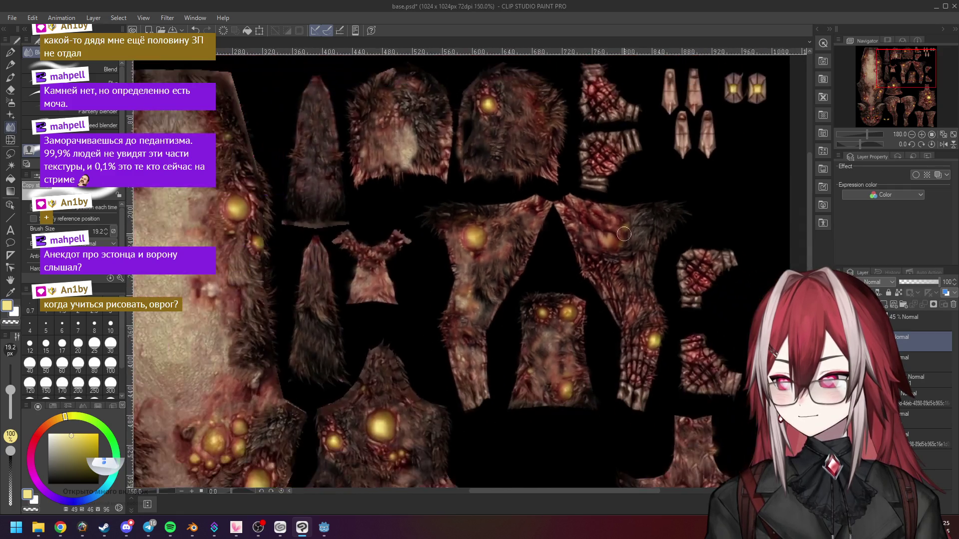
{"action": "mouse_move", "coordinate": [658, 249]}
{"action": "left_mouse_down"}
{"action": "mouse_move", "coordinate": [650, 257]}
{"action": "mouse_move", "coordinate": [666, 257]}
{"action": "left_mouse_up"}
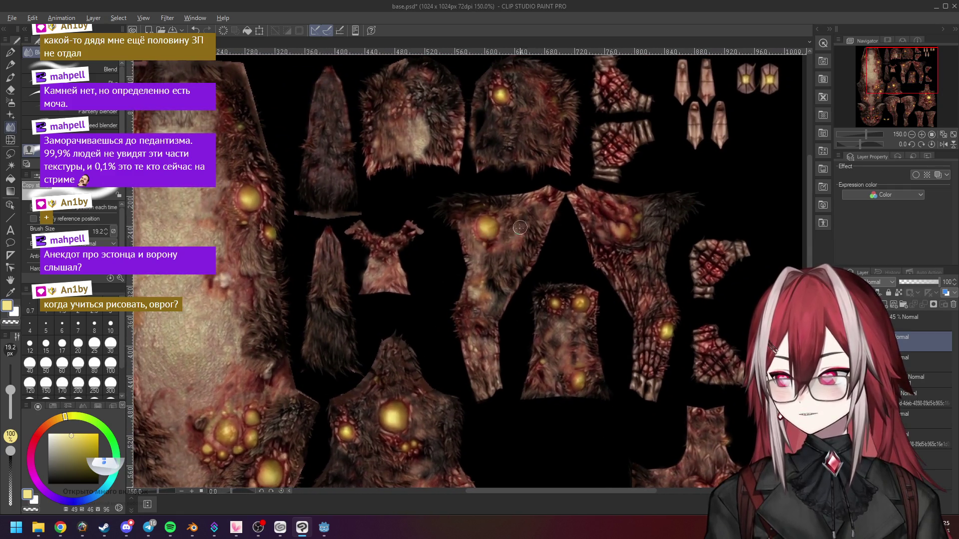
{"action": "scroll", "coordinate": [517, 238], "scroll_direction": "up", "scroll_amount": 4}
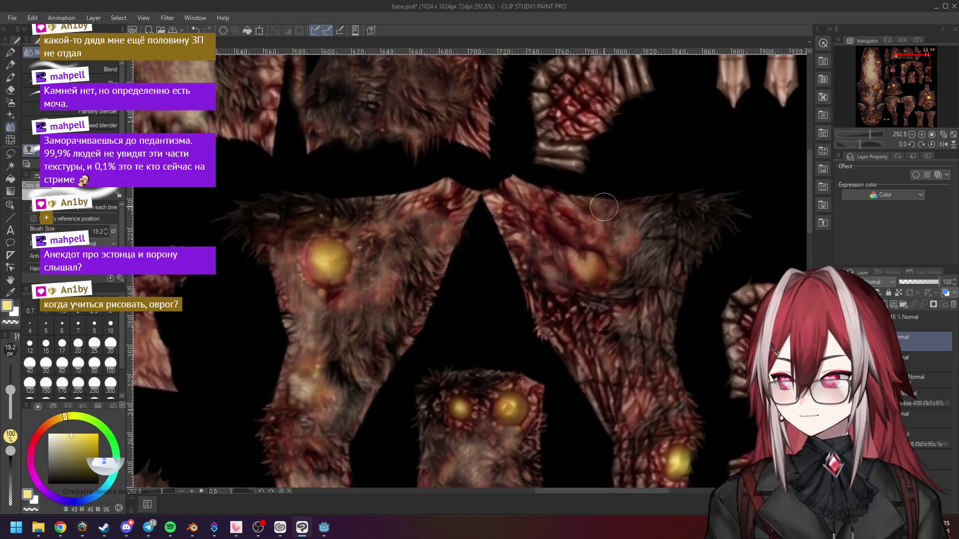
{"action": "mouse_move", "coordinate": [628, 239]}
{"action": "left_mouse_down"}
{"action": "mouse_move", "coordinate": [618, 284]}
{"action": "mouse_move", "coordinate": [574, 305]}
{"action": "mouse_move", "coordinate": [592, 328]}
{"action": "mouse_move", "coordinate": [560, 317]}
{"action": "left_mouse_up"}
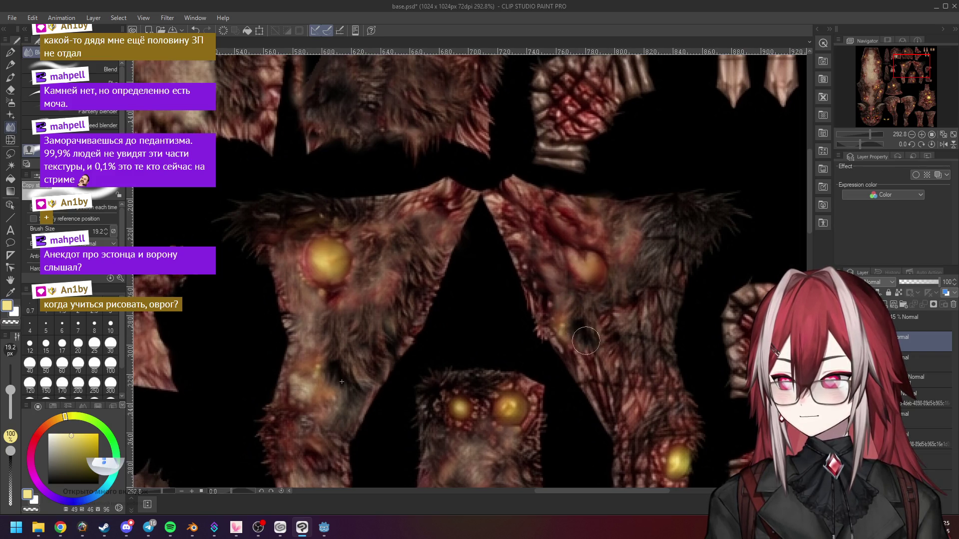
{"action": "scroll", "coordinate": [589, 345], "scroll_direction": "down", "scroll_amount": 5}
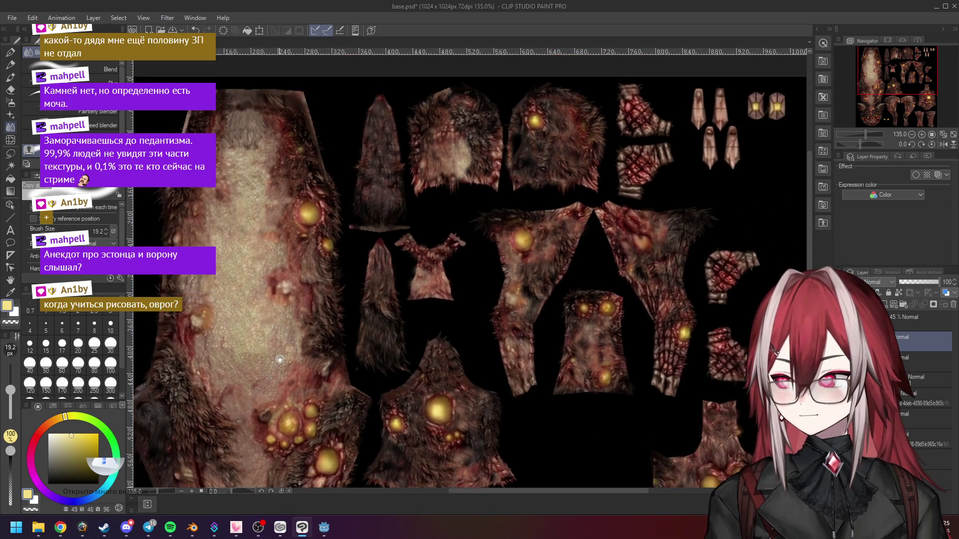
{"action": "scroll", "coordinate": [237, 330], "scroll_direction": "down", "scroll_amount": 3}
{"action": "scroll", "coordinate": [556, 248], "scroll_direction": "up", "scroll_amount": 4}
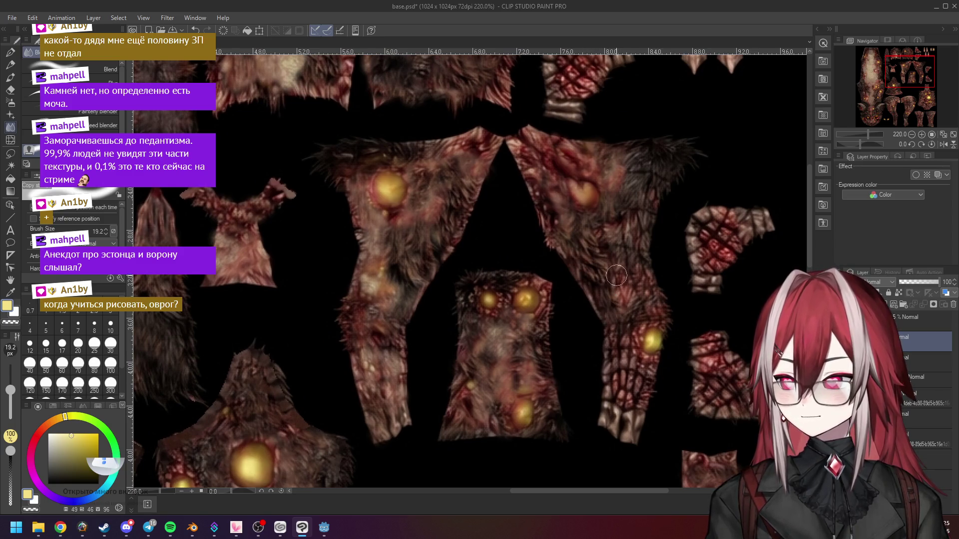
{"action": "scroll", "coordinate": [608, 276], "scroll_direction": "down", "scroll_amount": 4}
{"action": "scroll", "coordinate": [609, 276], "scroll_direction": "down", "scroll_amount": 2}
{"action": "scroll", "coordinate": [506, 173], "scroll_direction": "up", "scroll_amount": 3}
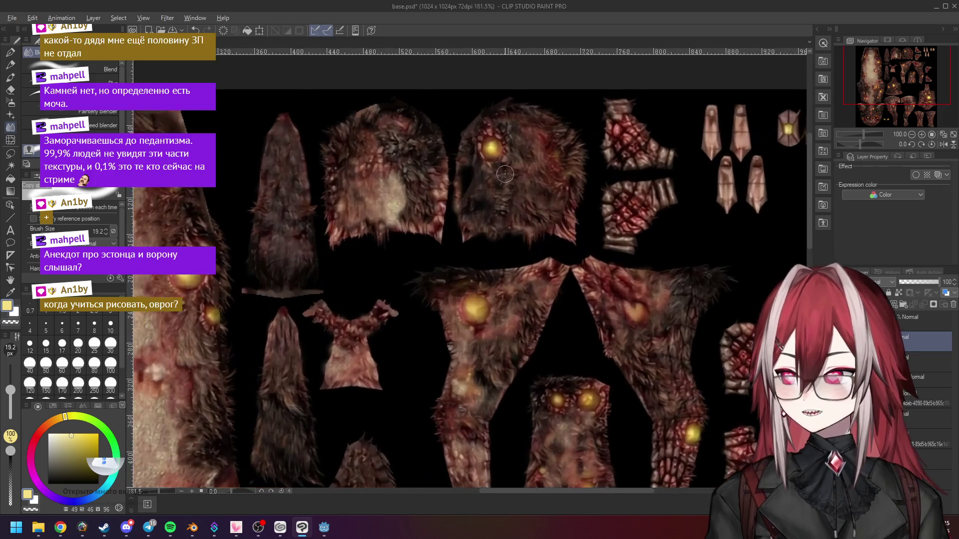
Step: Smear the fur strip's brown lower edge into the black background
{"action": "left_click_drag", "start_coordinate": [642, 277], "coordinate": [563, 182]}
{"action": "scroll", "coordinate": [588, 263], "scroll_direction": "up", "scroll_amount": 1}
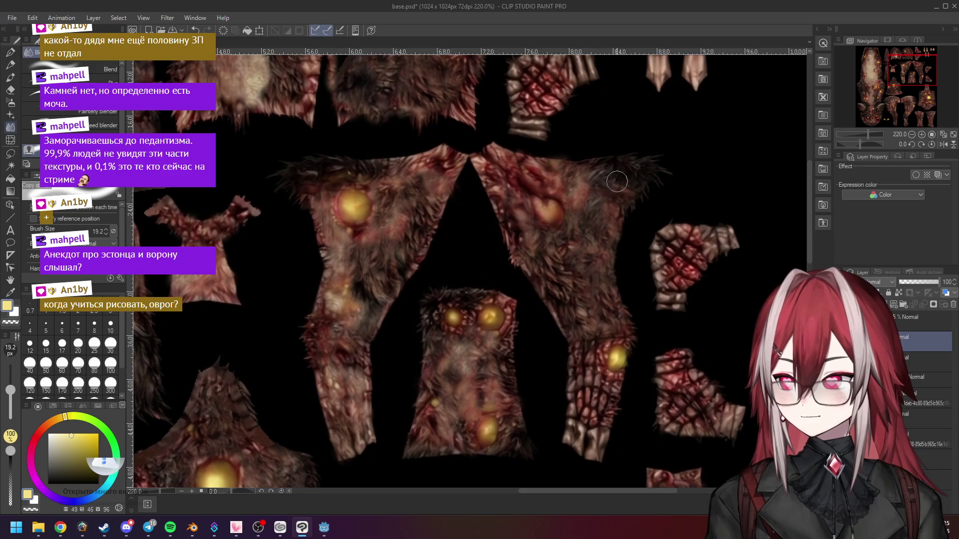
{"action": "scroll", "coordinate": [600, 212], "scroll_direction": "down", "scroll_amount": 4}
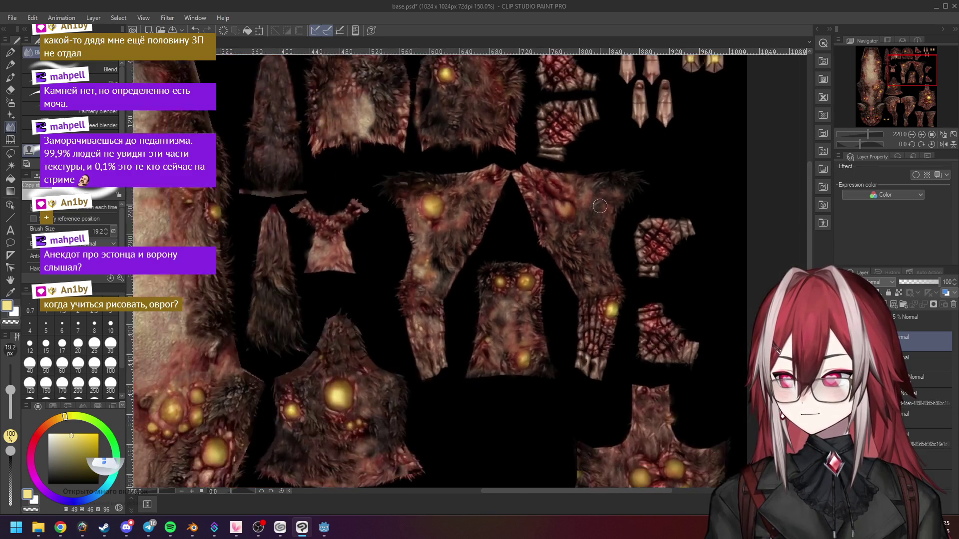
{"action": "scroll", "coordinate": [589, 208], "scroll_direction": "up", "scroll_amount": 4}
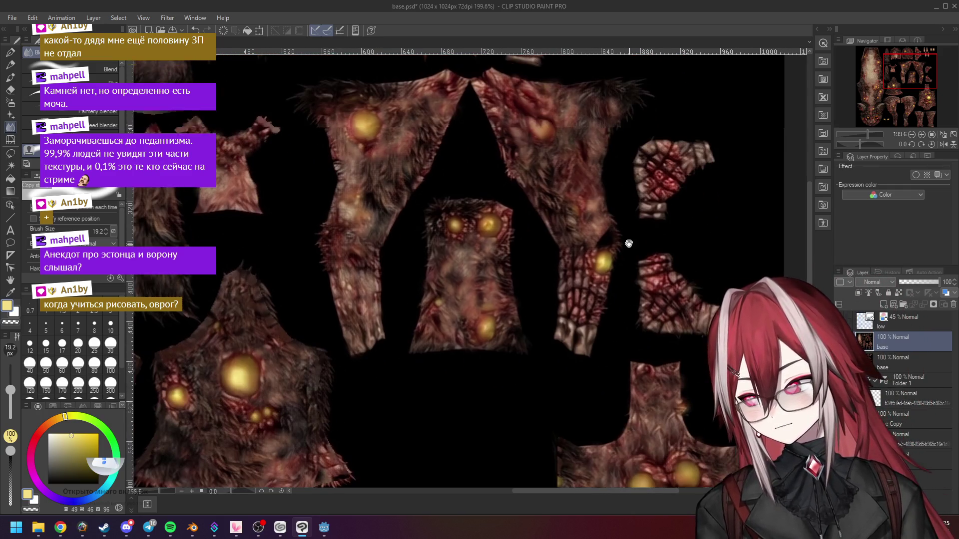
{"action": "mouse_move", "coordinate": [610, 328]}
{"action": "left_mouse_down"}
{"action": "mouse_move", "coordinate": [583, 248]}
{"action": "mouse_move", "coordinate": [573, 345]}
{"action": "left_mouse_up"}
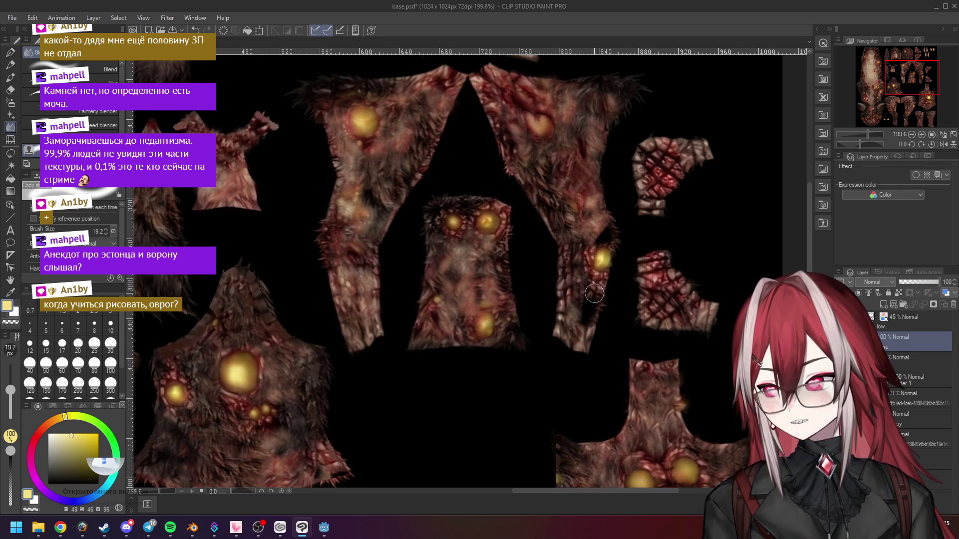
{"action": "scroll", "coordinate": [583, 302], "scroll_direction": "down", "scroll_amount": 5}
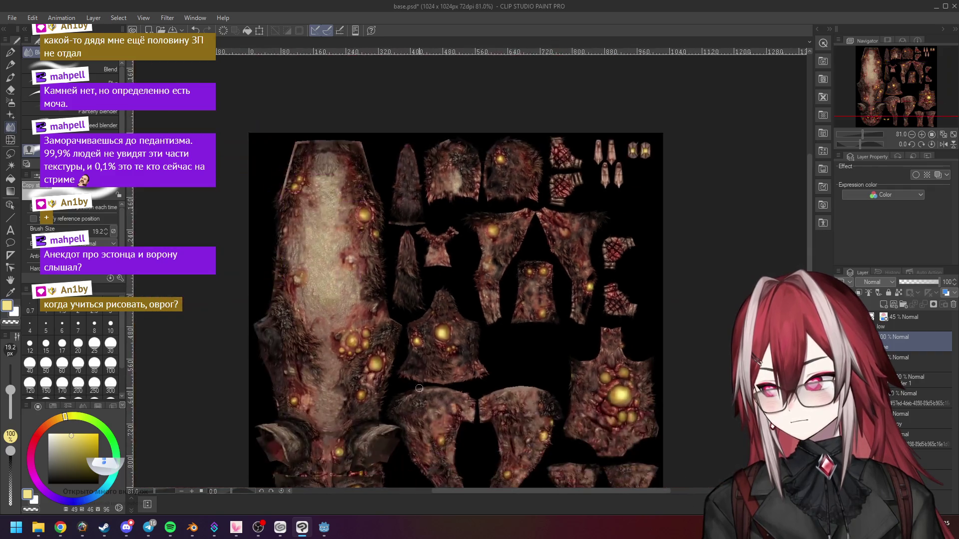
{"action": "scroll", "coordinate": [434, 348], "scroll_direction": "up", "scroll_amount": 1}
{"action": "scroll", "coordinate": [609, 307], "scroll_direction": "up", "scroll_amount": 5}
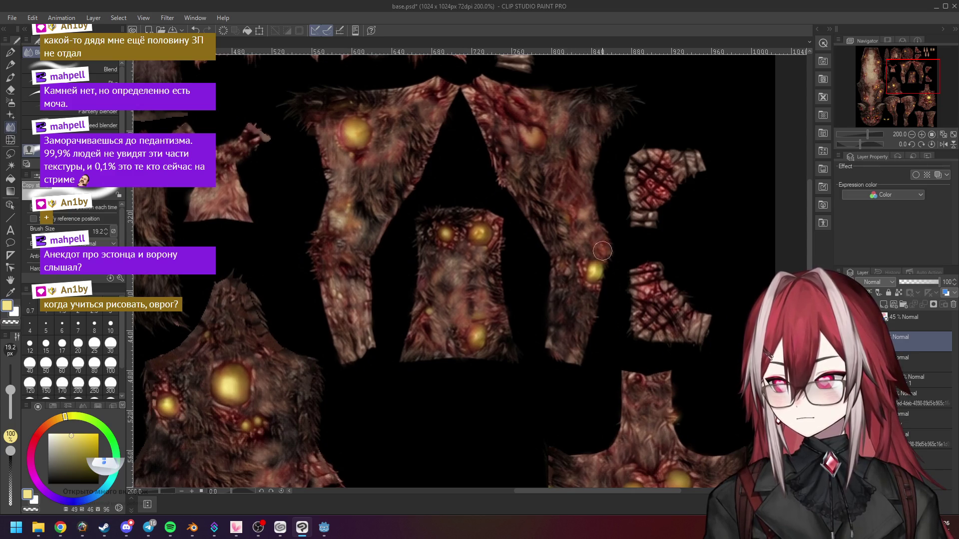
{"action": "scroll", "coordinate": [549, 272], "scroll_direction": "up", "scroll_amount": 1}
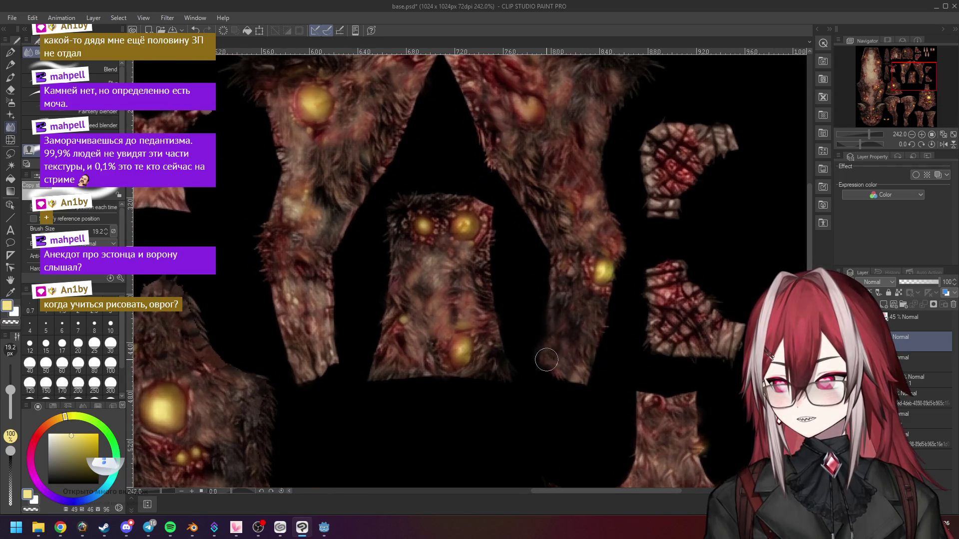
{"action": "scroll", "coordinate": [606, 327], "scroll_direction": "down", "scroll_amount": 2}
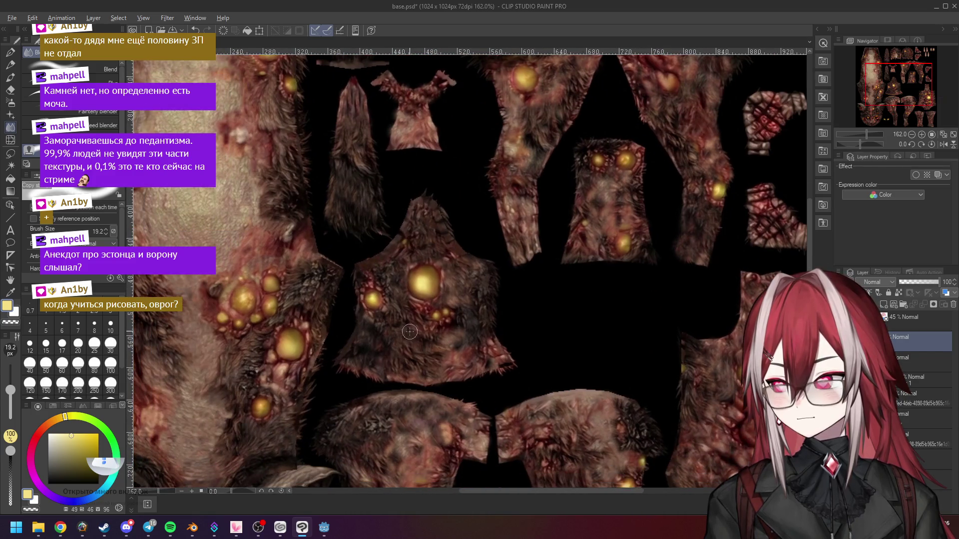
{"action": "left_click_drag", "start_coordinate": [525, 237], "coordinate": [531, 262]}
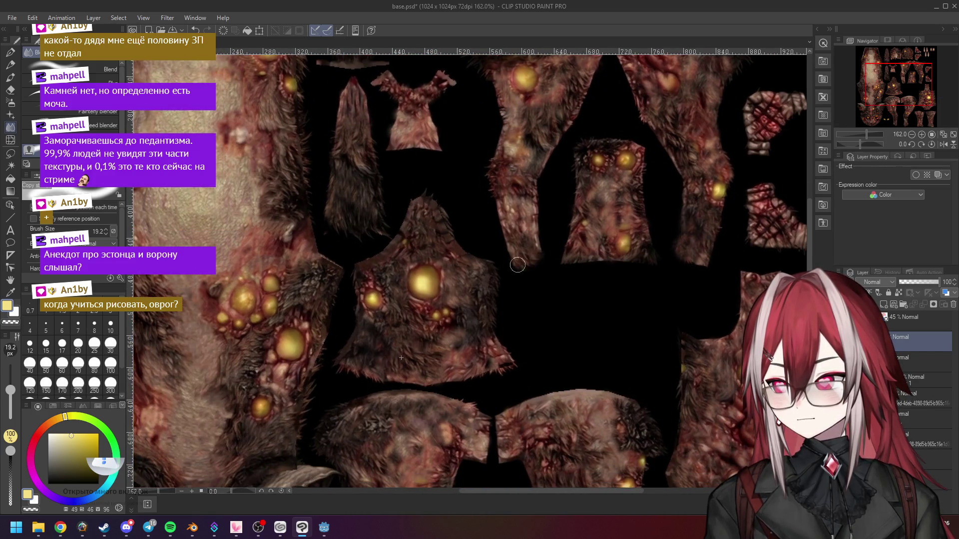
{"action": "mouse_move", "coordinate": [637, 228]}
{"action": "left_mouse_down"}
{"action": "mouse_move", "coordinate": [562, 254]}
{"action": "mouse_move", "coordinate": [483, 309]}
{"action": "mouse_move", "coordinate": [477, 453]}
{"action": "left_mouse_up"}
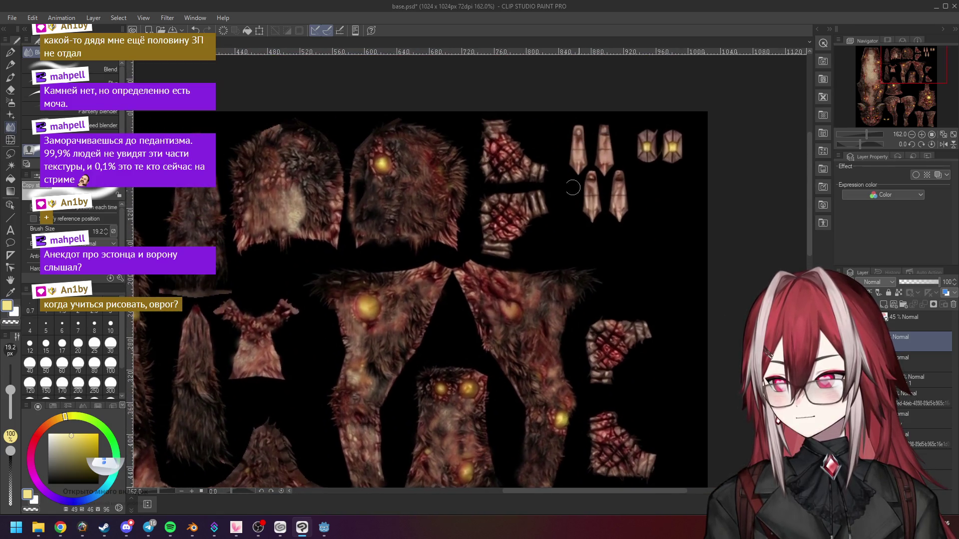
Step: Blend the top-middle, red mesh, finger, both lantern and red grid pieces into dark brown fur
{"action": "scroll", "coordinate": [418, 175], "scroll_direction": "up", "scroll_amount": 1}
{"action": "scroll", "coordinate": [464, 179], "scroll_direction": "up", "scroll_amount": 1}
{"action": "mouse_move", "coordinate": [520, 135]}
{"action": "left_mouse_down"}
{"action": "mouse_move", "coordinate": [515, 145]}
{"action": "mouse_move", "coordinate": [514, 125]}
{"action": "mouse_move", "coordinate": [508, 168]}
{"action": "mouse_move", "coordinate": [537, 180]}
{"action": "mouse_move", "coordinate": [570, 172]}
{"action": "mouse_move", "coordinate": [507, 124]}
{"action": "left_mouse_up"}
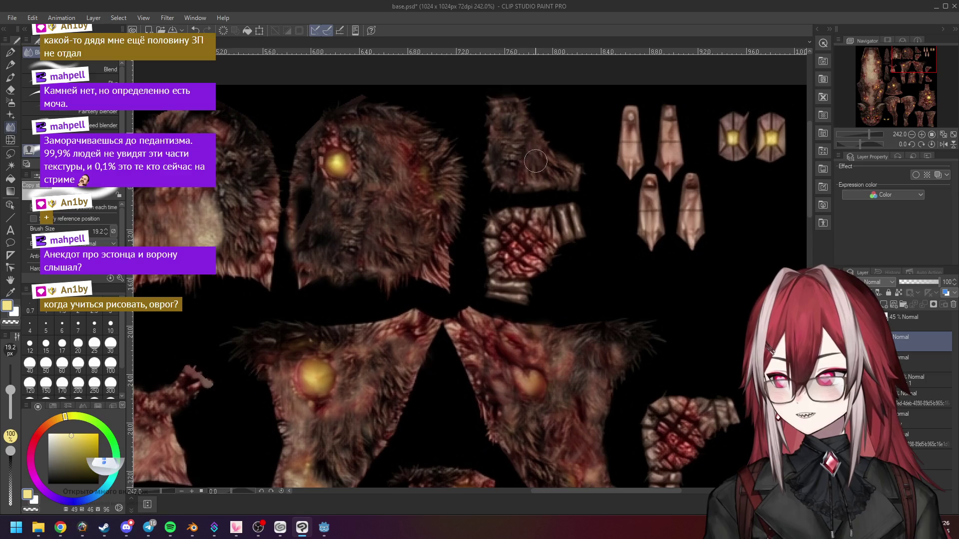
{"action": "mouse_move", "coordinate": [497, 231]}
{"action": "left_mouse_down"}
{"action": "mouse_move", "coordinate": [510, 245]}
{"action": "mouse_move", "coordinate": [502, 275]}
{"action": "mouse_move", "coordinate": [524, 280]}
{"action": "mouse_move", "coordinate": [556, 229]}
{"action": "mouse_move", "coordinate": [525, 220]}
{"action": "mouse_move", "coordinate": [570, 225]}
{"action": "mouse_move", "coordinate": [530, 268]}
{"action": "left_mouse_up"}
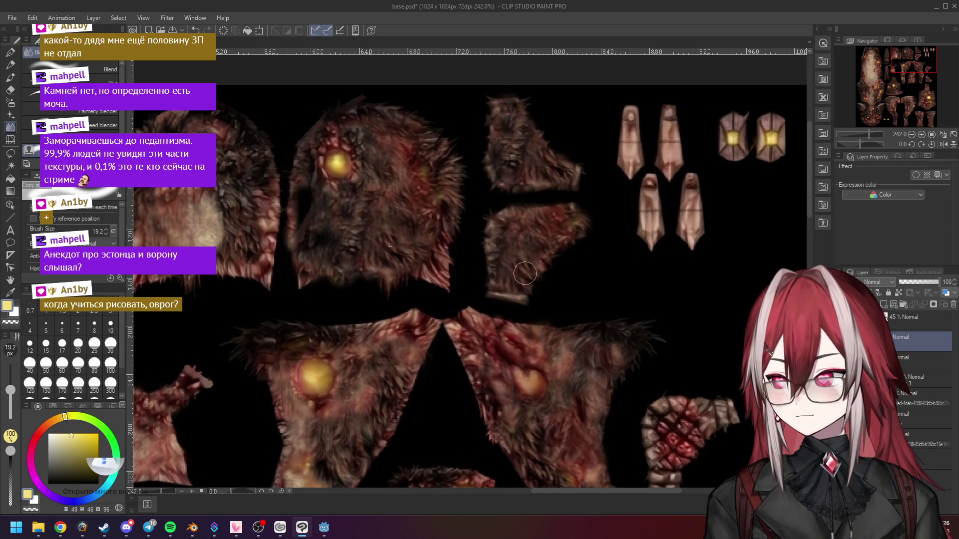
{"action": "scroll", "coordinate": [376, 232], "scroll_direction": "down", "scroll_amount": 1}
{"action": "mouse_move", "coordinate": [598, 145]}
{"action": "left_mouse_down"}
{"action": "mouse_move", "coordinate": [594, 179]}
{"action": "mouse_move", "coordinate": [591, 133]}
{"action": "mouse_move", "coordinate": [621, 185]}
{"action": "mouse_move", "coordinate": [610, 220]}
{"action": "mouse_move", "coordinate": [640, 235]}
{"action": "mouse_move", "coordinate": [642, 219]}
{"action": "left_mouse_up"}
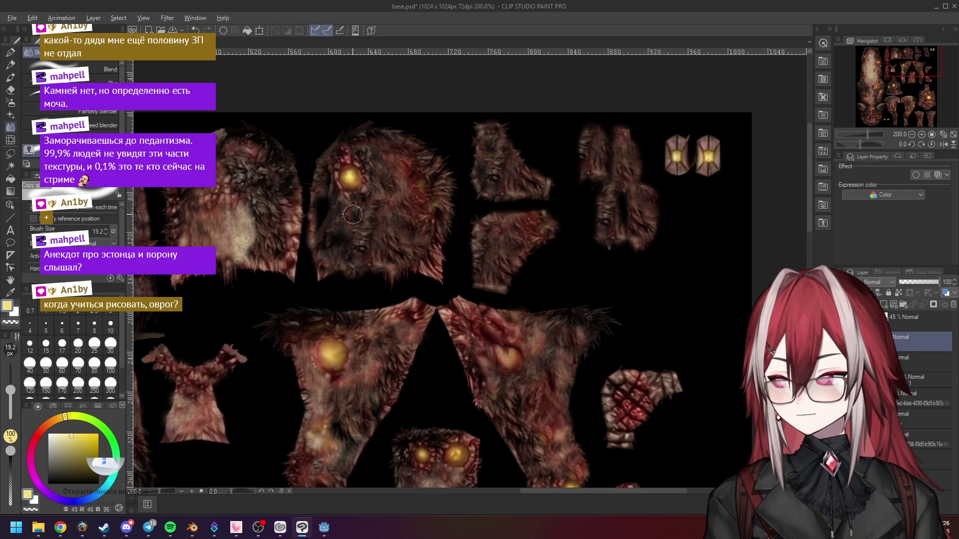
{"action": "mouse_move", "coordinate": [681, 144]}
{"action": "left_mouse_down"}
{"action": "mouse_move", "coordinate": [675, 169]}
{"action": "mouse_move", "coordinate": [659, 166]}
{"action": "left_mouse_up"}
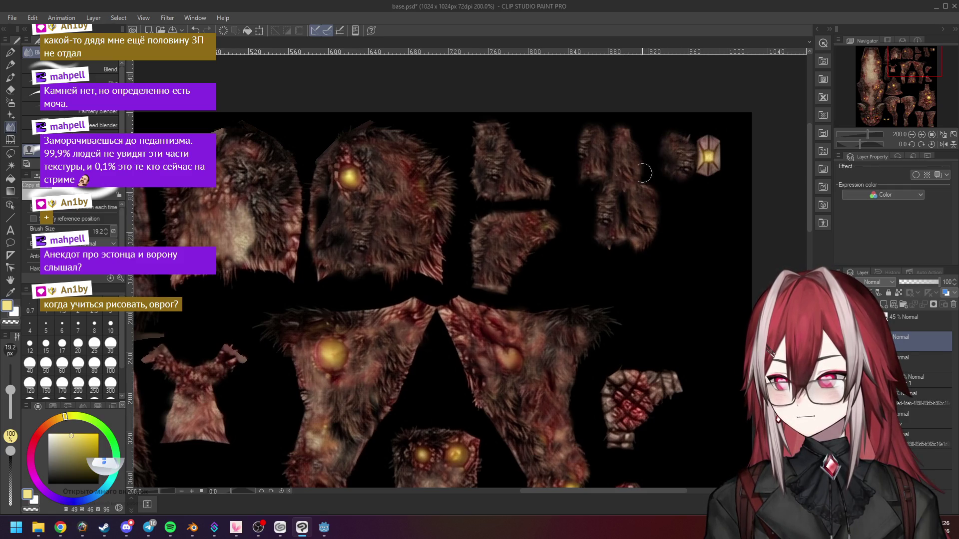
{"action": "left_click_drag", "start_coordinate": [710, 145], "coordinate": [719, 166]}
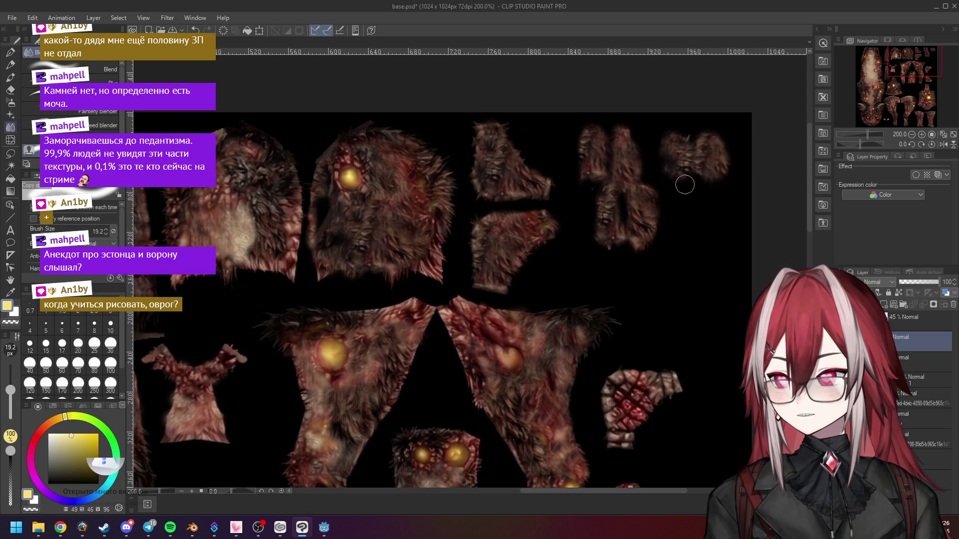
{"action": "scroll", "coordinate": [686, 184], "scroll_direction": "down", "scroll_amount": 2}
{"action": "mouse_move", "coordinate": [651, 247]}
{"action": "left_mouse_down"}
{"action": "mouse_move", "coordinate": [627, 227]}
{"action": "mouse_move", "coordinate": [618, 265]}
{"action": "mouse_move", "coordinate": [670, 231]}
{"action": "left_mouse_up"}
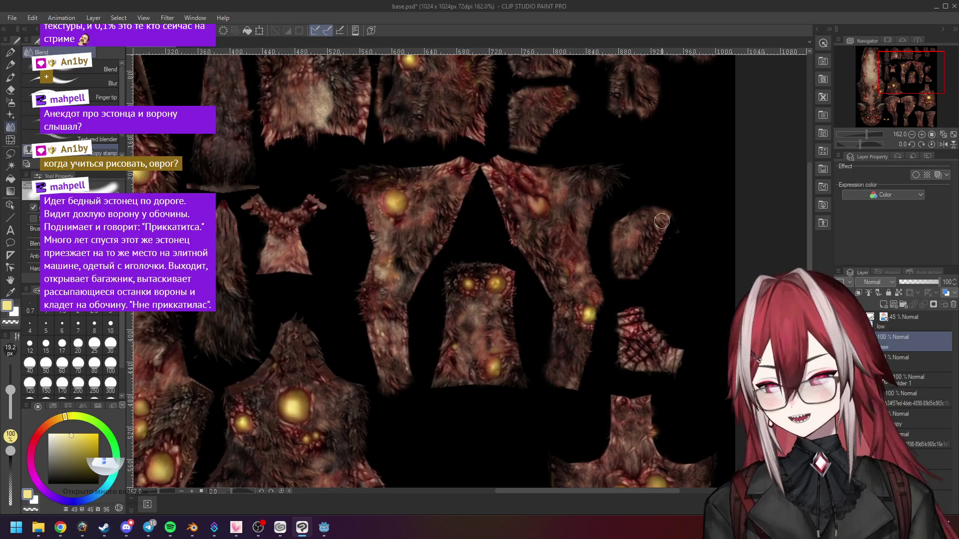
Step: Zoom and pan across the atlas to look over the entire finished texture sheet
{"action": "scroll", "coordinate": [661, 221], "scroll_direction": "down", "scroll_amount": 2}
{"action": "scroll", "coordinate": [633, 243], "scroll_direction": "up", "scroll_amount": 3}
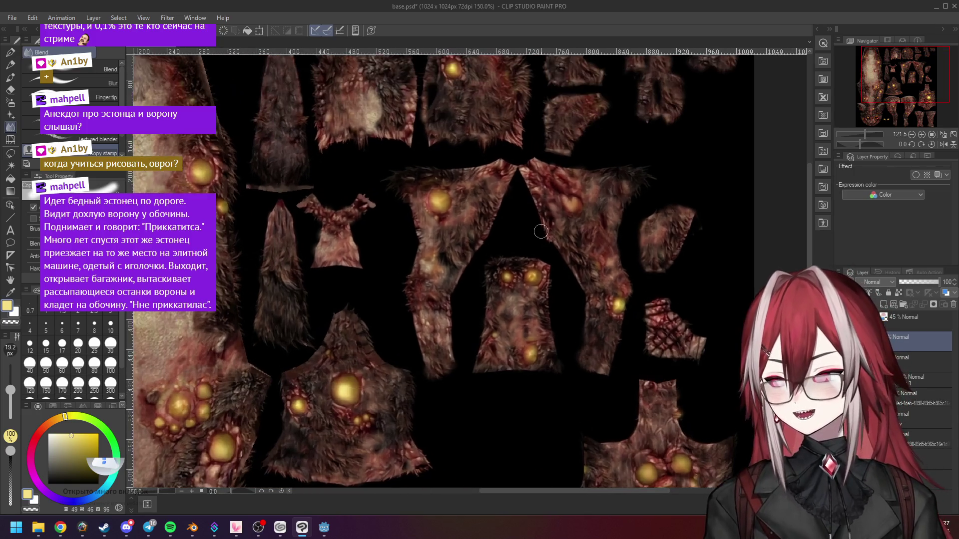
{"action": "left_click_drag", "start_coordinate": [633, 244], "coordinate": [586, 233]}
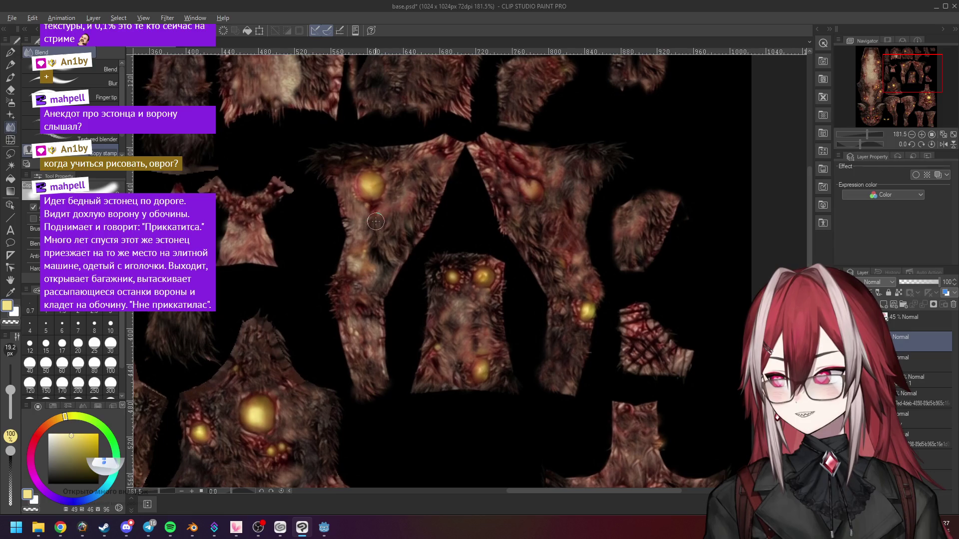
{"action": "scroll", "coordinate": [642, 320], "scroll_direction": "up", "scroll_amount": 1}
{"action": "mouse_move", "coordinate": [699, 340]}
{"action": "left_mouse_down"}
{"action": "mouse_move", "coordinate": [637, 275]}
{"action": "mouse_move", "coordinate": [582, 274]}
{"action": "mouse_move", "coordinate": [562, 297]}
{"action": "mouse_move", "coordinate": [619, 302]}
{"action": "mouse_move", "coordinate": [607, 279]}
{"action": "mouse_move", "coordinate": [627, 300]}
{"action": "mouse_move", "coordinate": [605, 314]}
{"action": "mouse_move", "coordinate": [617, 216]}
{"action": "mouse_move", "coordinate": [644, 215]}
{"action": "left_mouse_up"}
{"action": "scroll", "coordinate": [604, 313], "scroll_direction": "down", "scroll_amount": 5}
{"action": "mouse_move", "coordinate": [536, 183]}
{"action": "left_mouse_down"}
{"action": "mouse_move", "coordinate": [553, 170]}
{"action": "mouse_move", "coordinate": [579, 205]}
{"action": "left_mouse_up"}
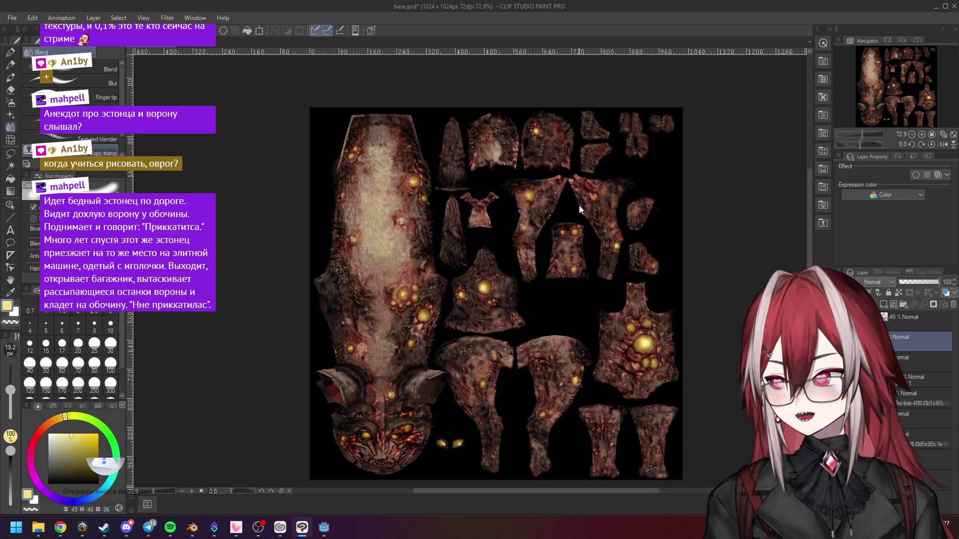
{"action": "scroll", "coordinate": [524, 187], "scroll_direction": "up", "scroll_amount": 3}
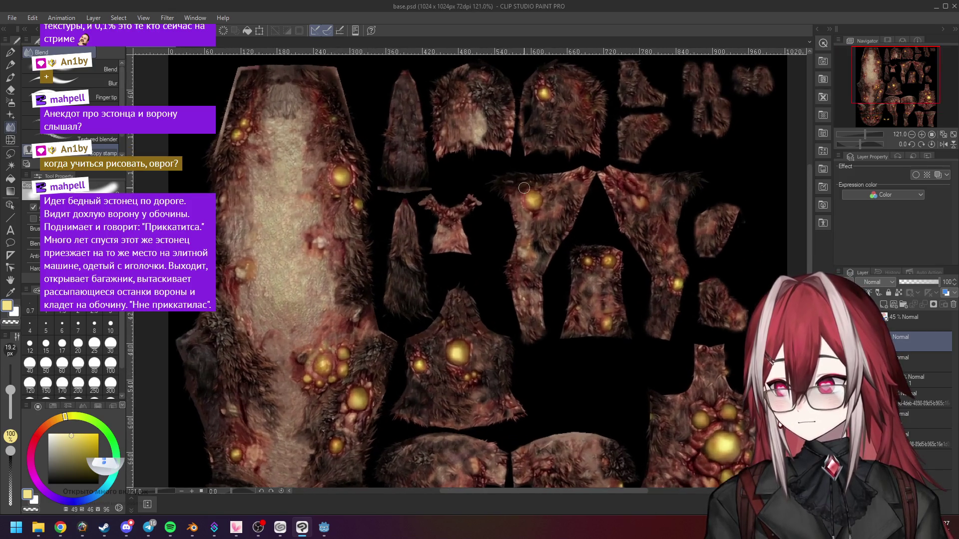
Step: In Blender, replace the dog's texture image with the updated base.psd
{"action": "left_click", "coordinate": [192, 528]}
{"action": "middle_click_drag", "start_coordinate": [578, 220], "coordinate": [645, 250]}
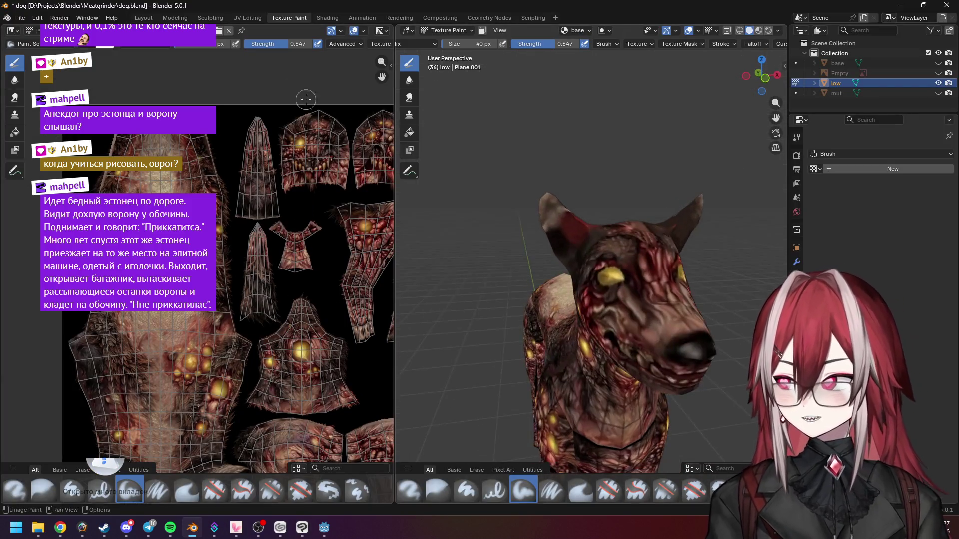
{"action": "left_click", "coordinate": [92, 30]}
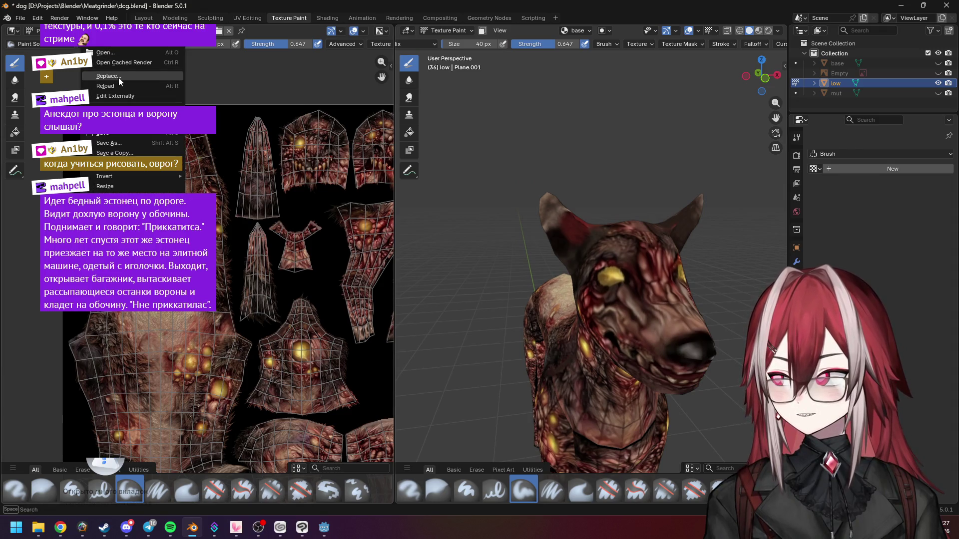
{"action": "left_click", "coordinate": [118, 77]}
{"action": "left_click", "coordinate": [242, 114]}
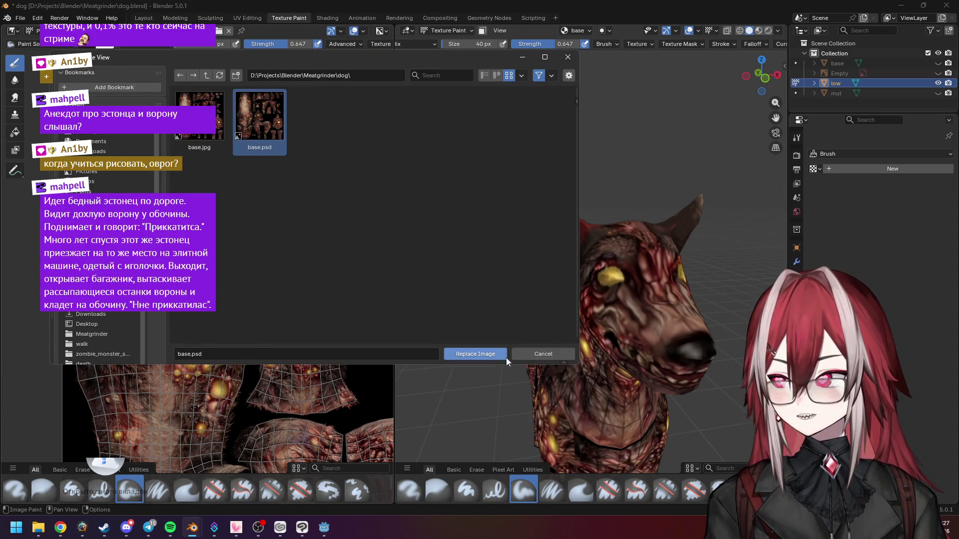
{"action": "left_click", "coordinate": [494, 352]}
Step: Orbit the viewport to the dog's side to check the fur and pustule skin
{"action": "scroll", "coordinate": [608, 298], "scroll_direction": "down", "scroll_amount": 5}
{"action": "mouse_move", "coordinate": [608, 298]}
{"action": "middle_mouse_down"}
{"action": "mouse_move", "coordinate": [660, 280]}
{"action": "mouse_move", "coordinate": [619, 305]}
{"action": "middle_mouse_up"}
{"action": "mouse_move", "coordinate": [713, 224]}
{"action": "middle_mouse_down"}
{"action": "mouse_move", "coordinate": [639, 218]}
{"action": "mouse_move", "coordinate": [654, 243]}
{"action": "mouse_move", "coordinate": [642, 251]}
{"action": "middle_mouse_up"}
{"action": "scroll", "coordinate": [642, 251], "scroll_direction": "down", "scroll_amount": 2}
{"action": "scroll", "coordinate": [642, 251], "scroll_direction": "up", "scroll_amount": 2}
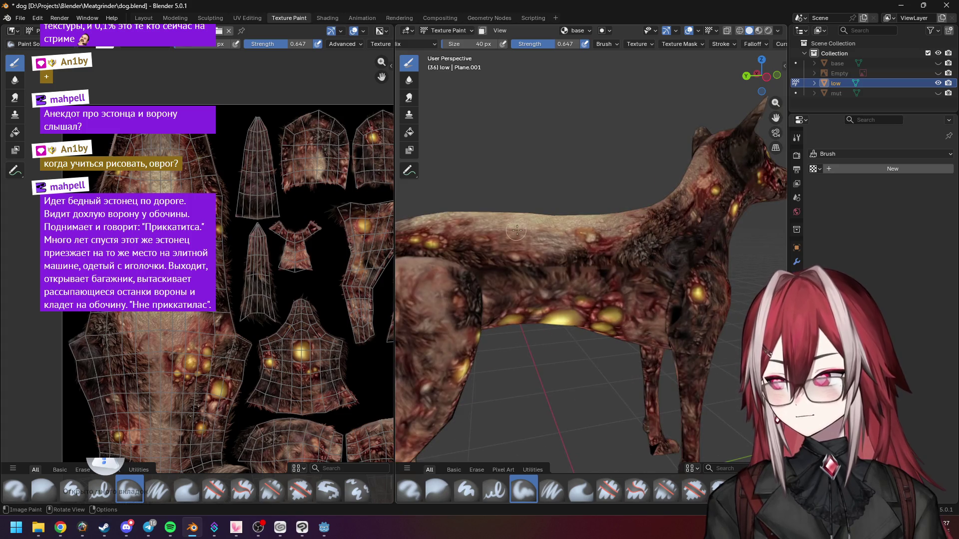
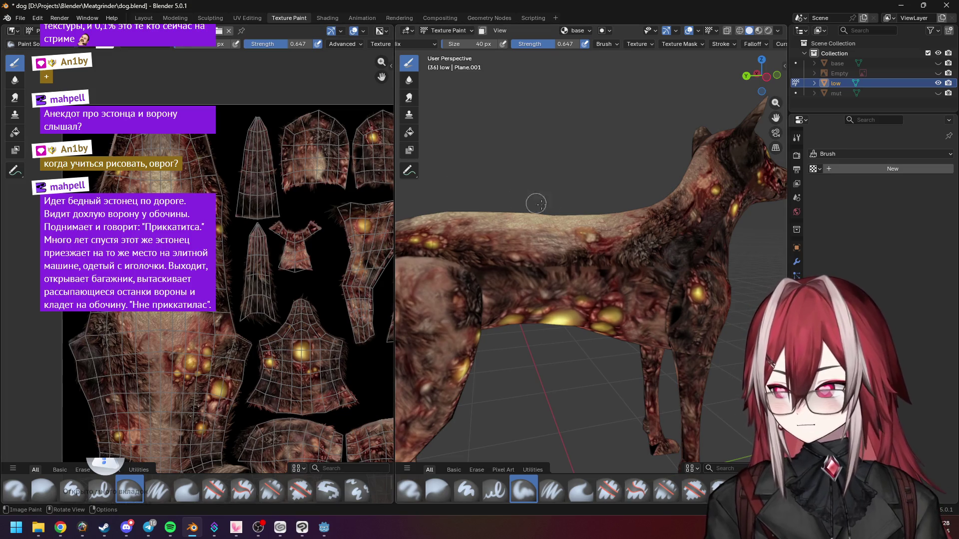
Step: Stop the viewport playback and launch Wacom Center from the Start search
{"action": "key", "text": "space"}
{"action": "key", "text": "space"}
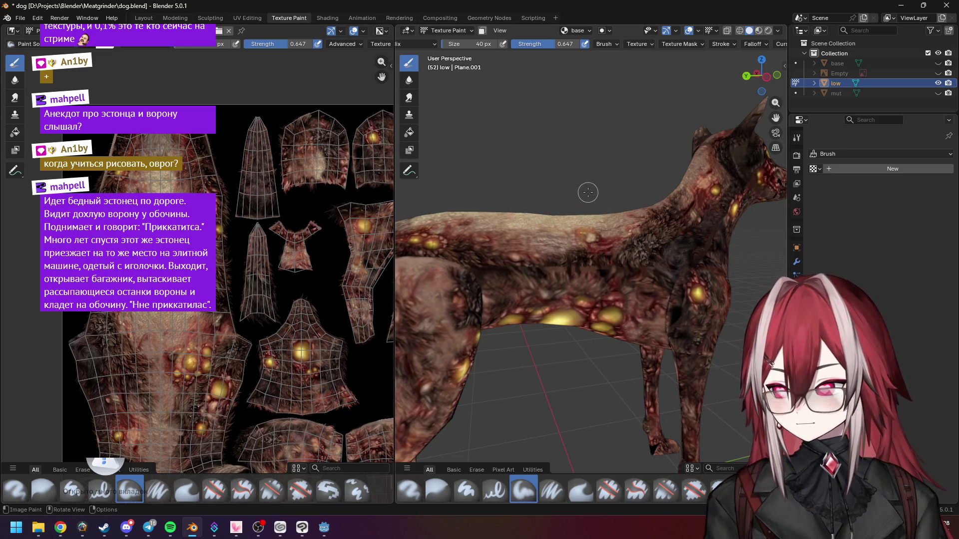
{"action": "right_click", "coordinate": [578, 192]}
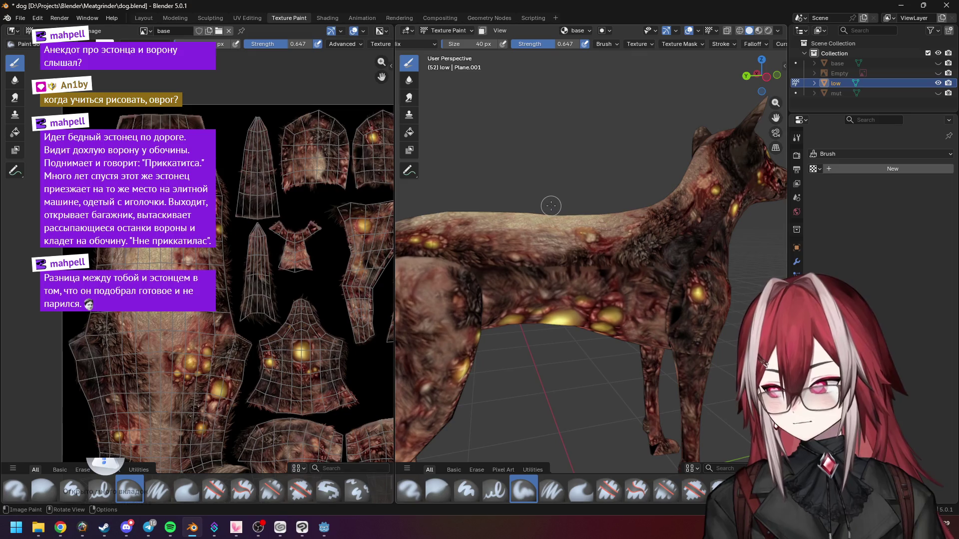
{"action": "key", "text": "super"}
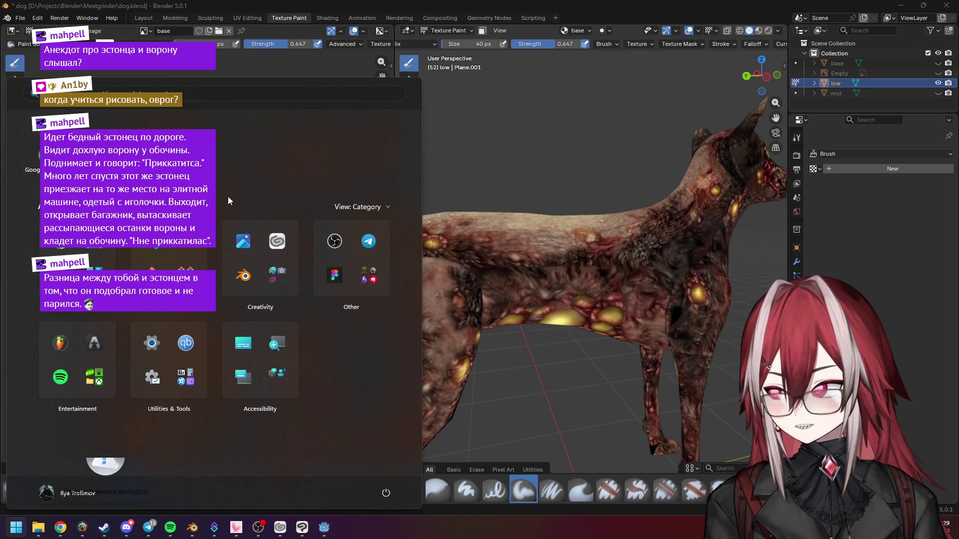
{"action": "type", "text": "wacom"}
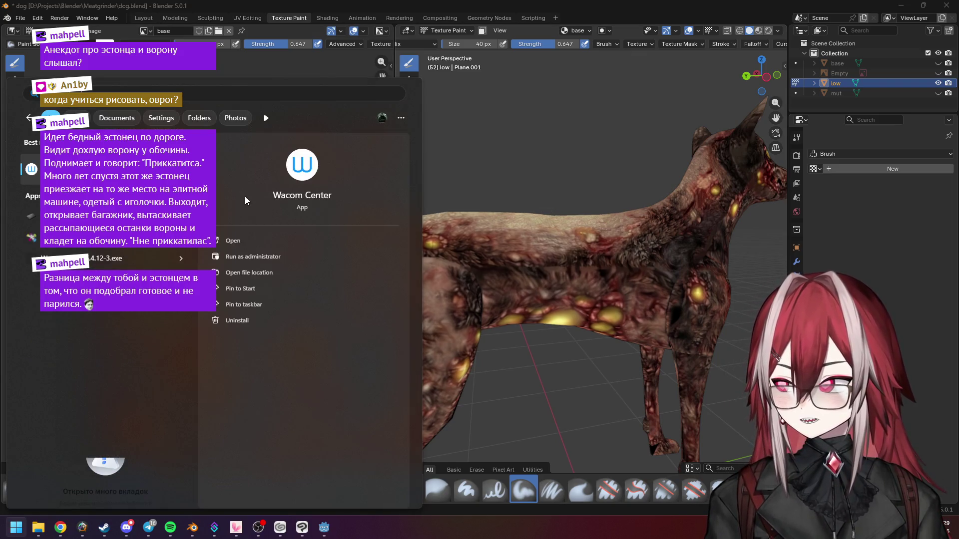
{"action": "key", "text": "Return"}
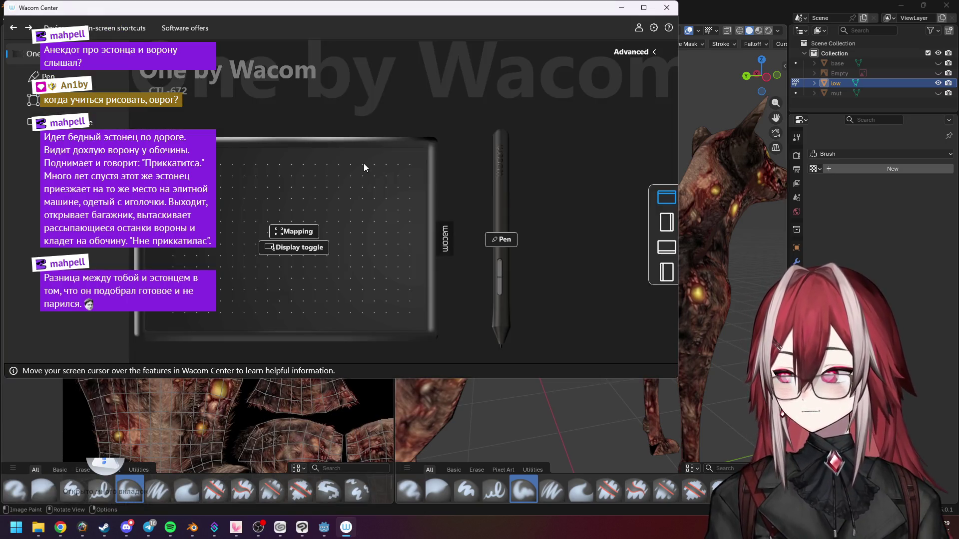
Step: Assign Pan/Scroll to the pen's middle button and close Wacom Center
{"action": "left_click", "coordinate": [501, 240]}
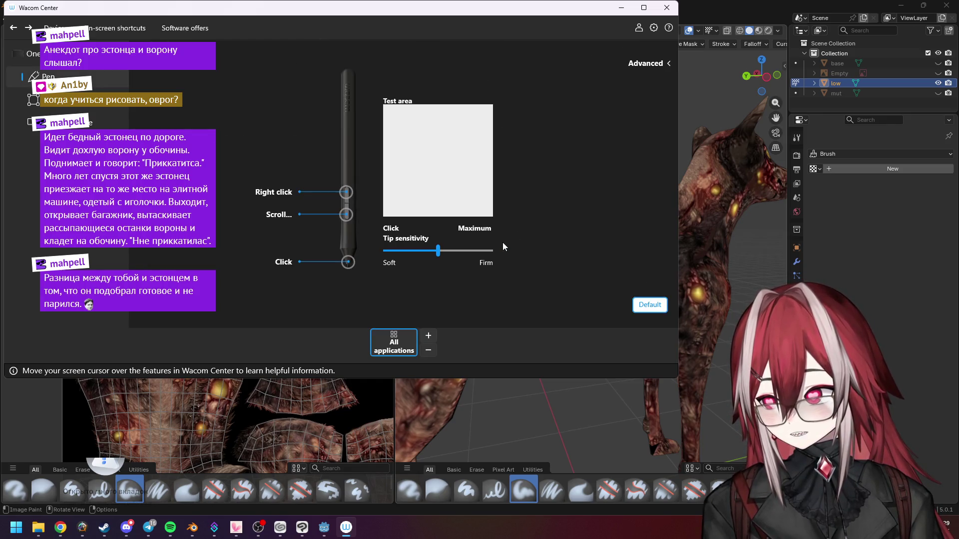
{"action": "left_click", "coordinate": [344, 216]}
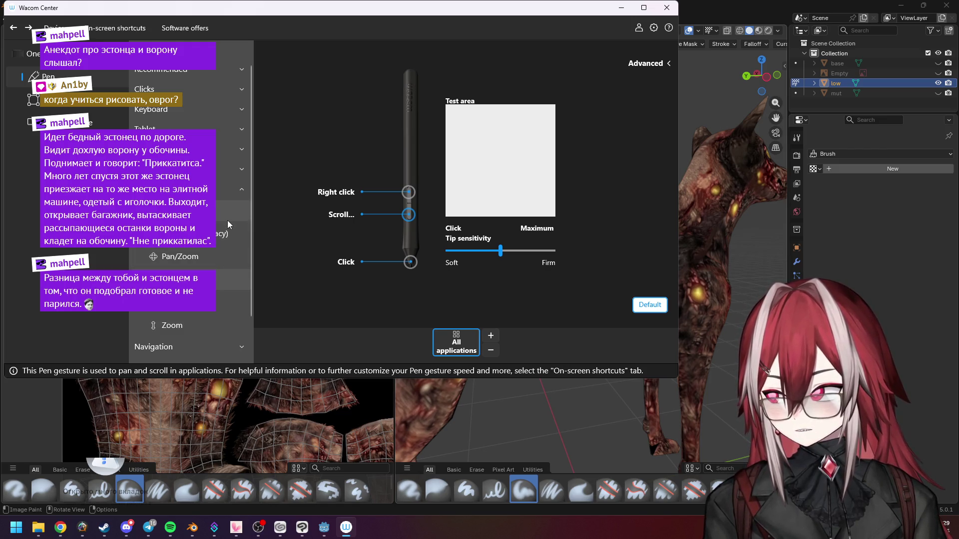
{"action": "left_click", "coordinate": [217, 250]}
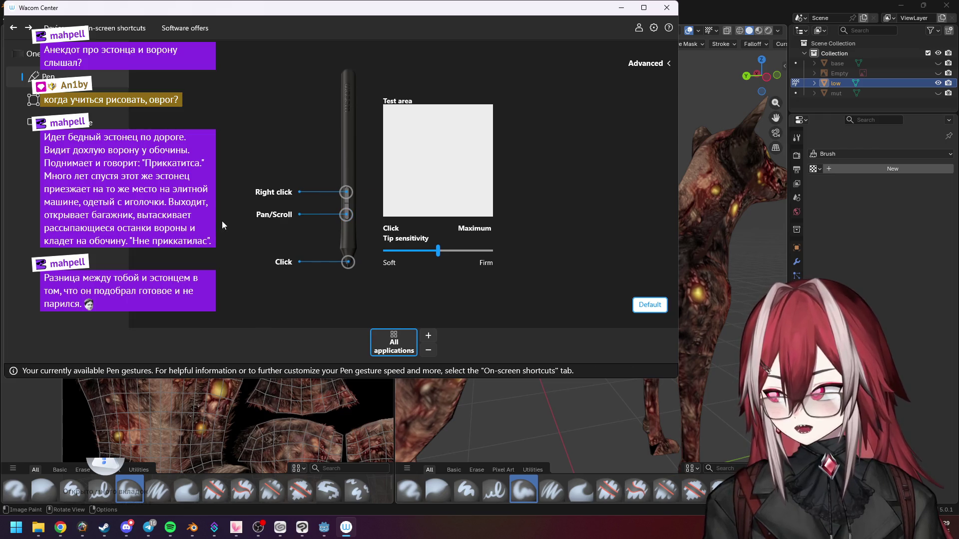
{"action": "left_click", "coordinate": [666, 7]}
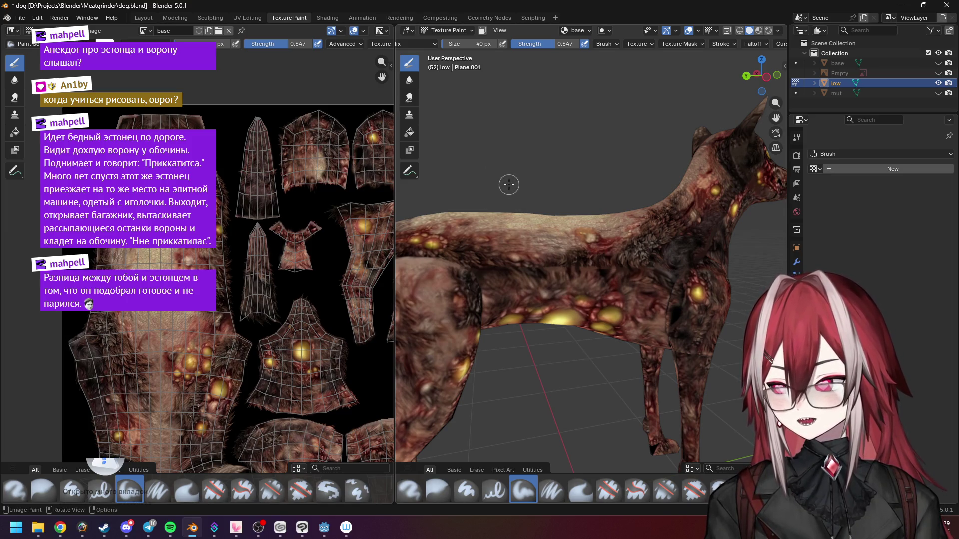
Step: Reassign the pen's middle button to Middle click and return to Blender
{"action": "left_click", "coordinate": [346, 528]}
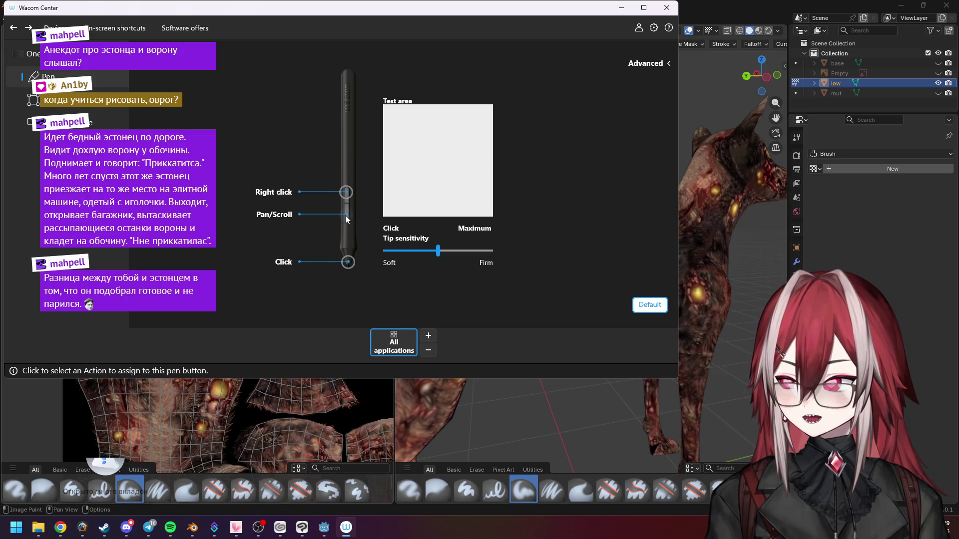
{"action": "left_click", "coordinate": [346, 215]}
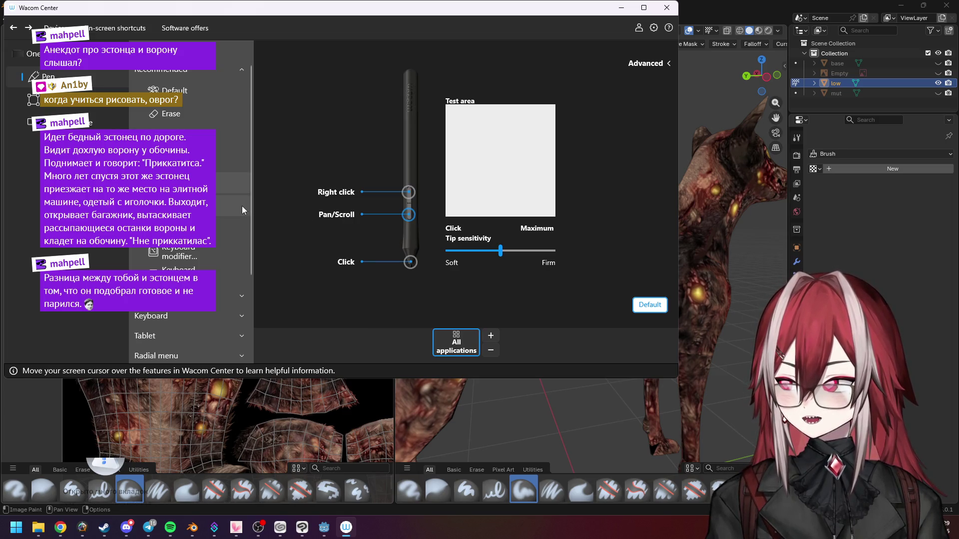
{"action": "left_click", "coordinate": [228, 165]}
{"action": "left_click", "coordinate": [730, 3]}
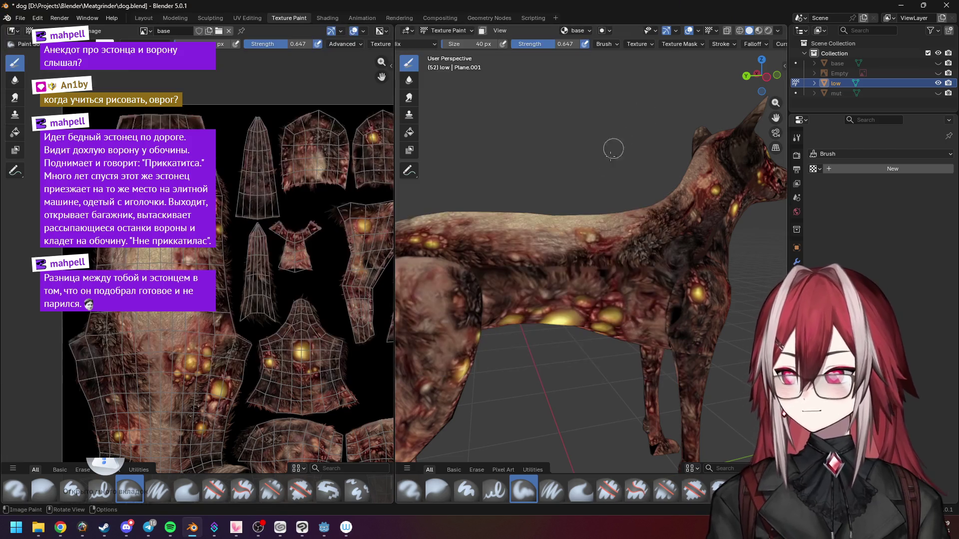
Step: Orbit in close to the dog's fur and switch to the Paint Soft Pressure brush
{"action": "mouse_move", "coordinate": [609, 163]}
{"action": "middle_mouse_down"}
{"action": "mouse_move", "coordinate": [557, 197]}
{"action": "mouse_move", "coordinate": [525, 200]}
{"action": "mouse_move", "coordinate": [535, 212]}
{"action": "mouse_move", "coordinate": [553, 145]}
{"action": "middle_mouse_up"}
{"action": "key", "text": "space"}
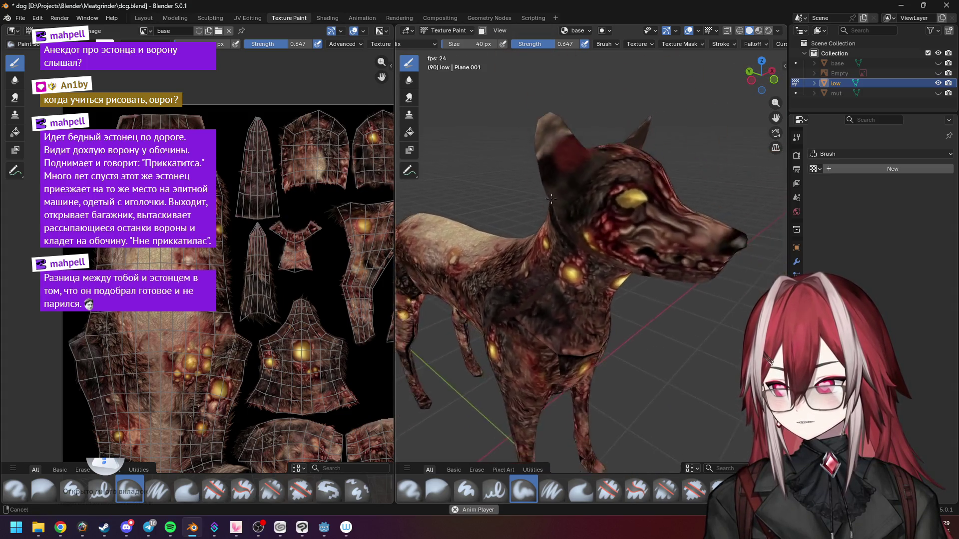
{"action": "mouse_move", "coordinate": [560, 192]}
{"action": "middle_mouse_down"}
{"action": "mouse_move", "coordinate": [558, 221]}
{"action": "mouse_move", "coordinate": [645, 165]}
{"action": "middle_mouse_up"}
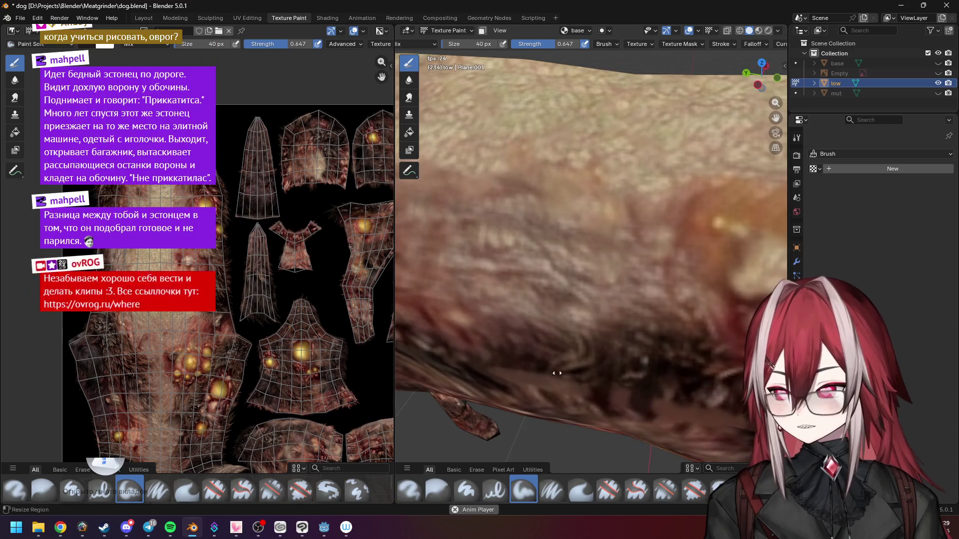
{"action": "left_click", "coordinate": [552, 489]}
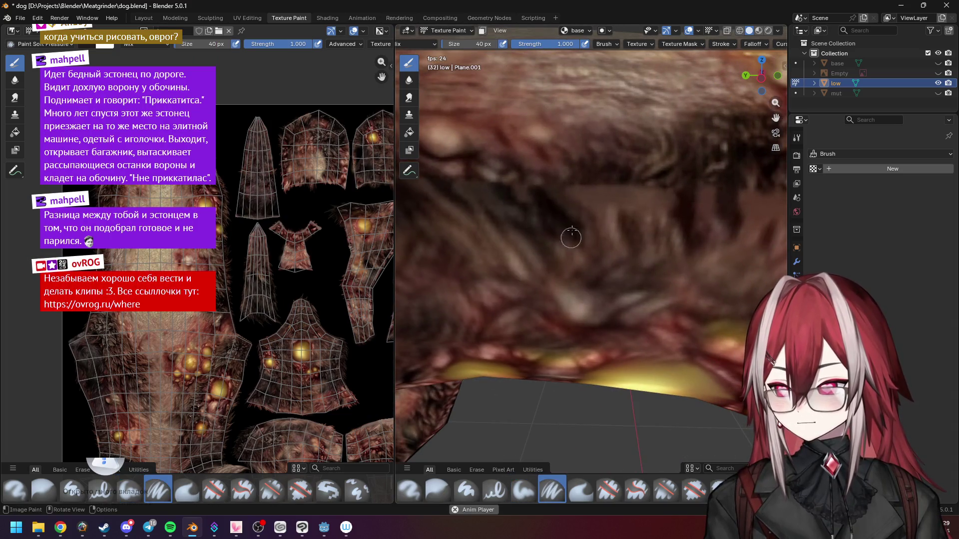
{"action": "middle_click_drag", "start_coordinate": [593, 181], "coordinate": [551, 242], "text": "ctrl"}
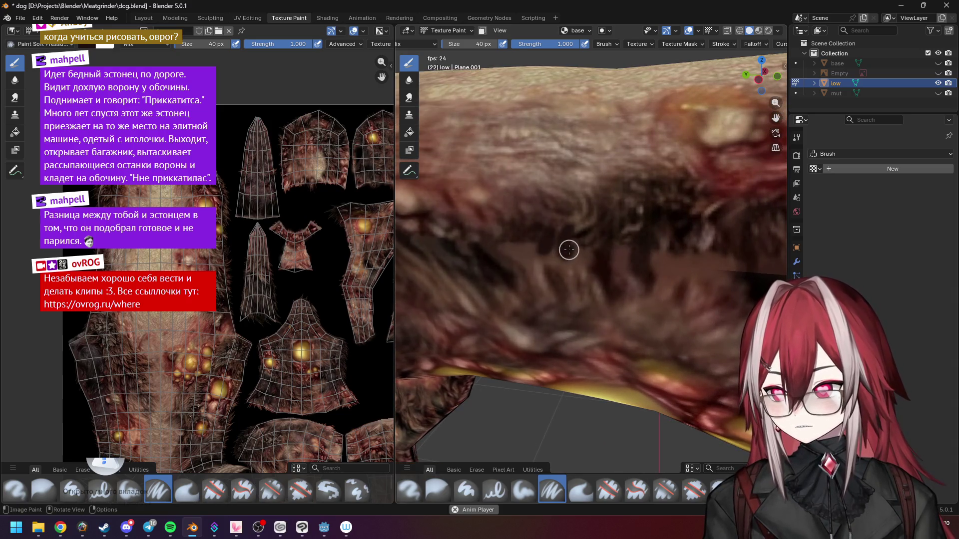
Step: Stop playback, set the brush size to 20 px, and bring Wacom Center back up
{"action": "key", "text": "space"}
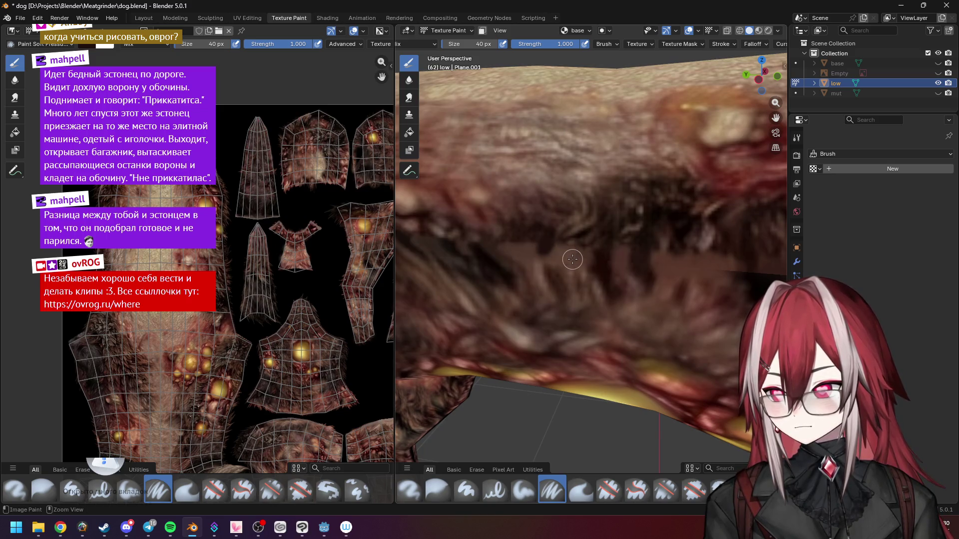
{"action": "left_click", "coordinate": [481, 44]}
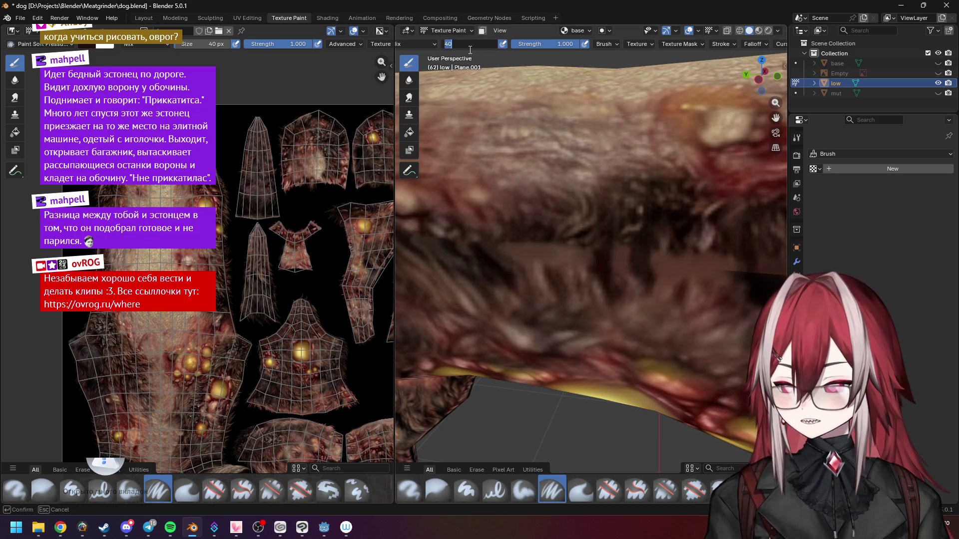
{"action": "type", "text": "20"}
{"action": "key", "text": "Return"}
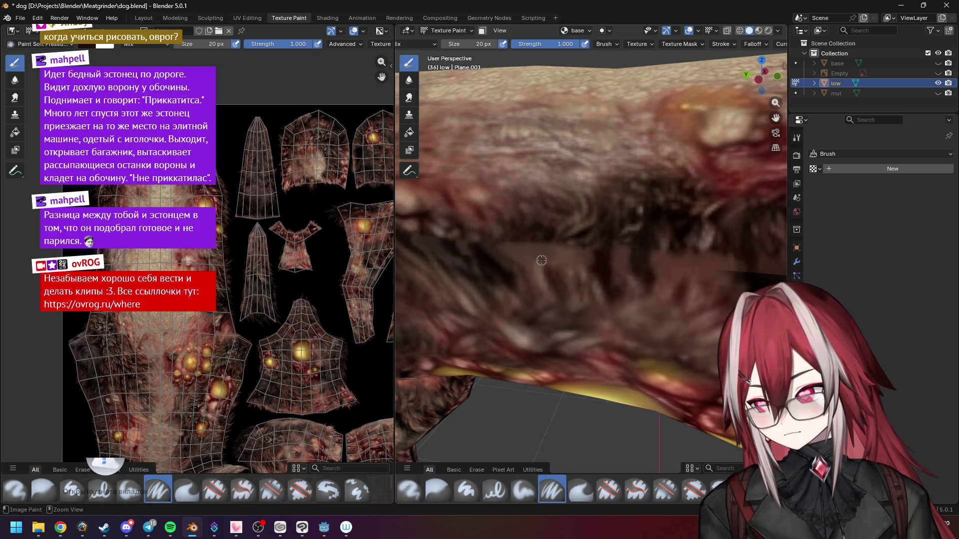
{"action": "left_click", "coordinate": [346, 527]}
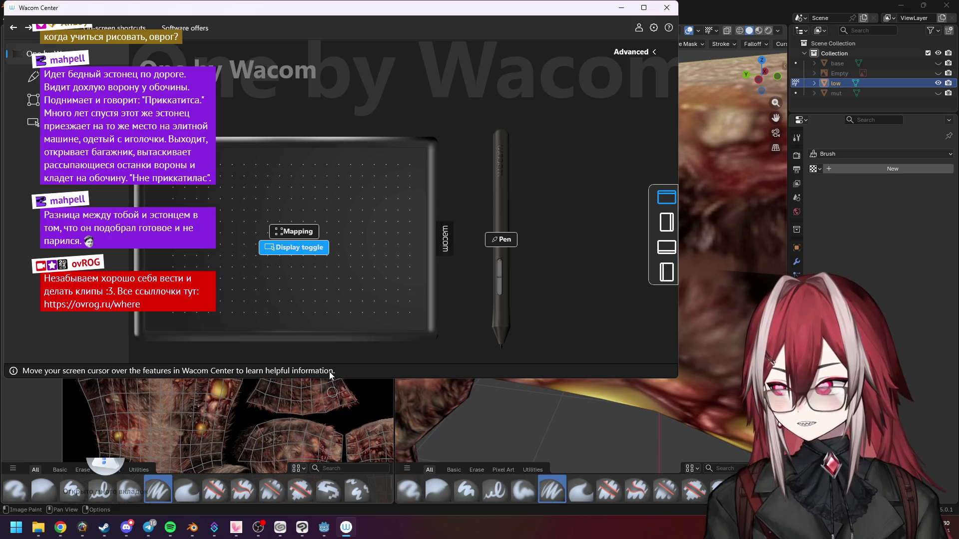
Step: Browse Wacom Center's Display toggle, Mapping and Pen pages
{"action": "key", "text": "Return"}
{"action": "key", "text": "Tab"}
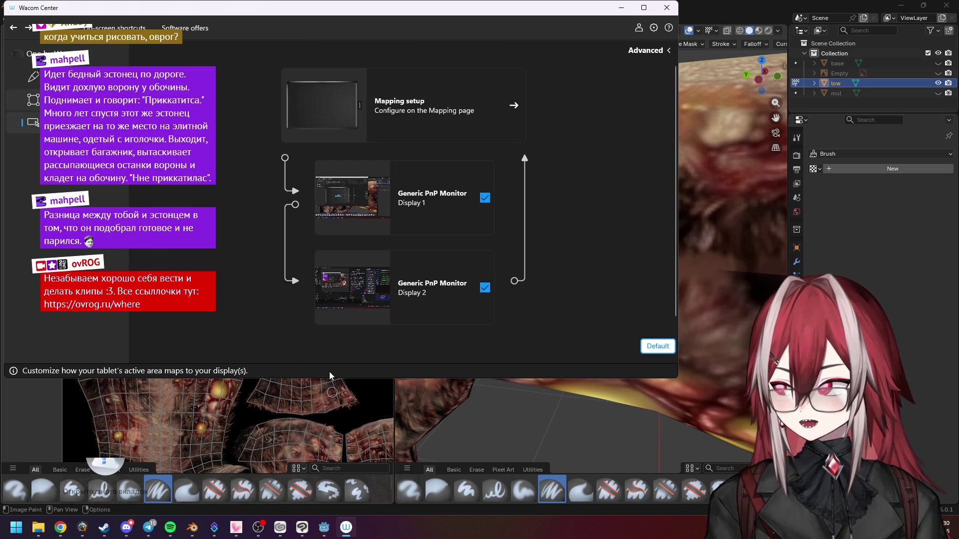
{"action": "key", "text": "Return"}
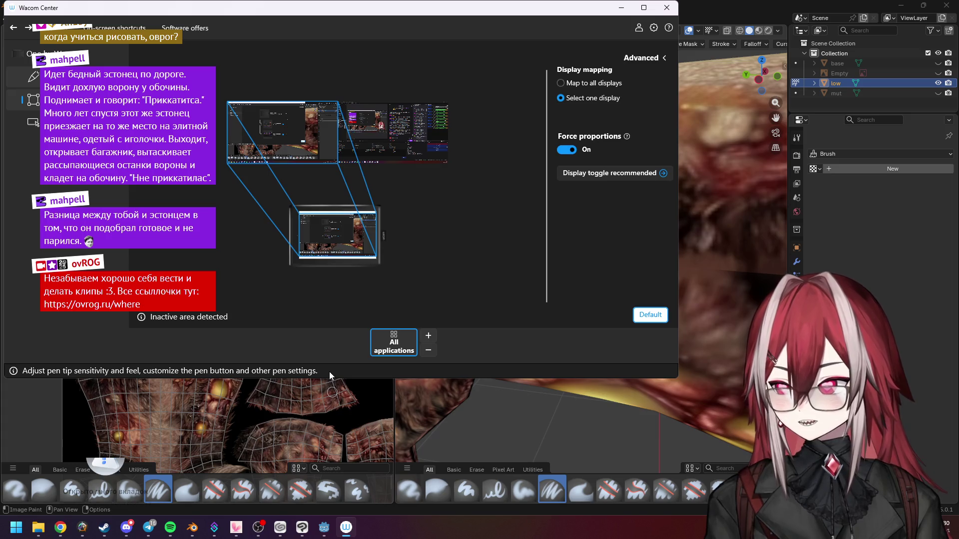
{"action": "key", "text": "Up"}
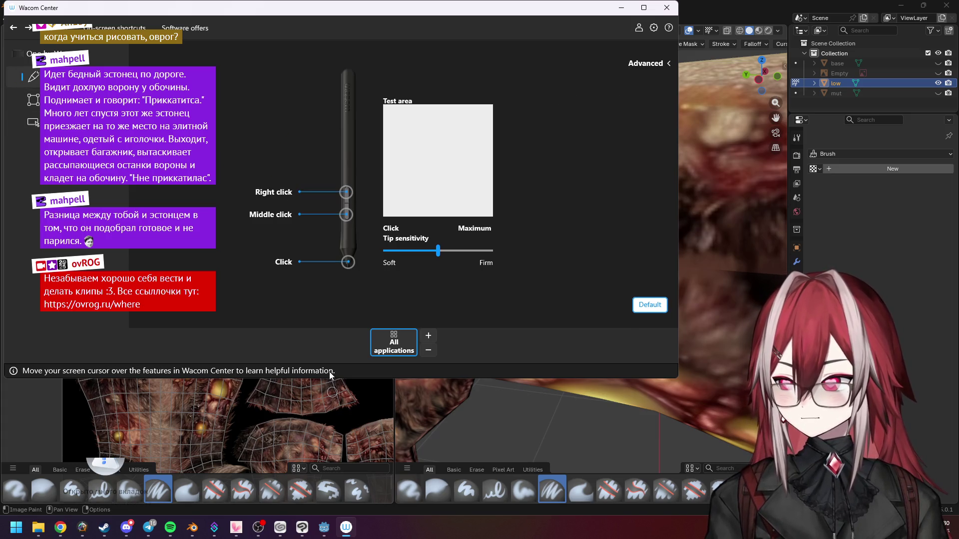
Step: Test pen pressure with two dabs and a stroke, then return to Blender's brush settings
{"action": "left_click", "coordinate": [442, 158]}
{"action": "left_click", "coordinate": [451, 162]}
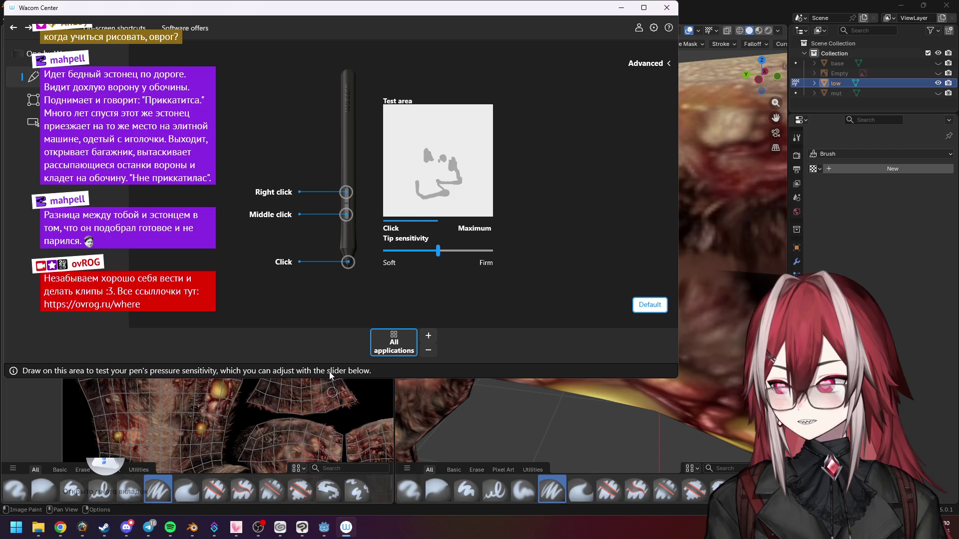
{"action": "left_click_drag", "start_coordinate": [407, 160], "coordinate": [439, 144]}
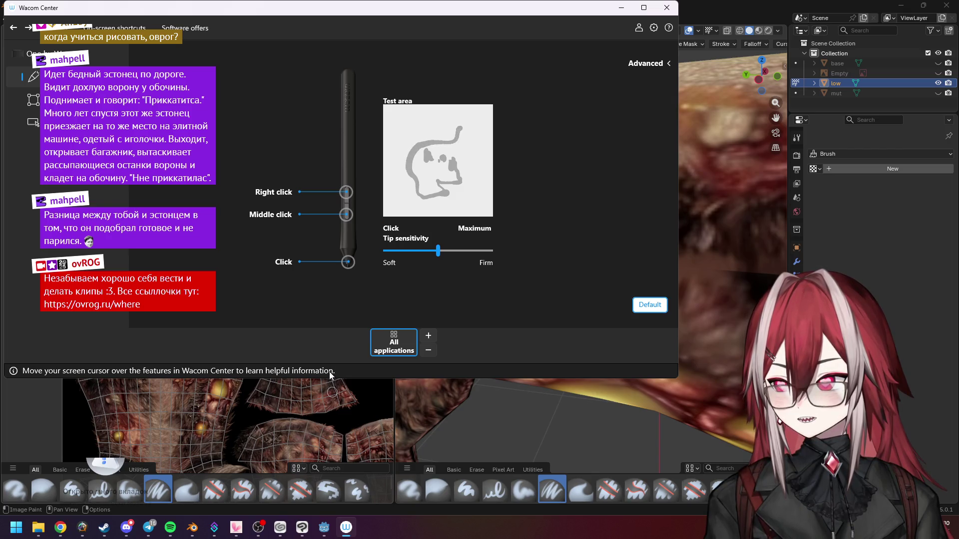
{"action": "left_click", "coordinate": [621, 7]}
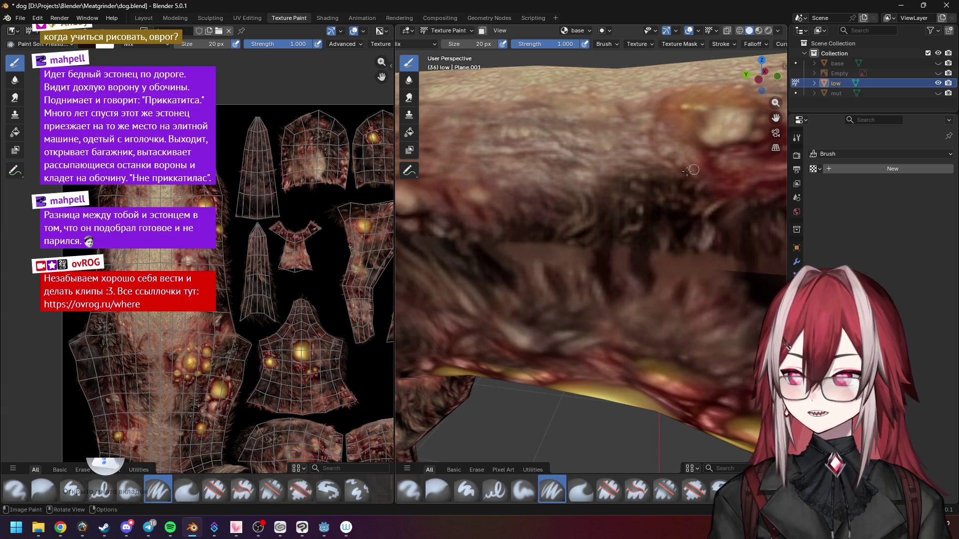
{"action": "key", "text": "n"}
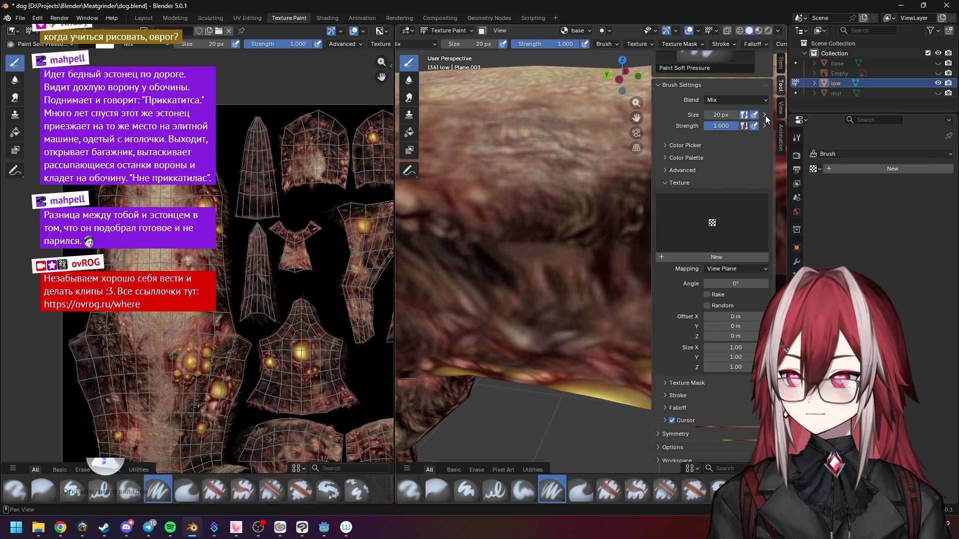
Step: Bend the brush falloff curve into a concave shape, then delete the added point to restore linear
{"action": "left_click", "coordinate": [764, 114]}
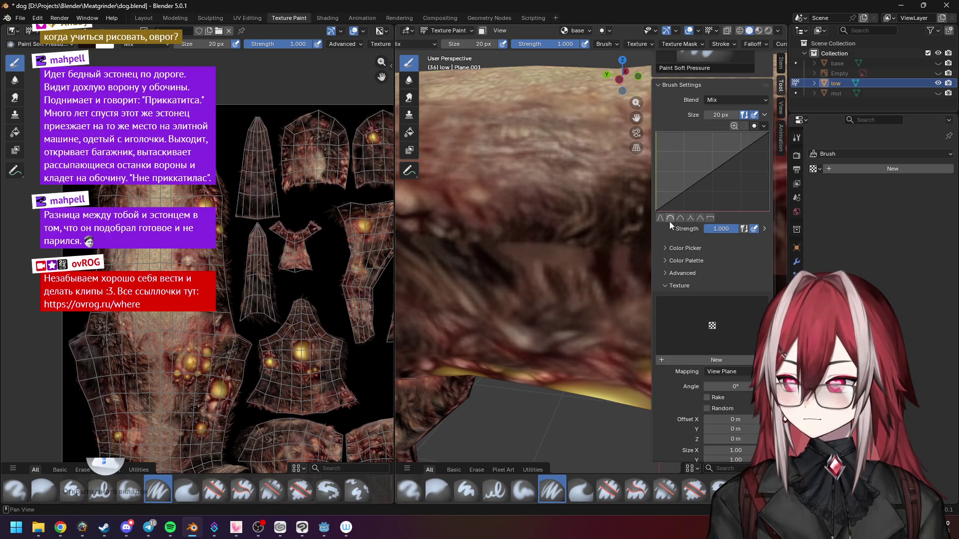
{"action": "left_click_drag", "start_coordinate": [698, 189], "coordinate": [746, 190]}
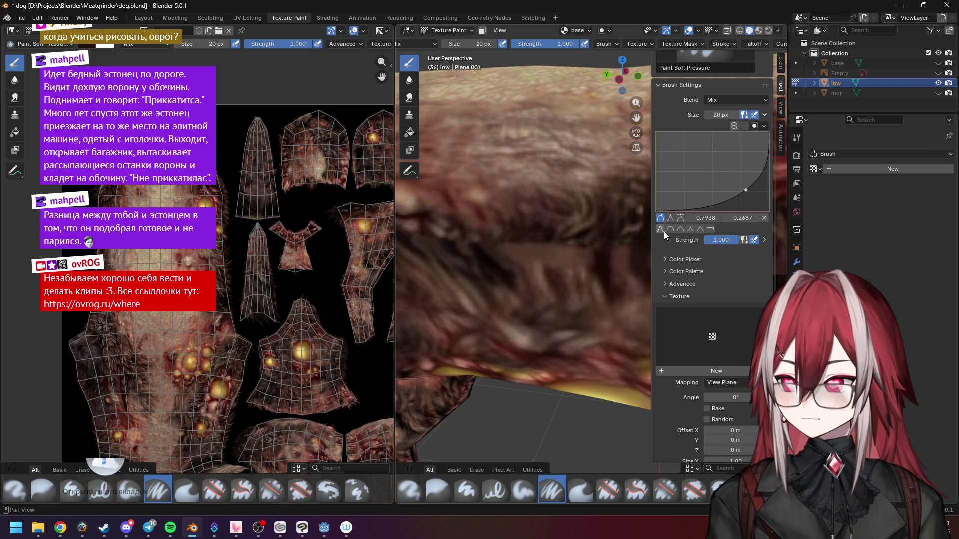
{"action": "left_click", "coordinate": [763, 218]}
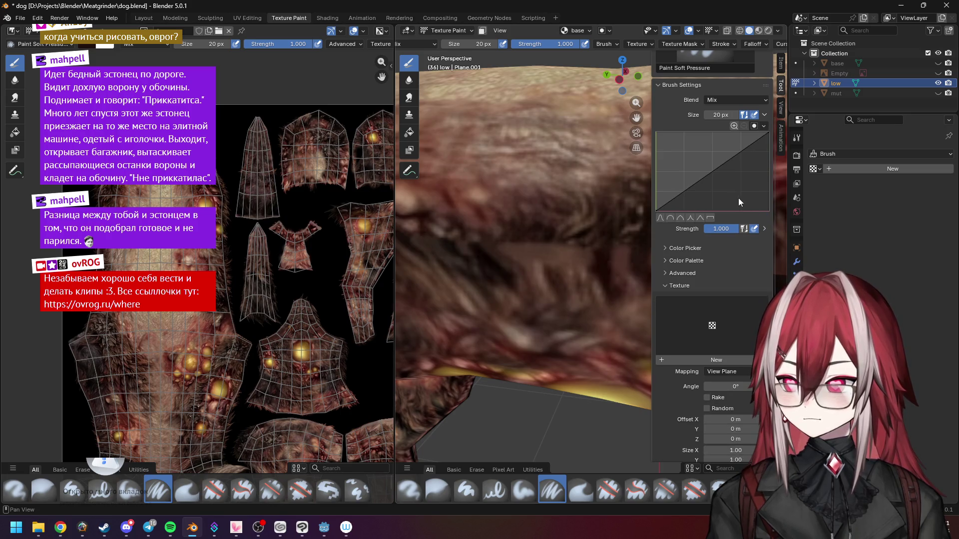
Step: Close the sidebar and set the brush strength to 0.5
{"action": "key", "text": "n"}
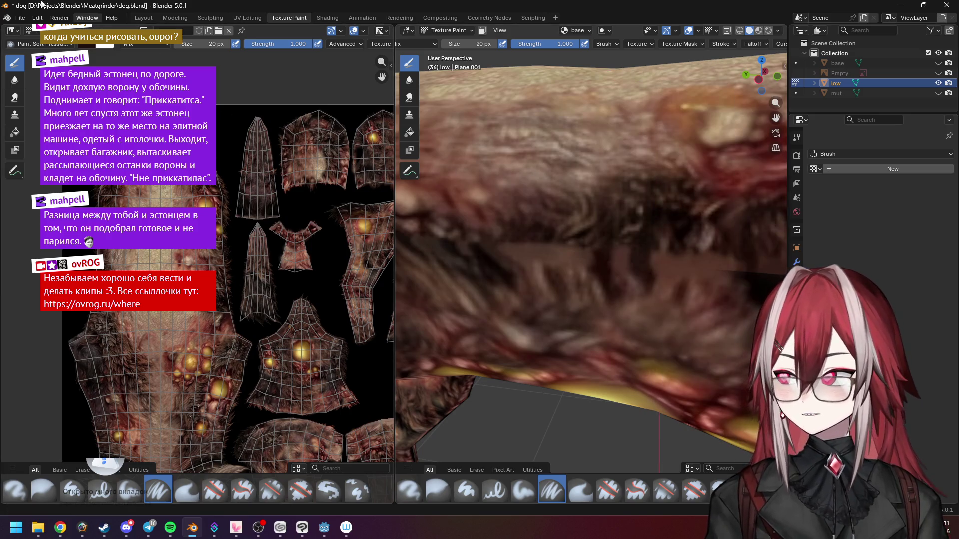
{"action": "left_click", "coordinate": [22, 18]}
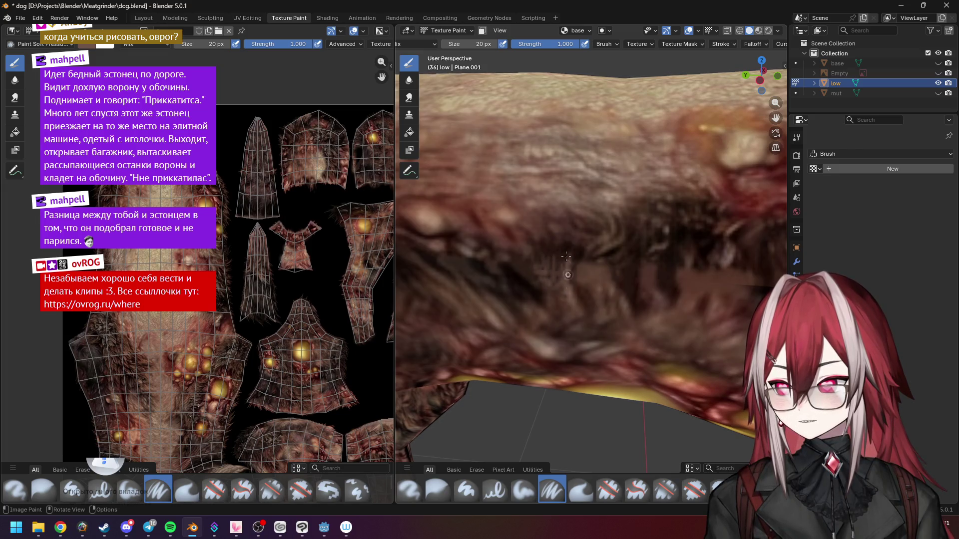
{"action": "left_click", "coordinate": [564, 44]}
{"action": "type", "text": "0.5"}
{"action": "key", "text": "Return"}
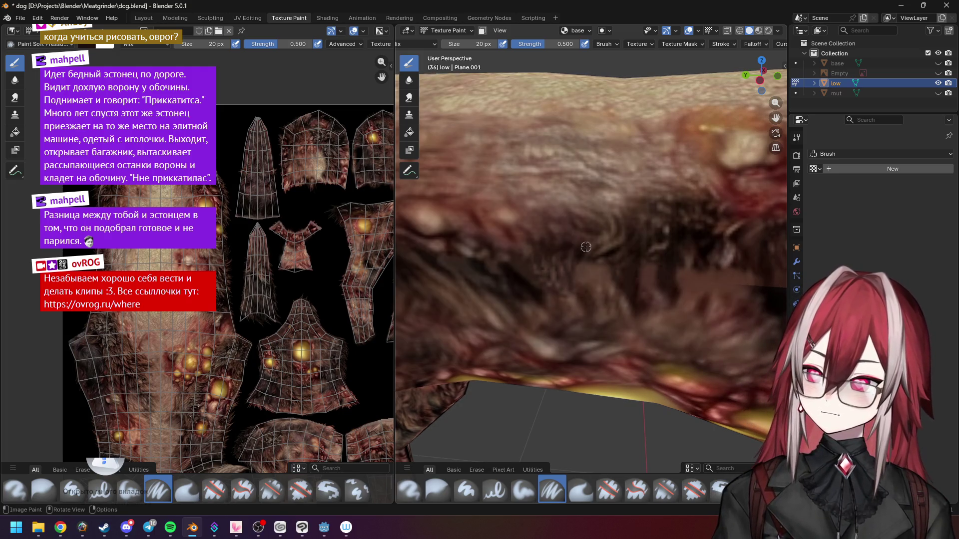
Step: Orbit around the dog's flank, belly and front leg to inspect the painted seams
{"action": "scroll", "coordinate": [596, 240], "scroll_direction": "down", "scroll_amount": 1}
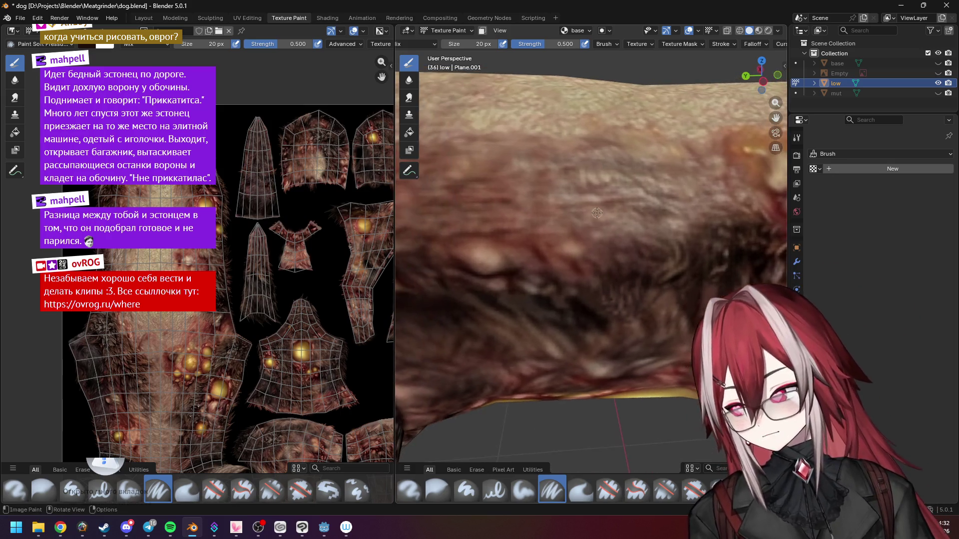
{"action": "scroll", "coordinate": [598, 219], "scroll_direction": "down", "scroll_amount": 3}
{"action": "middle_click_drag", "start_coordinate": [555, 230], "coordinate": [556, 227]}
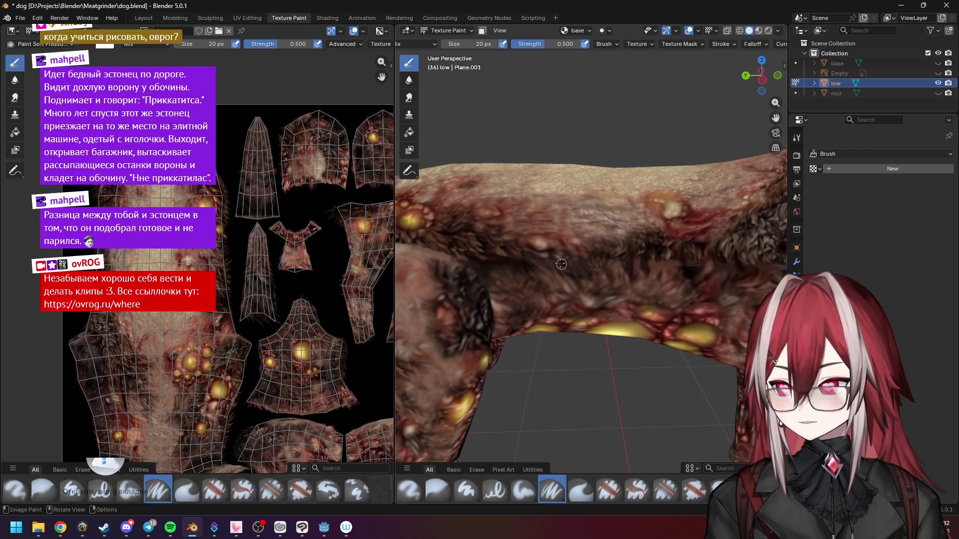
{"action": "middle_click_drag", "start_coordinate": [579, 246], "coordinate": [577, 239]}
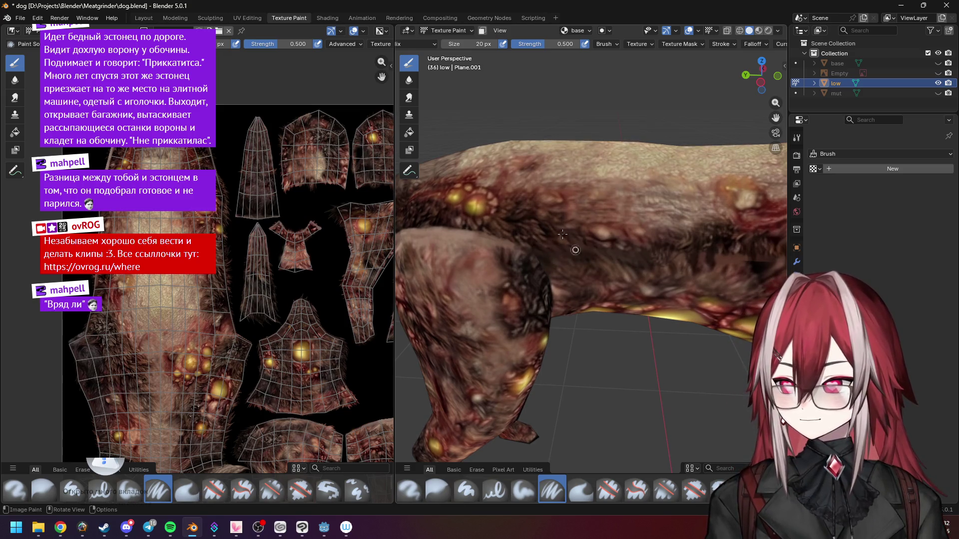
{"action": "middle_click_drag", "start_coordinate": [562, 257], "coordinate": [589, 229], "text": "shift"}
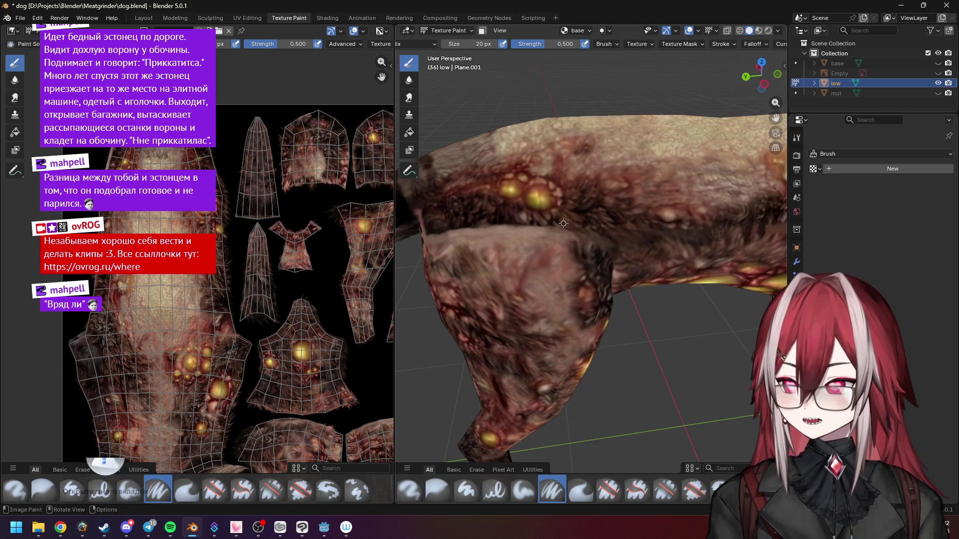
{"action": "mouse_move", "coordinate": [569, 225]}
{"action": "middle_mouse_down"}
{"action": "mouse_move", "coordinate": [579, 228]}
{"action": "mouse_move", "coordinate": [562, 228]}
{"action": "mouse_move", "coordinate": [601, 221]}
{"action": "mouse_move", "coordinate": [585, 233]}
{"action": "middle_mouse_up"}
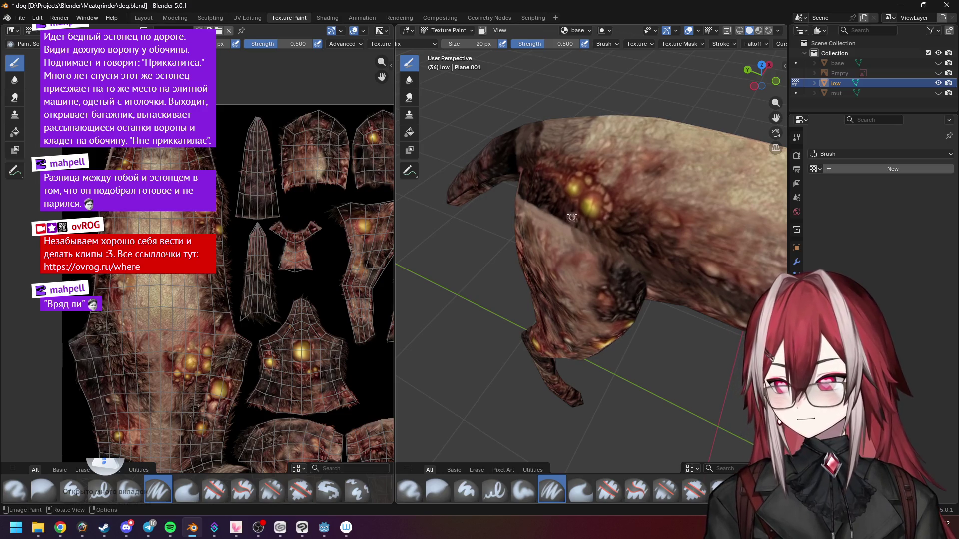
{"action": "mouse_move", "coordinate": [581, 225]}
{"action": "middle_mouse_down"}
{"action": "mouse_move", "coordinate": [570, 221]}
{"action": "mouse_move", "coordinate": [629, 213]}
{"action": "middle_mouse_up"}
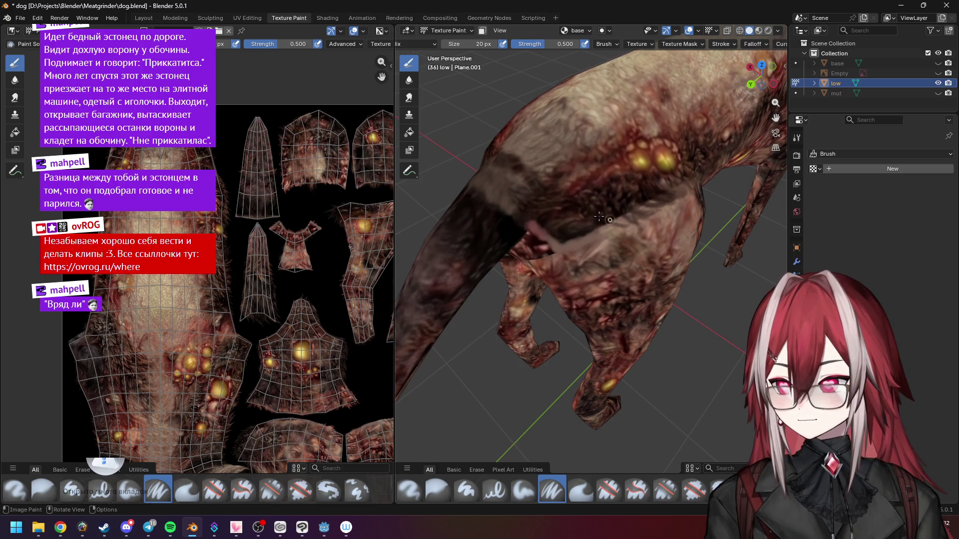
{"action": "middle_click_drag", "start_coordinate": [655, 183], "coordinate": [585, 169]}
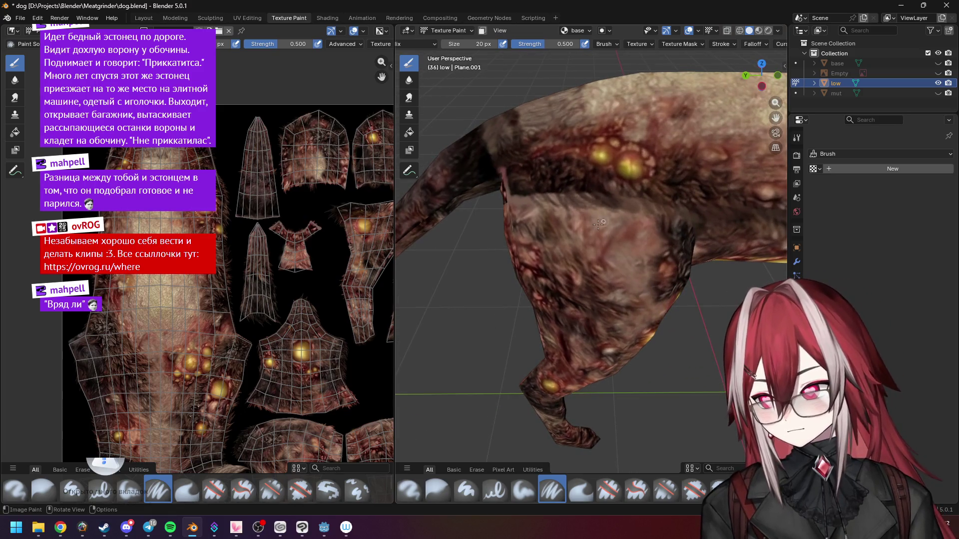
{"action": "middle_click_drag", "start_coordinate": [606, 206], "coordinate": [556, 220]}
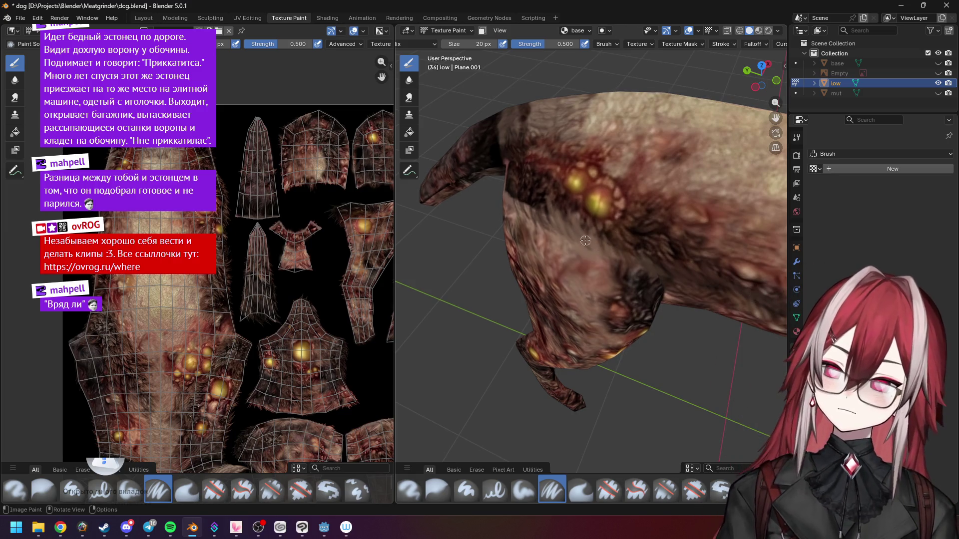
{"action": "middle_click_drag", "start_coordinate": [538, 228], "coordinate": [580, 173]}
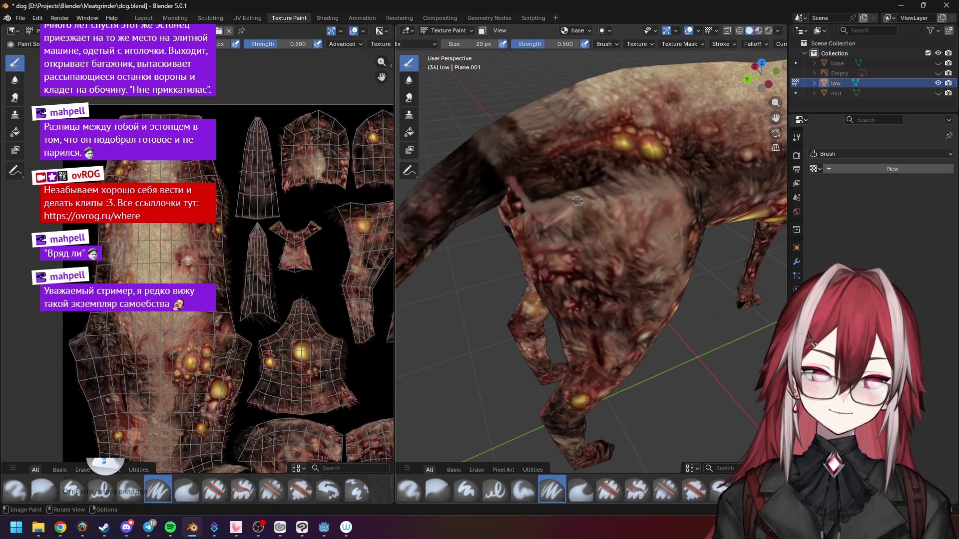
{"action": "mouse_move", "coordinate": [577, 208]}
{"action": "middle_mouse_down"}
{"action": "mouse_move", "coordinate": [587, 115]}
{"action": "mouse_move", "coordinate": [565, 176]}
{"action": "mouse_move", "coordinate": [569, 217]}
{"action": "mouse_move", "coordinate": [551, 226]}
{"action": "mouse_move", "coordinate": [586, 207]}
{"action": "middle_mouse_up"}
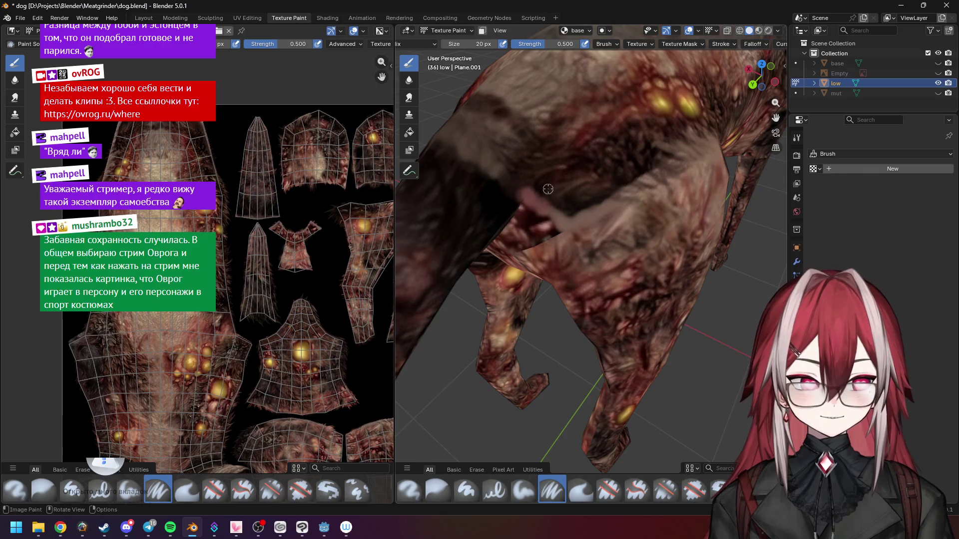
{"action": "middle_click_drag", "start_coordinate": [547, 180], "coordinate": [550, 183]}
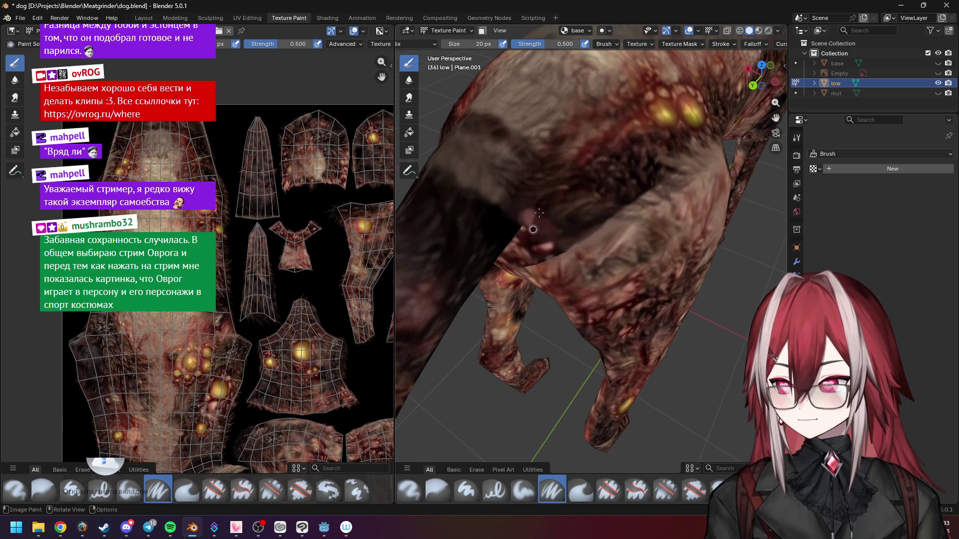
{"action": "mouse_move", "coordinate": [530, 226]}
{"action": "middle_mouse_down"}
{"action": "mouse_move", "coordinate": [570, 199]}
{"action": "mouse_move", "coordinate": [610, 219]}
{"action": "middle_mouse_up"}
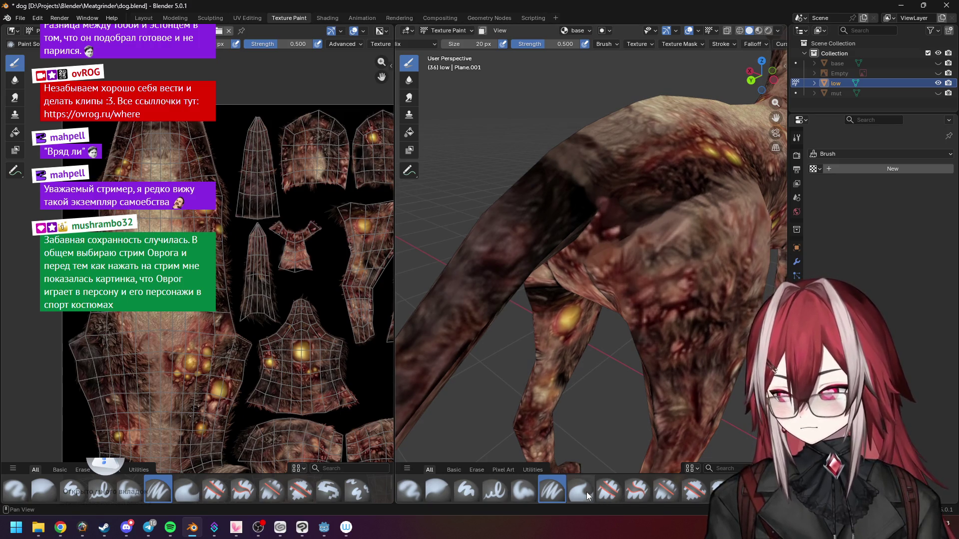
{"action": "left_click", "coordinate": [532, 486]}
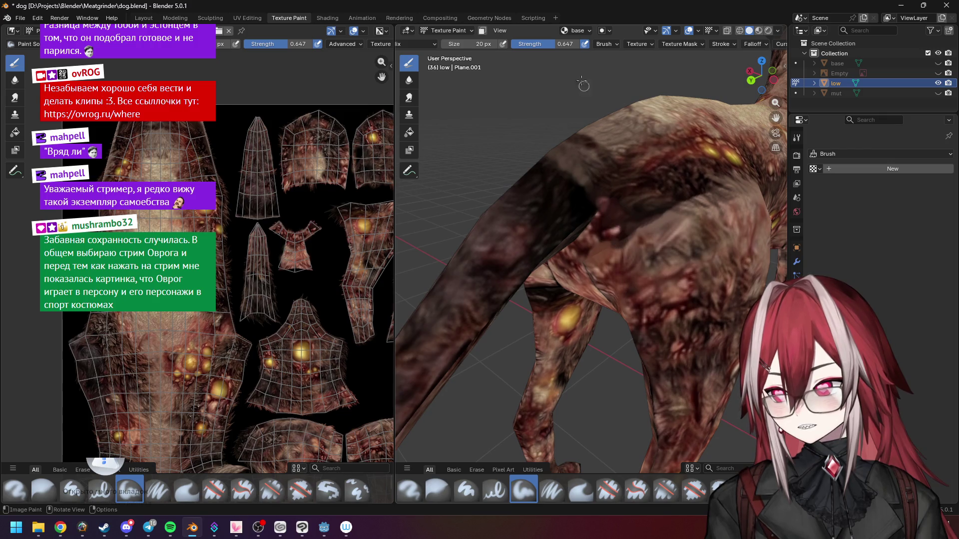
{"action": "left_click", "coordinate": [504, 44]}
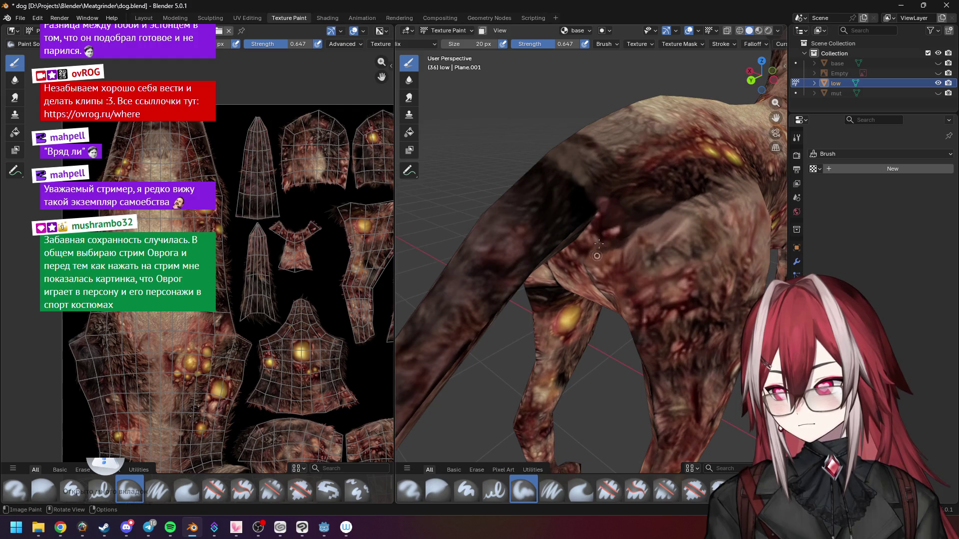
{"action": "middle_click_drag", "start_coordinate": [630, 224], "coordinate": [612, 221]}
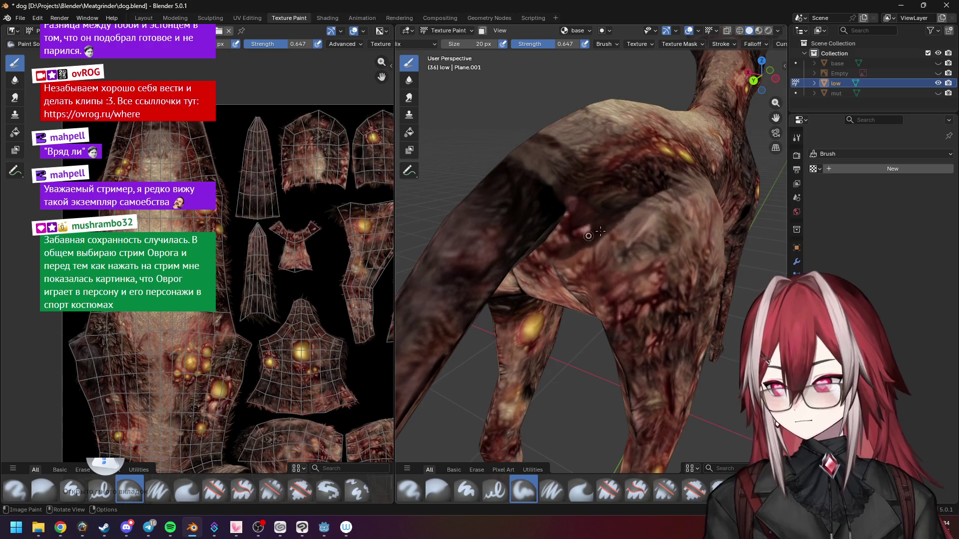
{"action": "middle_click_drag", "start_coordinate": [590, 245], "coordinate": [605, 237]}
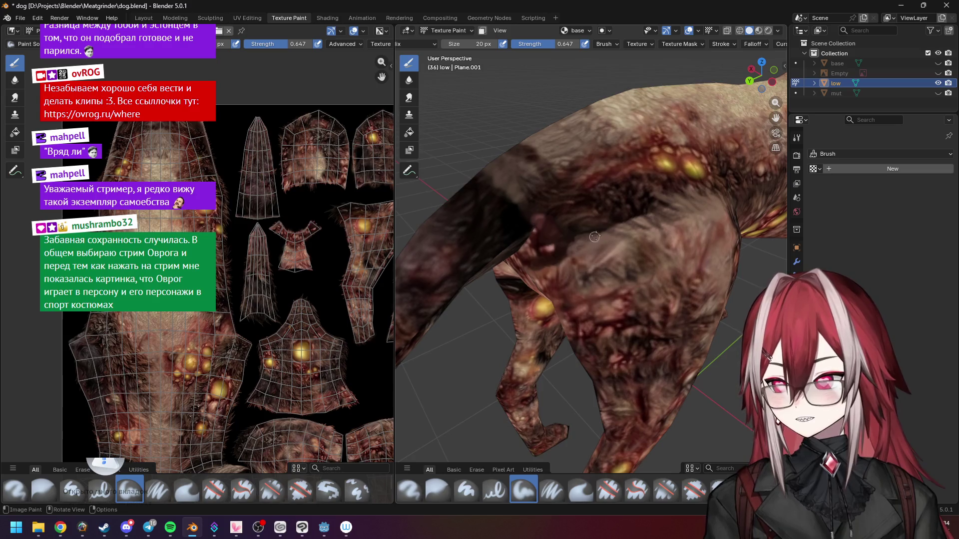
{"action": "middle_click_drag", "start_coordinate": [591, 241], "coordinate": [632, 220]}
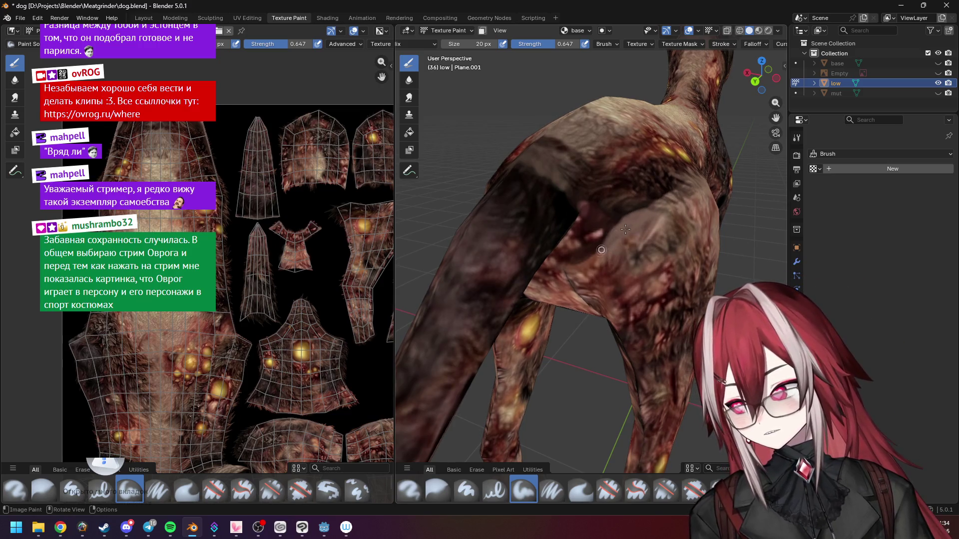
{"action": "scroll", "coordinate": [590, 259], "scroll_direction": "up", "scroll_amount": 3}
{"action": "middle_click_drag", "start_coordinate": [622, 207], "coordinate": [571, 270]}
{"action": "scroll", "coordinate": [572, 270], "scroll_direction": "down", "scroll_amount": 2}
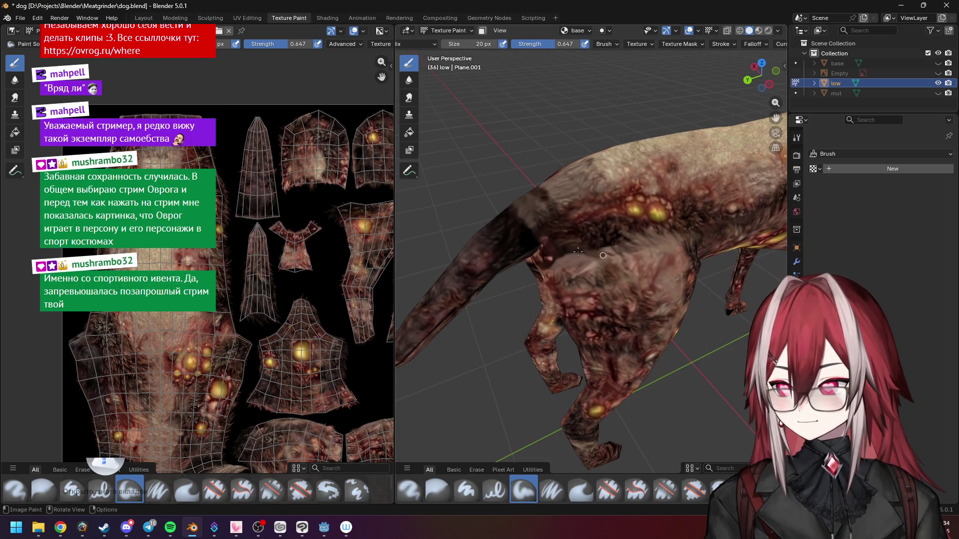
{"action": "mouse_move", "coordinate": [634, 244]}
{"action": "middle_mouse_down"}
{"action": "mouse_move", "coordinate": [643, 231]}
{"action": "mouse_move", "coordinate": [607, 223]}
{"action": "middle_mouse_up"}
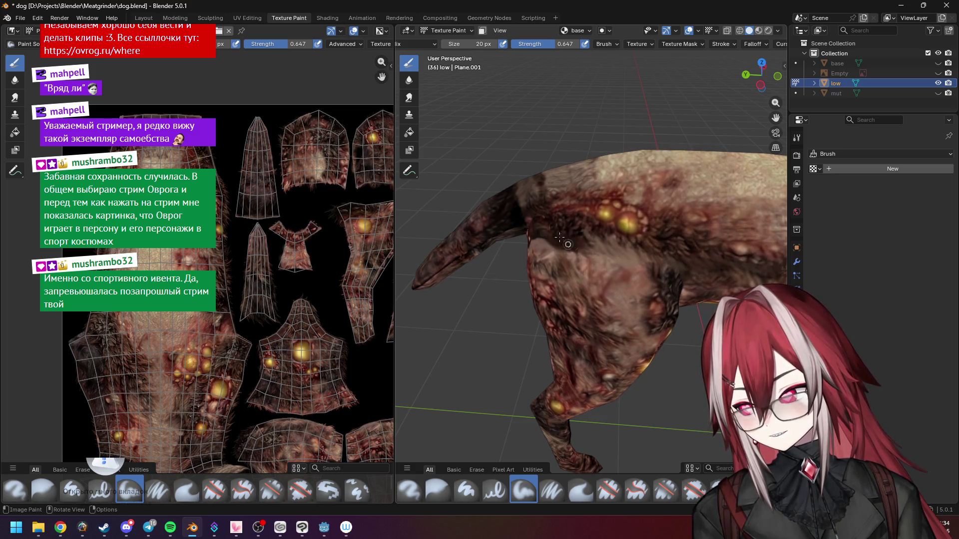
{"action": "middle_click_drag", "start_coordinate": [573, 244], "coordinate": [569, 170]}
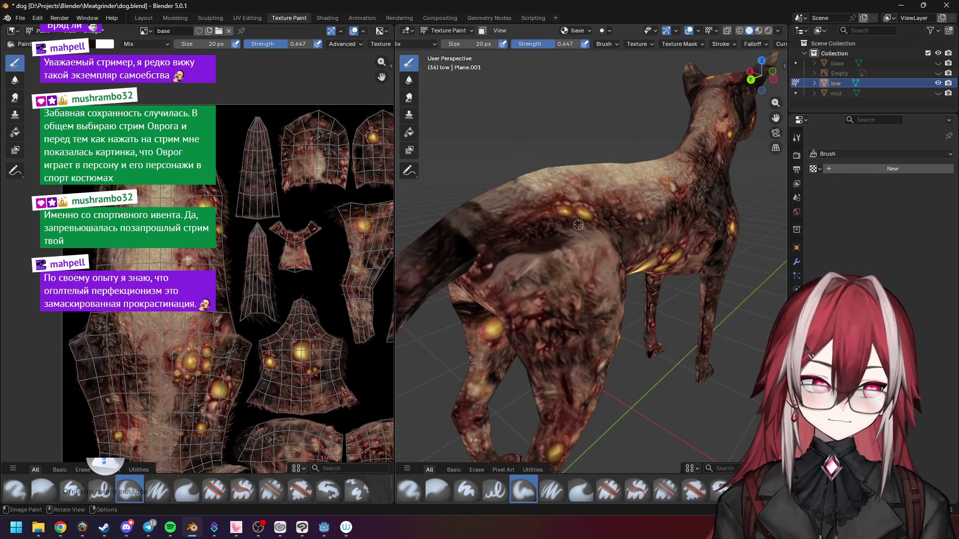
{"action": "middle_click_drag", "start_coordinate": [579, 222], "coordinate": [568, 213]}
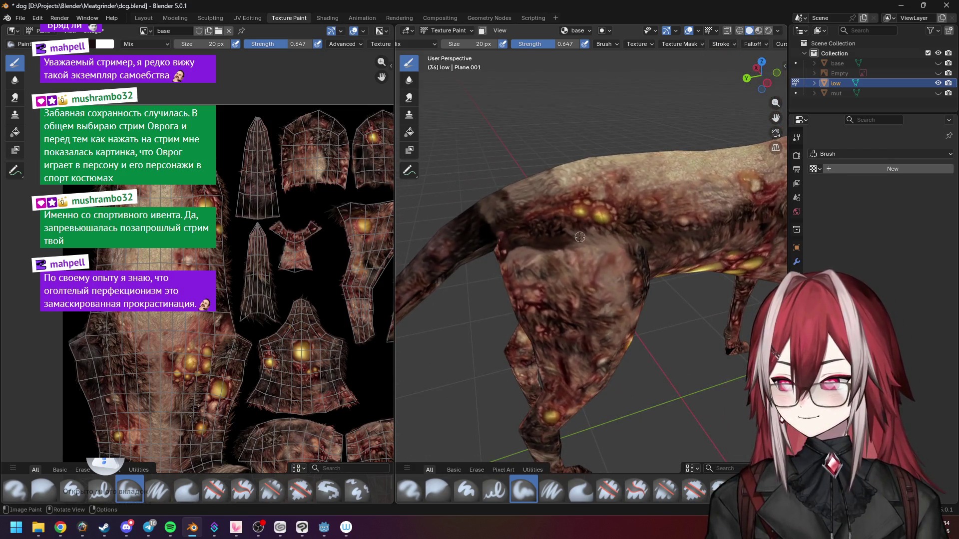
{"action": "scroll", "coordinate": [578, 242], "scroll_direction": "up", "scroll_amount": 5}
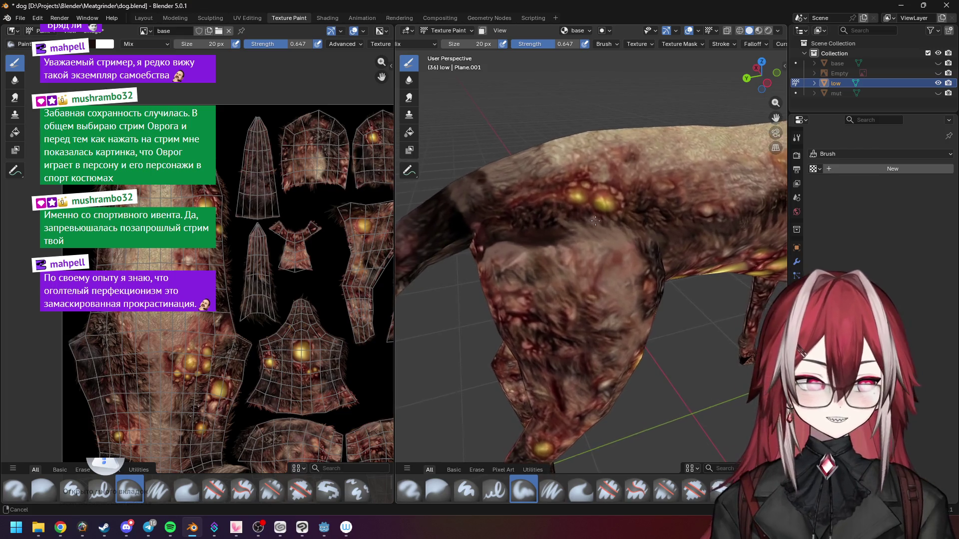
{"action": "scroll", "coordinate": [583, 234], "scroll_direction": "down", "scroll_amount": 2}
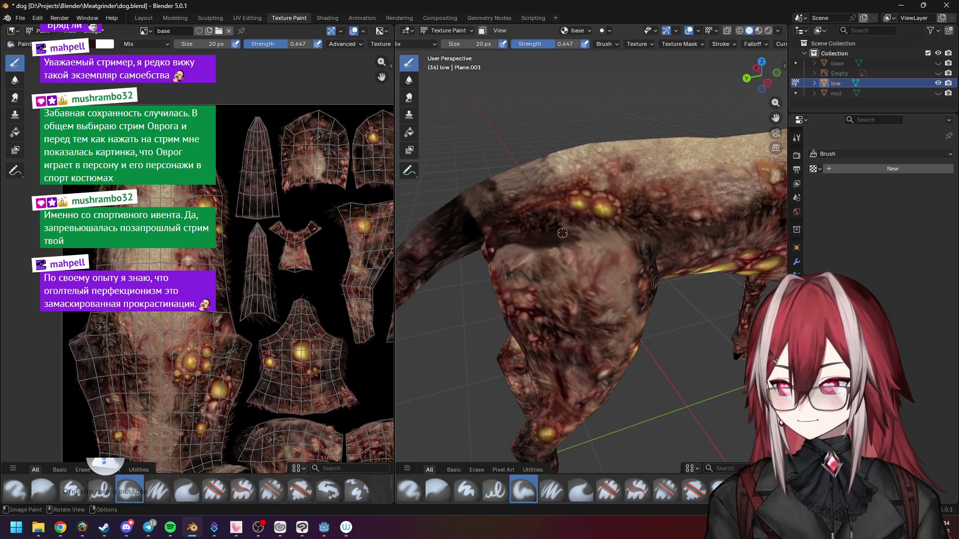
{"action": "middle_click_drag", "start_coordinate": [571, 236], "coordinate": [561, 245]}
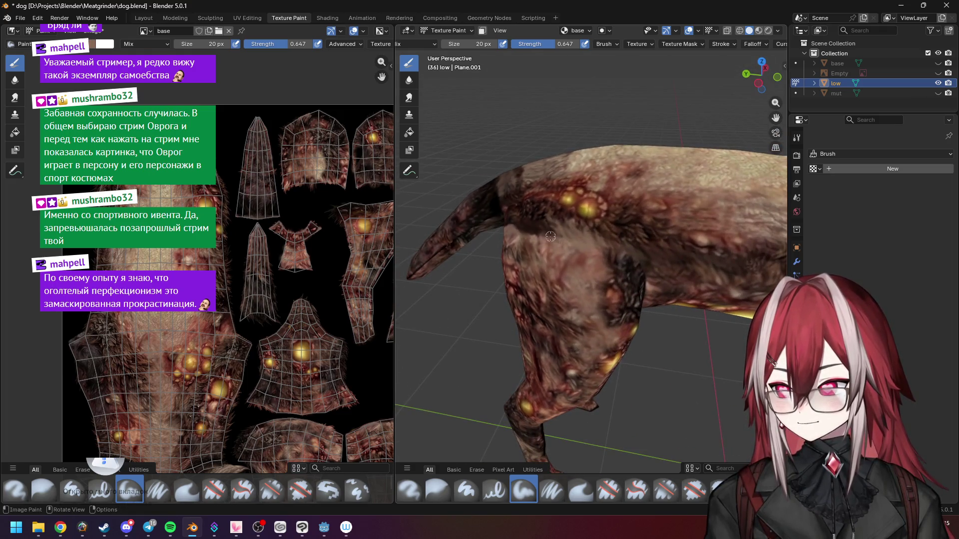
{"action": "middle_click_drag", "start_coordinate": [557, 230], "coordinate": [569, 247]}
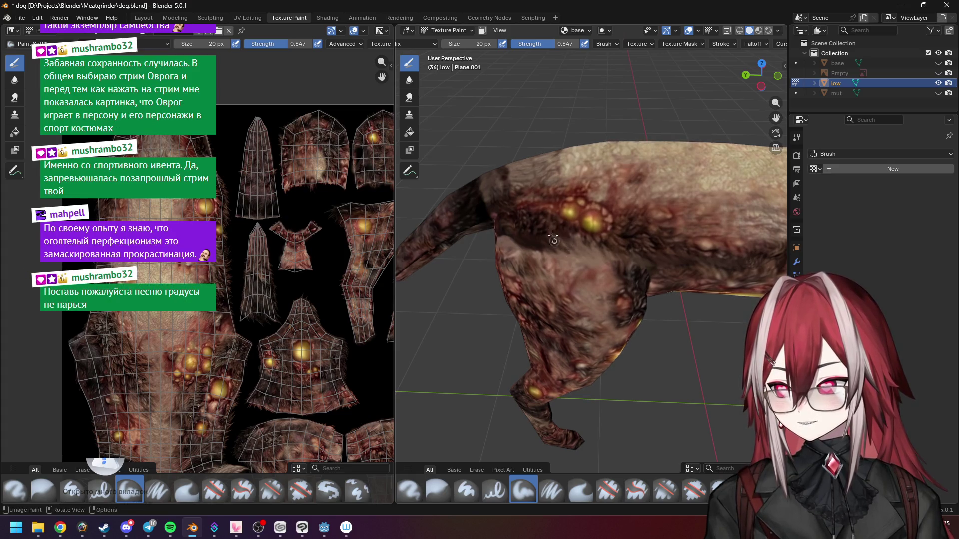
{"action": "middle_click_drag", "start_coordinate": [560, 240], "coordinate": [617, 238]}
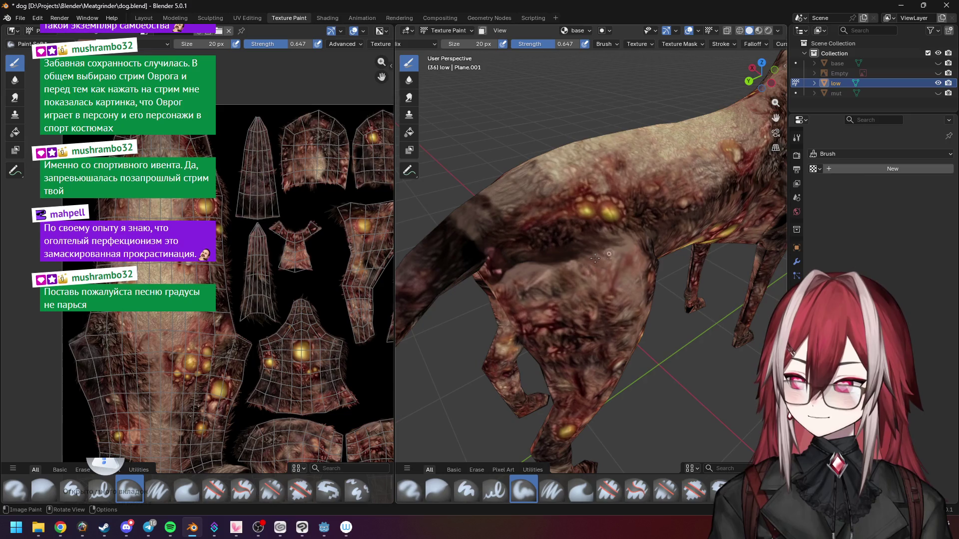
{"action": "mouse_move", "coordinate": [614, 241]}
{"action": "middle_mouse_down"}
{"action": "mouse_move", "coordinate": [640, 215]}
{"action": "mouse_move", "coordinate": [629, 246]}
{"action": "mouse_move", "coordinate": [602, 239]}
{"action": "mouse_move", "coordinate": [600, 224]}
{"action": "mouse_move", "coordinate": [574, 241]}
{"action": "mouse_move", "coordinate": [552, 227]}
{"action": "middle_mouse_up"}
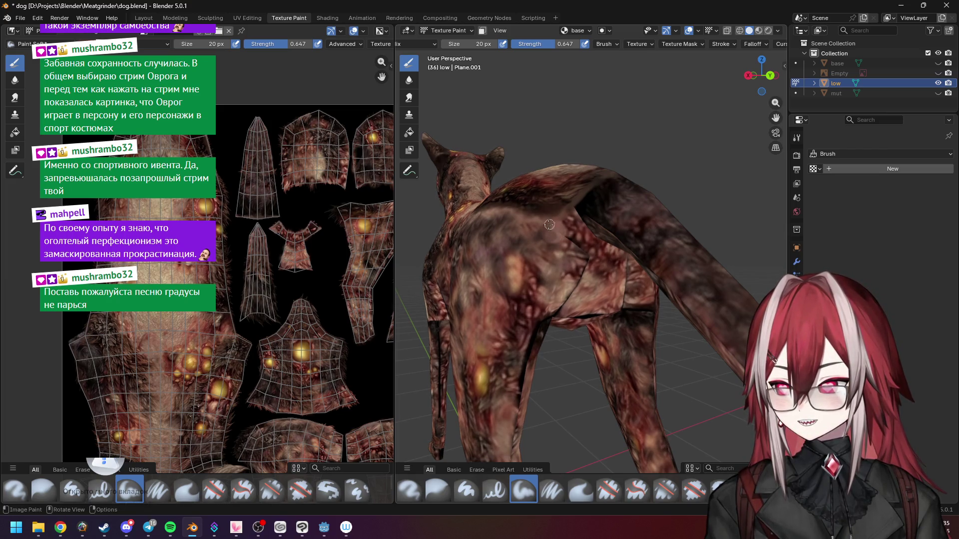
{"action": "mouse_move", "coordinate": [567, 232]}
{"action": "middle_mouse_down"}
{"action": "mouse_move", "coordinate": [563, 211]}
{"action": "mouse_move", "coordinate": [565, 223]}
{"action": "middle_mouse_up"}
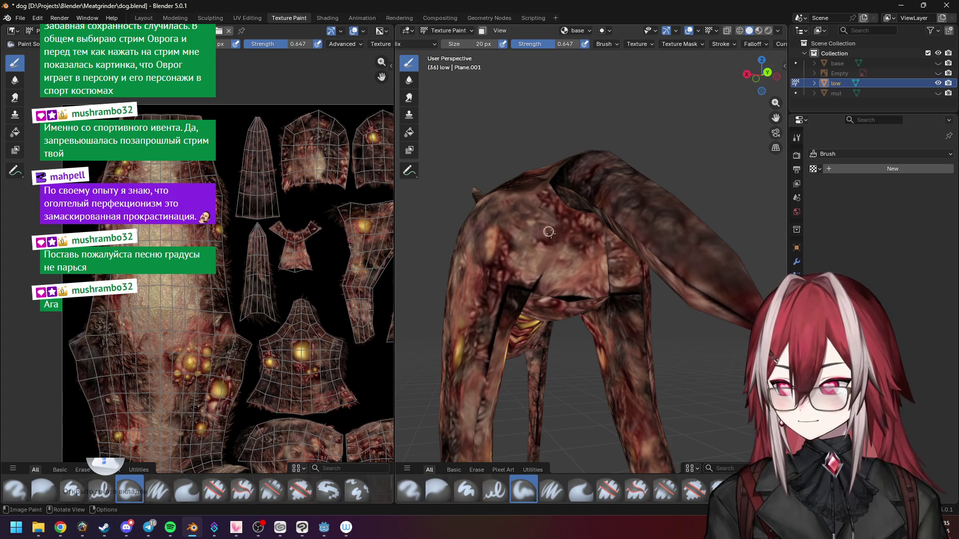
{"action": "left_click", "coordinate": [170, 520]}
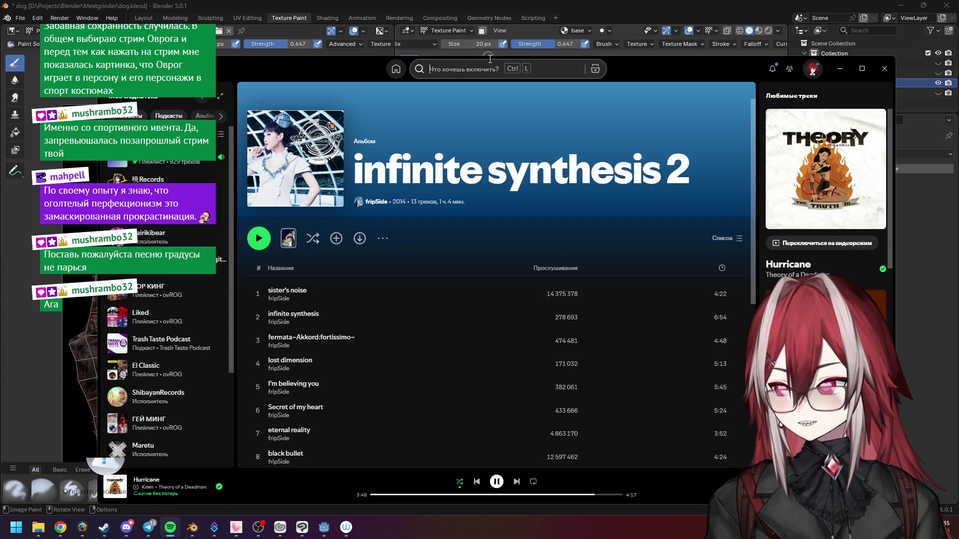
Step: Search Spotify for 'не парься градусы', play Научиться бы не париться, then return to Blender
{"action": "left_click", "coordinate": [489, 65]}
{"action": "type", "text": "ytgfhm"}
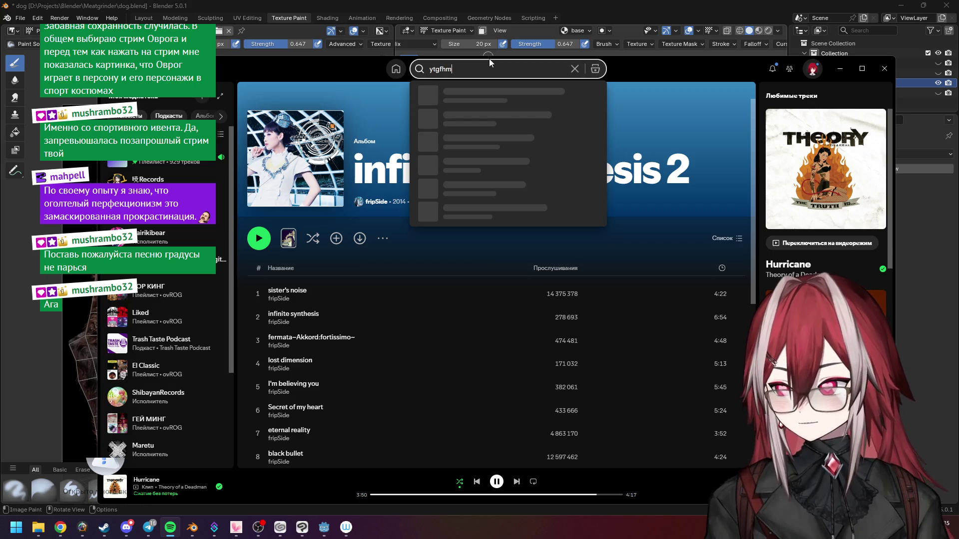
{"action": "key", "text": "BackSpace"}
{"action": "type", "text": "не"}
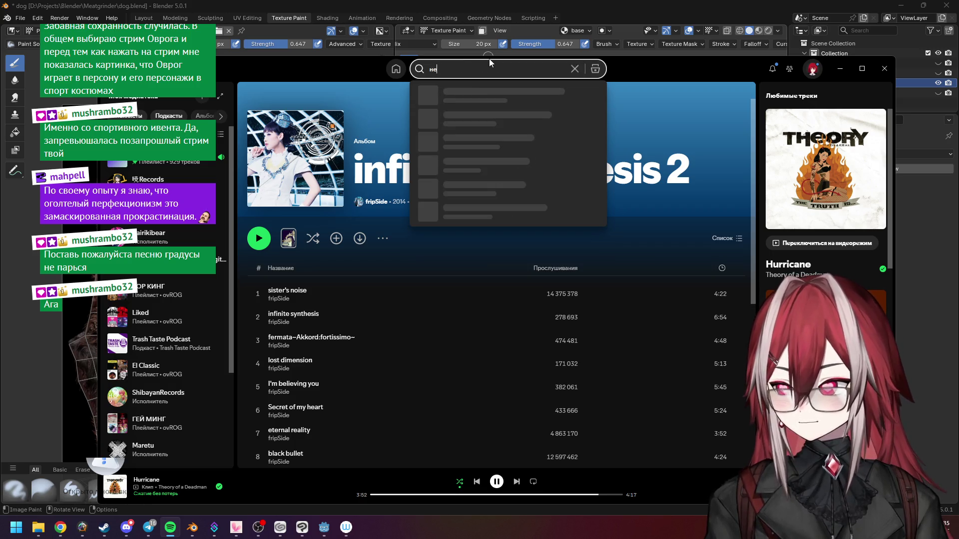
{"action": "type", "text": "парься"}
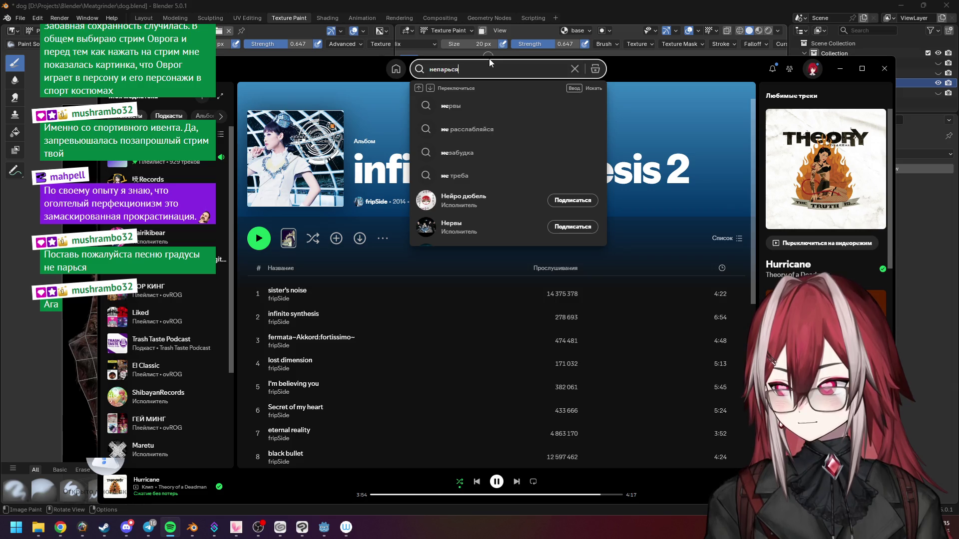
{"action": "key", "text": "Down"}
{"action": "key", "text": "Down"}
{"action": "key", "text": "Up"}
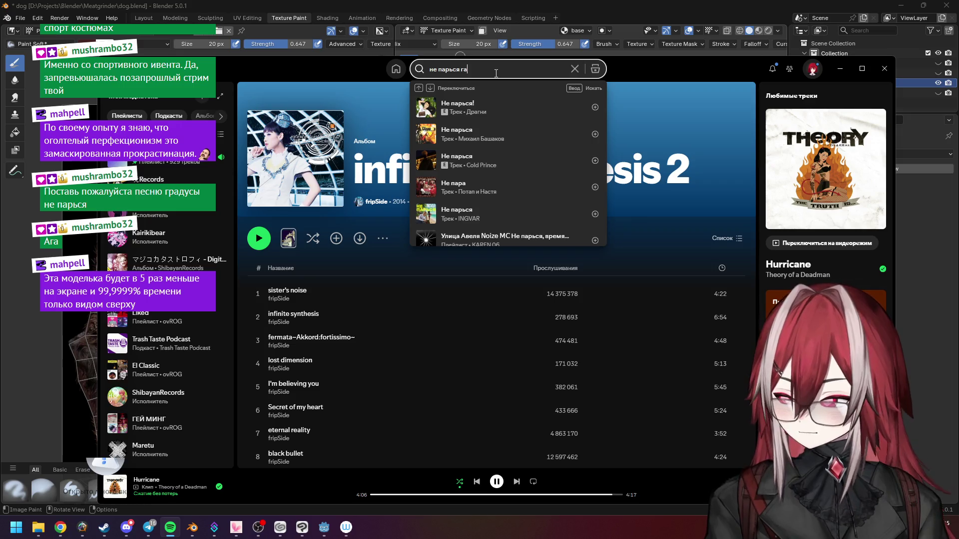
{"action": "key", "text": "BackSpace"}
{"action": "type", "text": "радусы"}
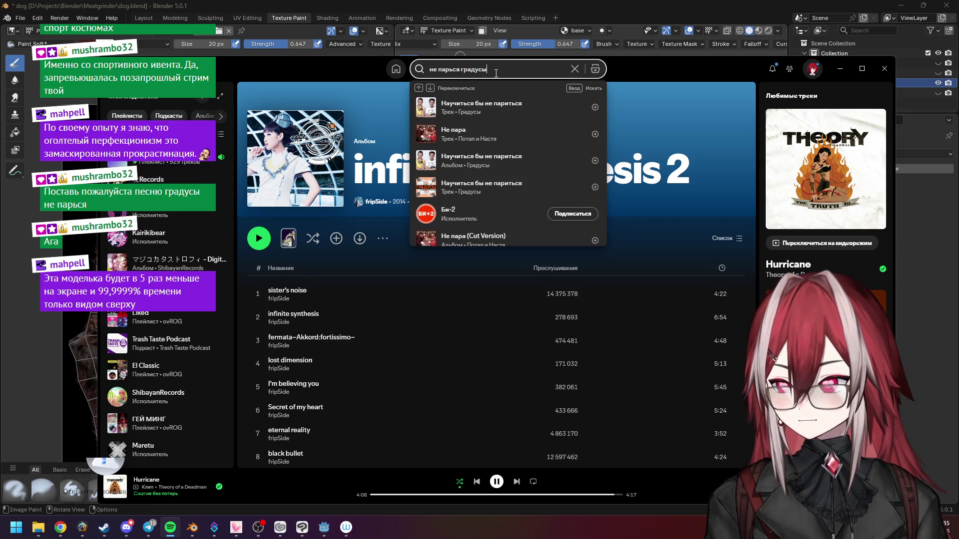
{"action": "left_click", "coordinate": [425, 107]}
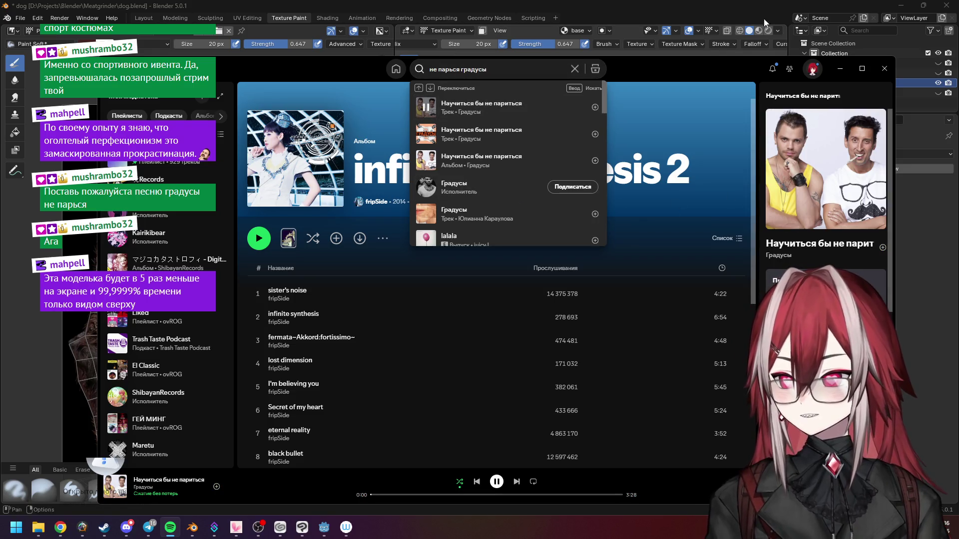
{"action": "left_click", "coordinate": [744, 47]}
{"action": "mouse_move", "coordinate": [449, 154]}
{"action": "middle_mouse_down"}
{"action": "mouse_move", "coordinate": [548, 206]}
{"action": "mouse_move", "coordinate": [541, 226]}
{"action": "middle_mouse_up"}
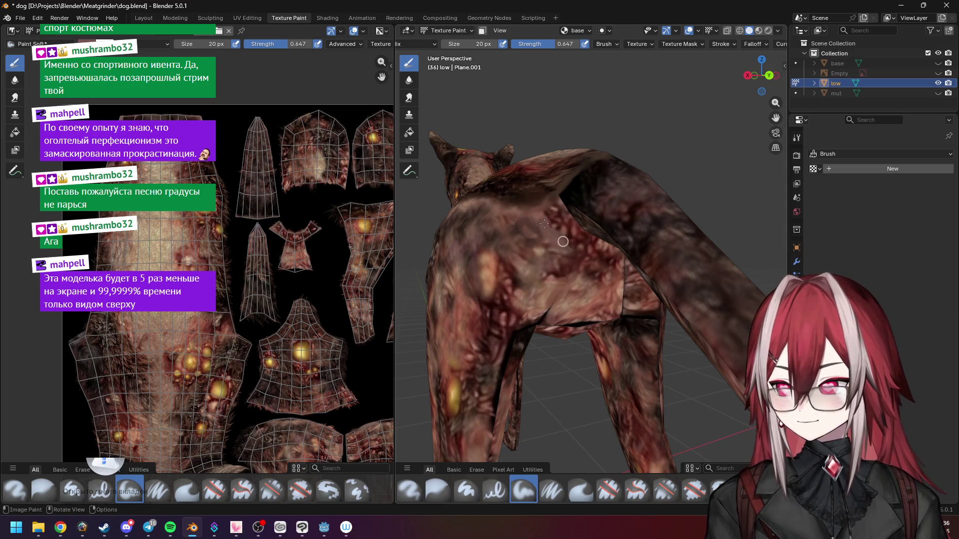
{"action": "mouse_move", "coordinate": [544, 221]}
{"action": "middle_mouse_down"}
{"action": "mouse_move", "coordinate": [535, 245]}
{"action": "mouse_move", "coordinate": [547, 225]}
{"action": "middle_mouse_up"}
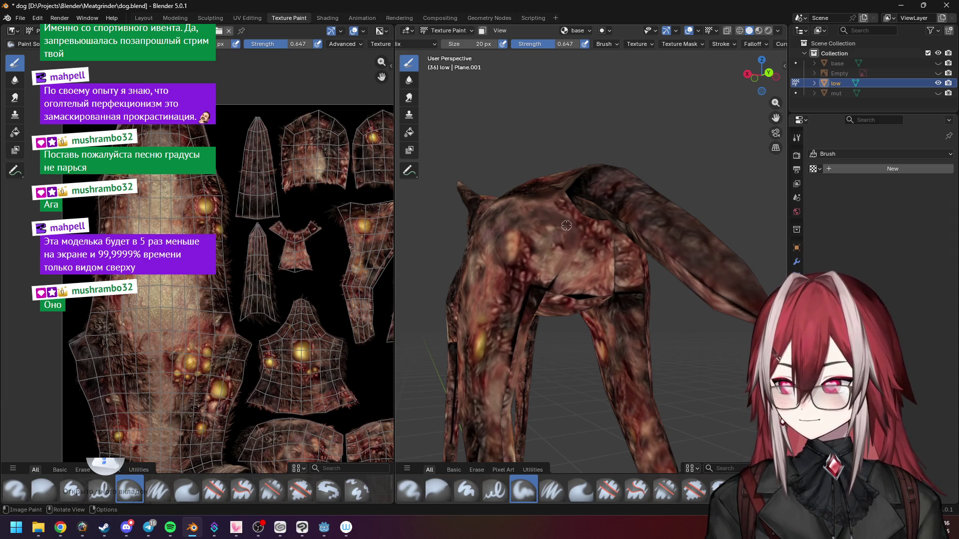
{"action": "middle_click_drag", "start_coordinate": [580, 232], "coordinate": [534, 247]}
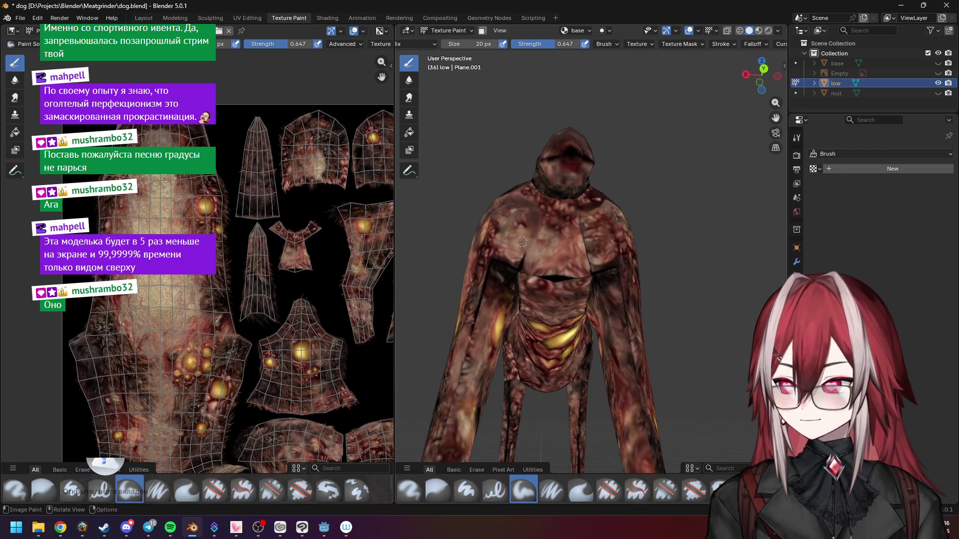
{"action": "mouse_move", "coordinate": [527, 253]}
{"action": "middle_mouse_down"}
{"action": "mouse_move", "coordinate": [543, 240]}
{"action": "mouse_move", "coordinate": [530, 220]}
{"action": "middle_mouse_up"}
{"action": "scroll", "coordinate": [529, 216], "scroll_direction": "up", "scroll_amount": 4}
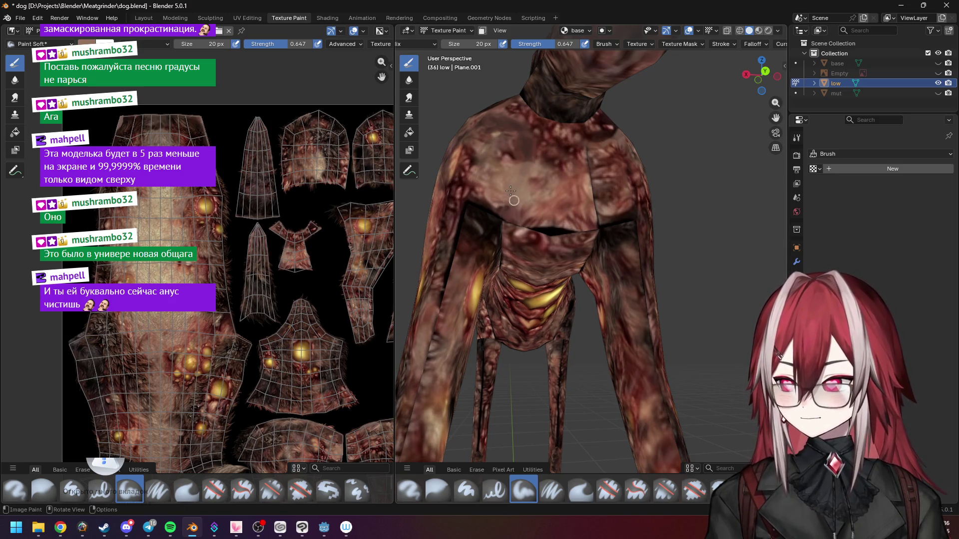
{"action": "middle_click_drag", "start_coordinate": [515, 211], "coordinate": [539, 209]}
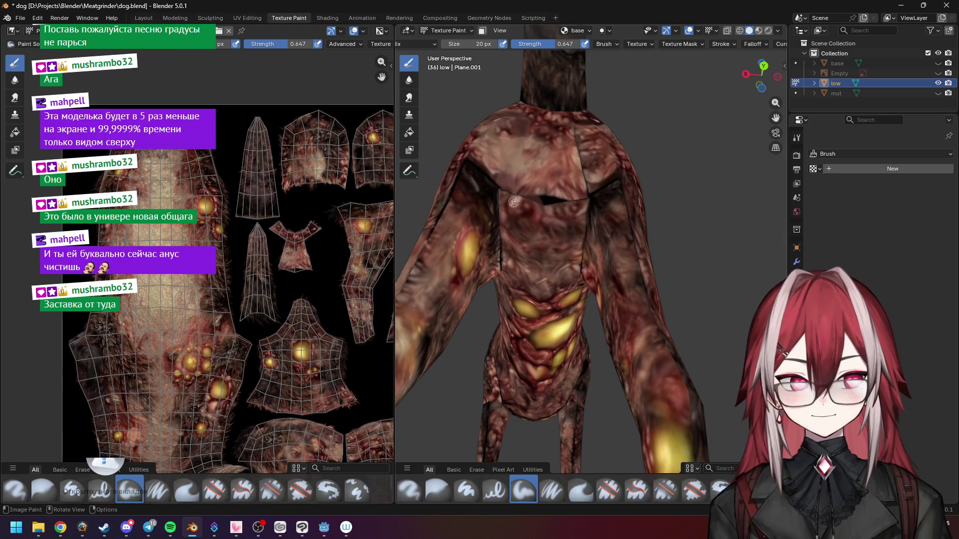
{"action": "middle_click_drag", "start_coordinate": [522, 179], "coordinate": [540, 227]}
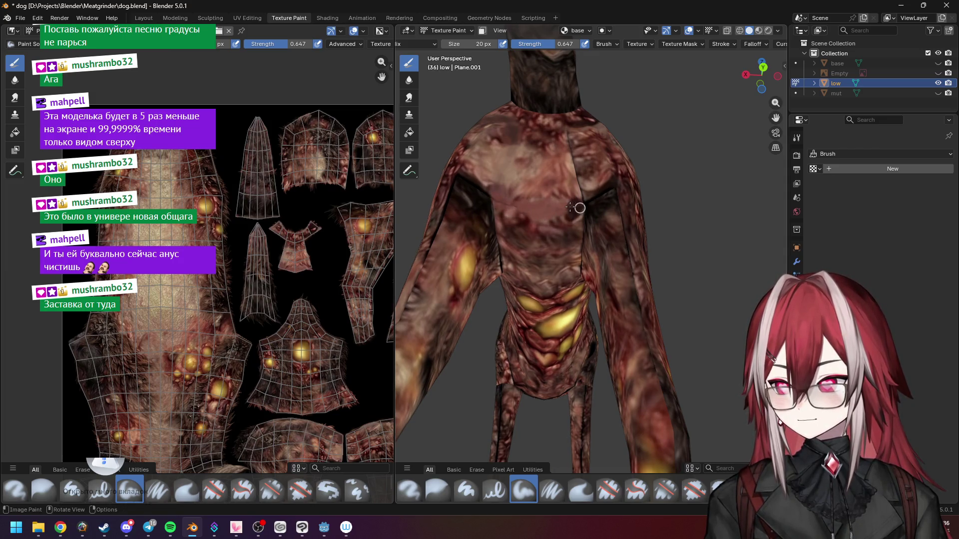
{"action": "mouse_move", "coordinate": [574, 205]}
{"action": "middle_mouse_down"}
{"action": "mouse_move", "coordinate": [557, 215]}
{"action": "mouse_move", "coordinate": [543, 251]}
{"action": "mouse_move", "coordinate": [616, 171]}
{"action": "mouse_move", "coordinate": [595, 193]}
{"action": "middle_mouse_up"}
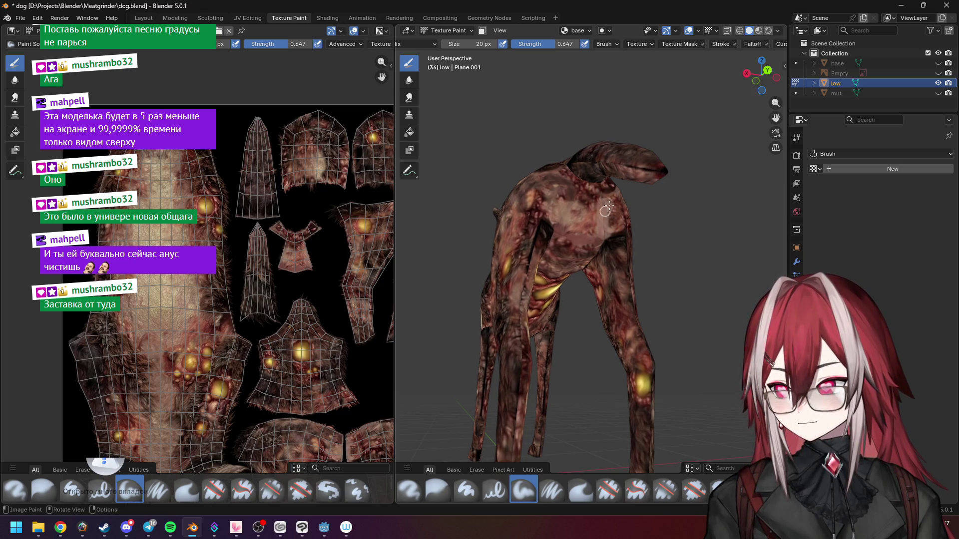
{"action": "middle_click_drag", "start_coordinate": [609, 204], "coordinate": [566, 201]}
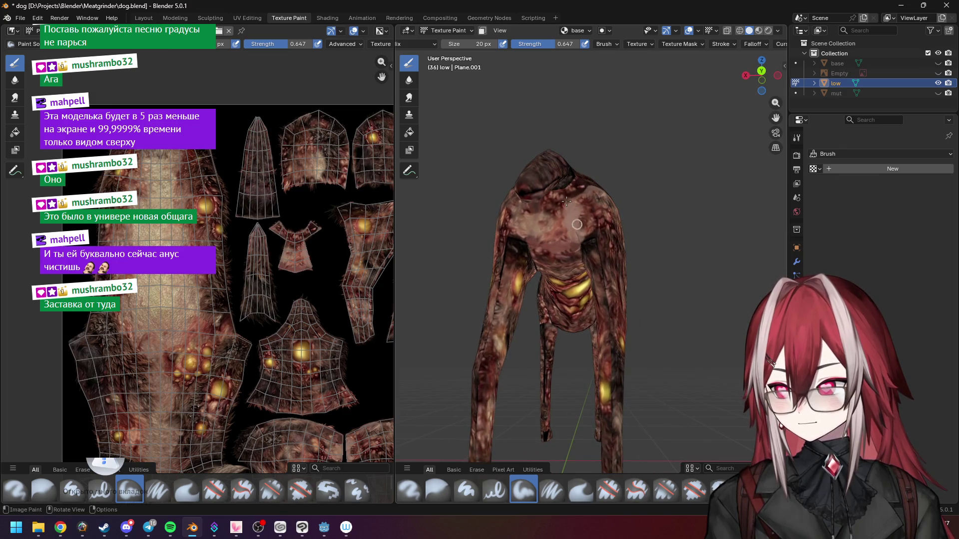
{"action": "left_click", "coordinate": [550, 44]}
{"action": "type", "text": "1"}
Step: Set the brush strength to 1.000 and move in close to the dog's torso
{"action": "key", "text": "Return"}
{"action": "mouse_move", "coordinate": [579, 213]}
{"action": "middle_mouse_down"}
{"action": "mouse_move", "coordinate": [603, 226]}
{"action": "mouse_move", "coordinate": [601, 236]}
{"action": "mouse_move", "coordinate": [589, 227]}
{"action": "mouse_move", "coordinate": [592, 240]}
{"action": "middle_mouse_up"}
{"action": "scroll", "coordinate": [541, 211], "scroll_direction": "down", "scroll_amount": 3}
{"action": "mouse_move", "coordinate": [541, 212]}
{"action": "middle_mouse_down"}
{"action": "mouse_move", "coordinate": [587, 215]}
{"action": "mouse_move", "coordinate": [576, 223]}
{"action": "middle_mouse_up"}
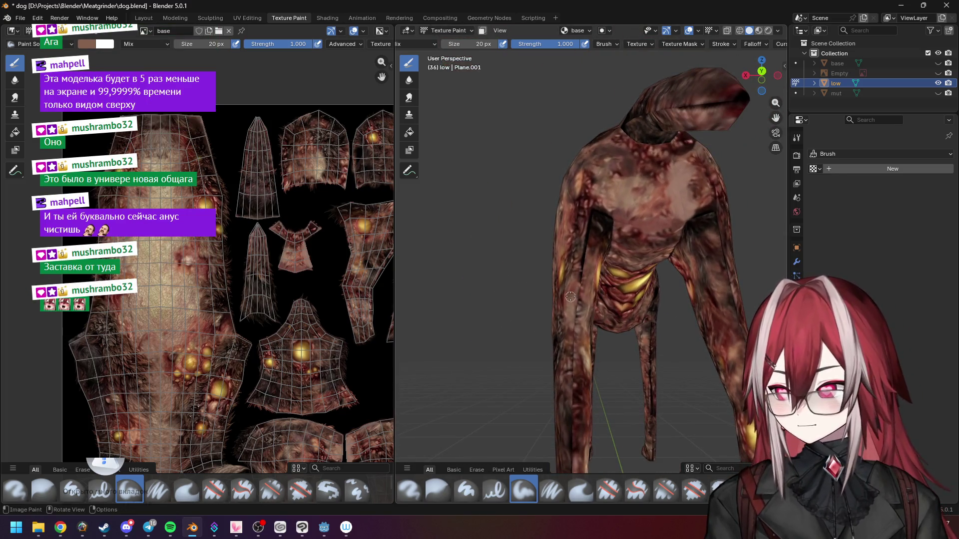
{"action": "mouse_move", "coordinate": [575, 290]}
{"action": "middle_mouse_down"}
{"action": "mouse_move", "coordinate": [555, 316]}
{"action": "mouse_move", "coordinate": [583, 322]}
{"action": "mouse_move", "coordinate": [575, 300]}
{"action": "middle_mouse_up"}
Step: Lower the strength to 0.806 and sample a dark brown colour from the dog's leg
{"action": "left_click_drag", "start_coordinate": [573, 44], "coordinate": [567, 46]}
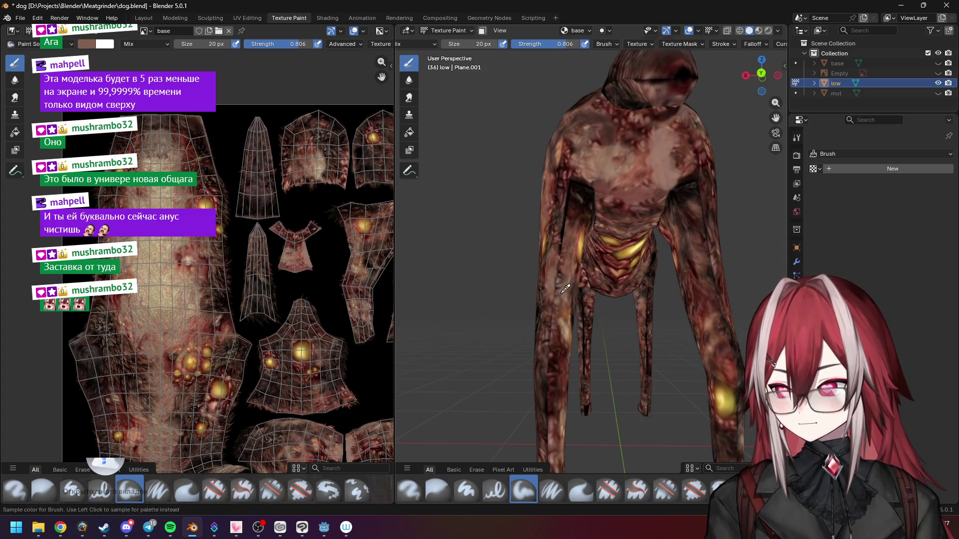
{"action": "mouse_move", "coordinate": [556, 298]}
{"action": "middle_mouse_down"}
{"action": "mouse_move", "coordinate": [567, 289]}
{"action": "mouse_move", "coordinate": [552, 283]}
{"action": "middle_mouse_up"}
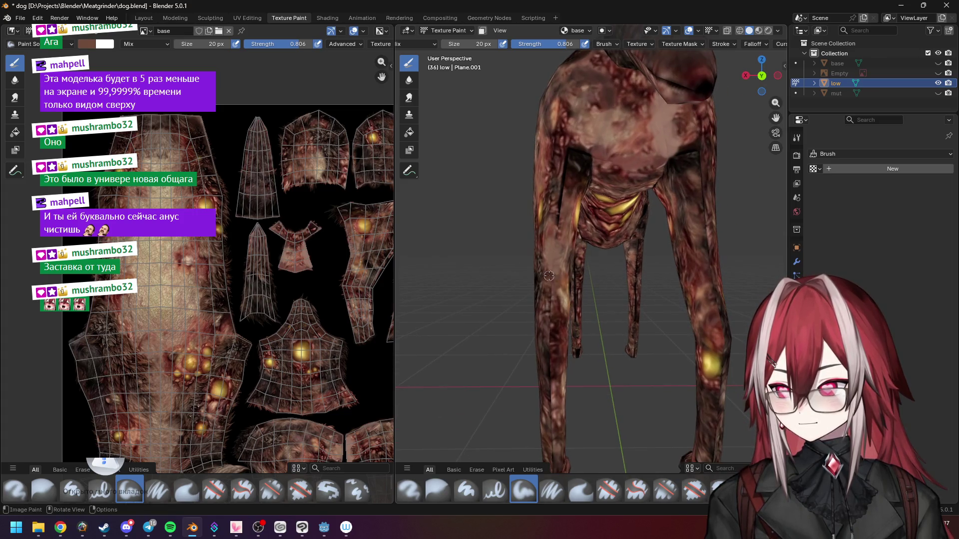
{"action": "key", "text": "s"}
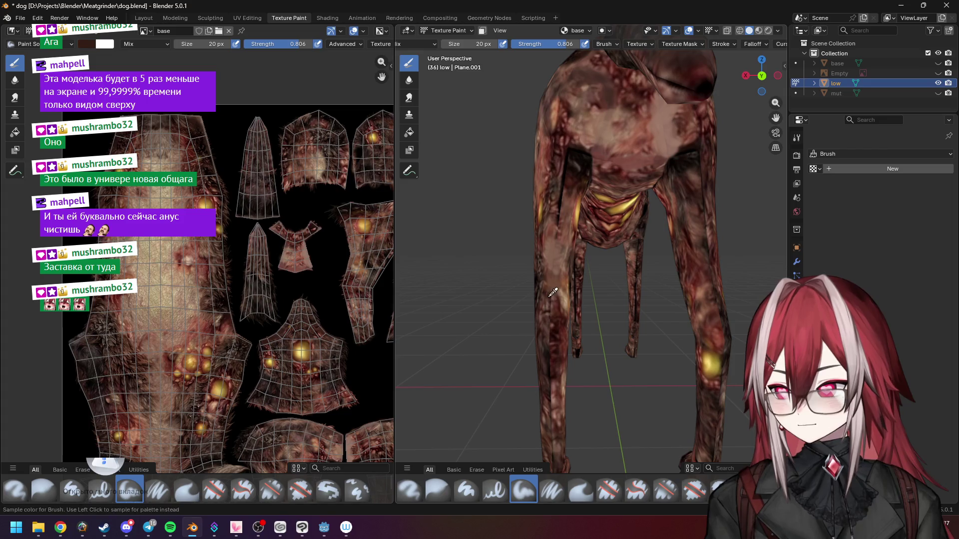
{"action": "key", "text": "s"}
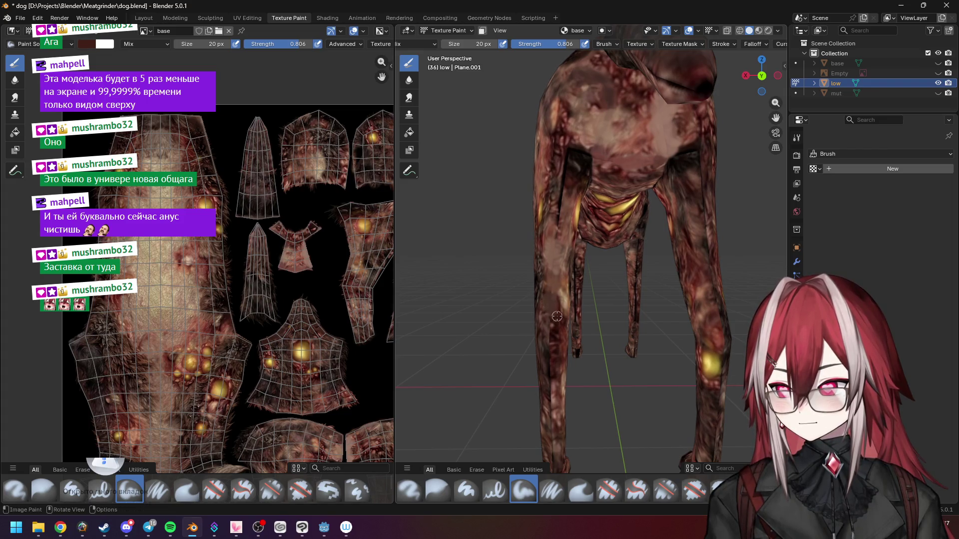
{"action": "mouse_move", "coordinate": [563, 290]}
{"action": "middle_mouse_down"}
{"action": "mouse_move", "coordinate": [572, 312]}
{"action": "mouse_move", "coordinate": [526, 263]}
{"action": "middle_mouse_up"}
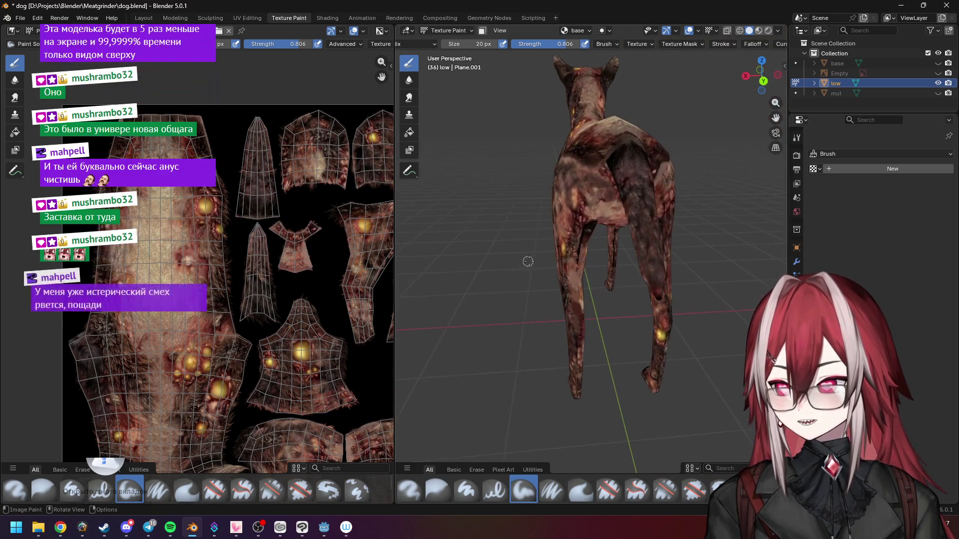
{"action": "scroll", "coordinate": [572, 253], "scroll_direction": "up", "scroll_amount": 2}
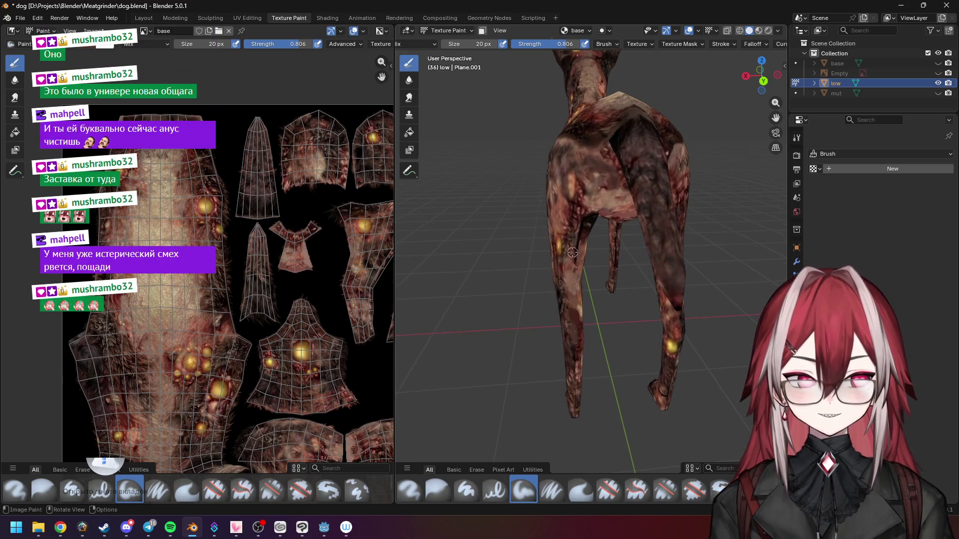
{"action": "key", "text": "n"}
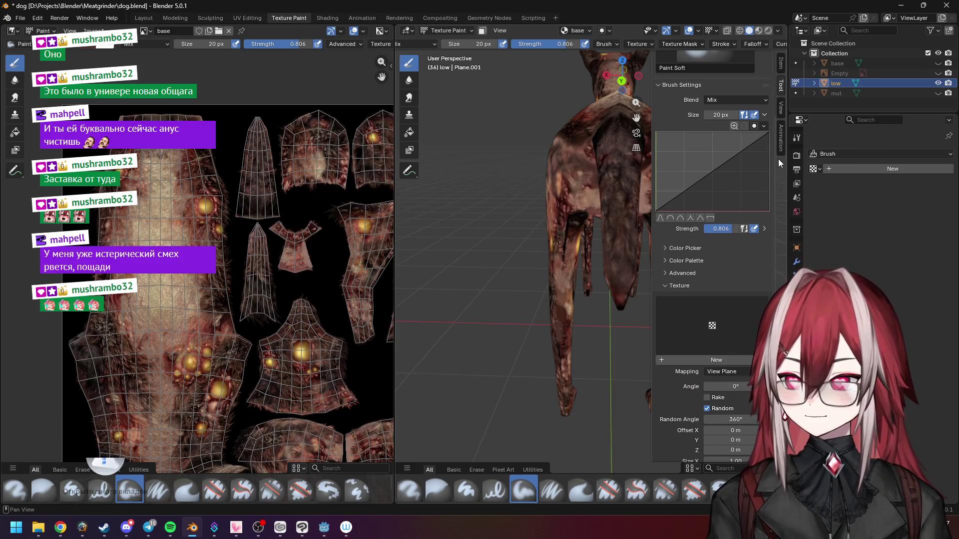
Step: Create a new brush texture, Texture.001, and set its type to Distorted Noise
{"action": "left_click", "coordinate": [690, 360]}
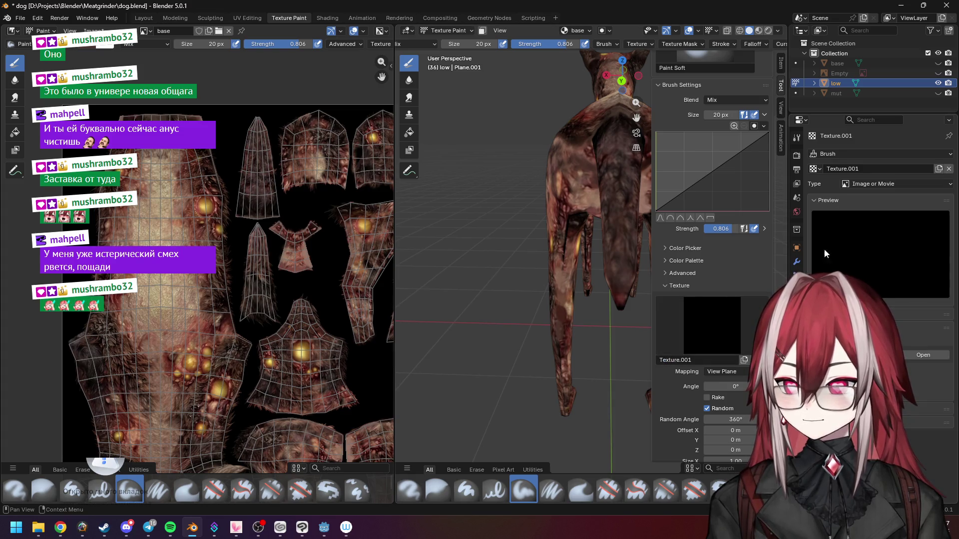
{"action": "left_click", "coordinate": [897, 186]}
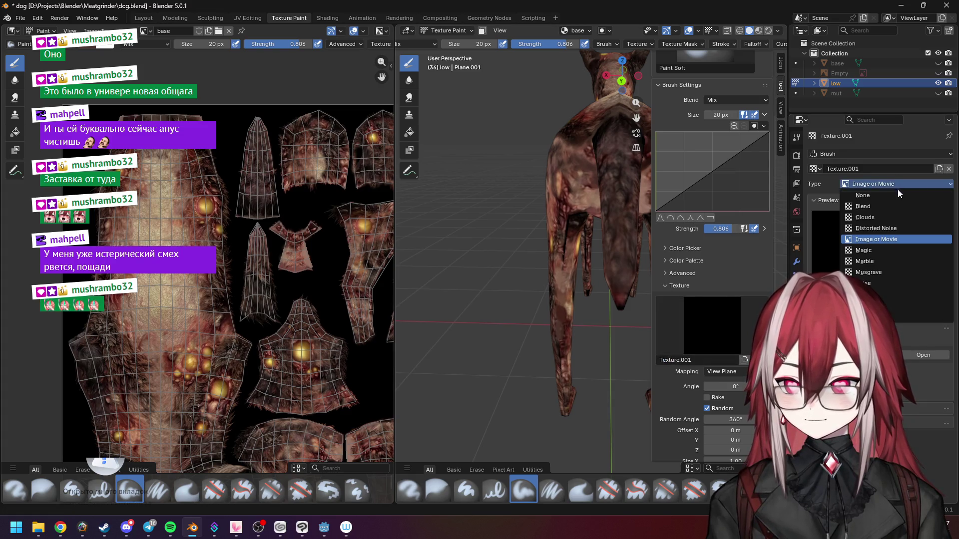
{"action": "left_click", "coordinate": [875, 219]}
{"action": "left_click", "coordinate": [864, 185]}
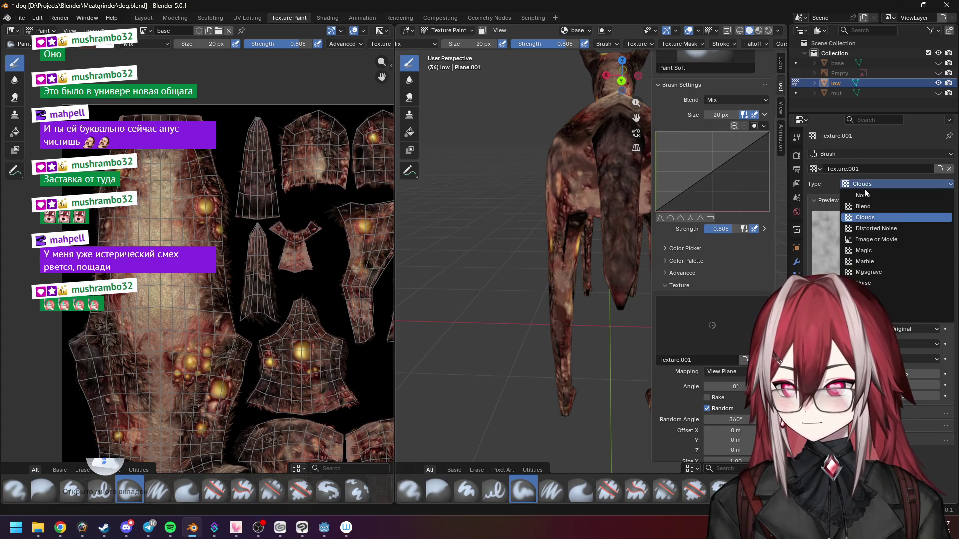
{"action": "left_click", "coordinate": [876, 228]}
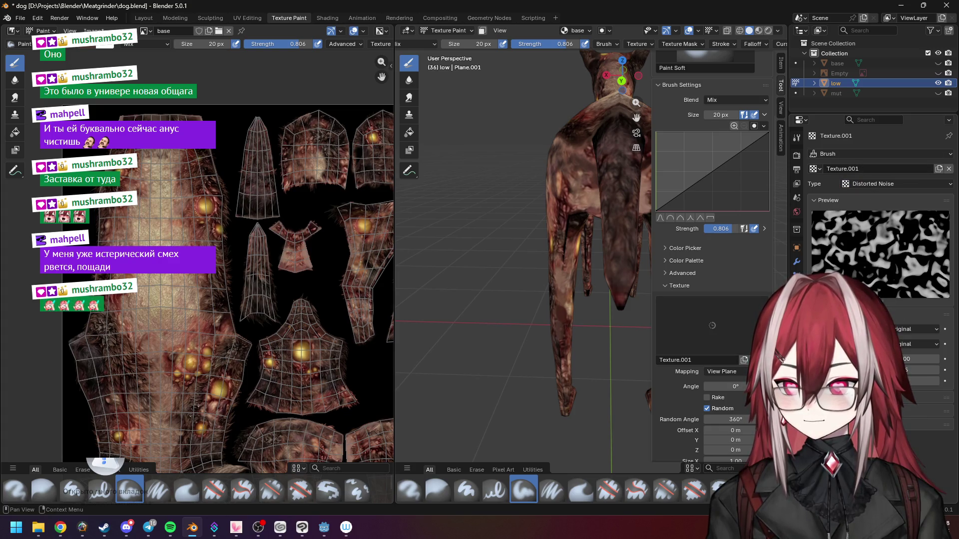
Step: Keep Original as the first noise basis and tweak the Distorted Noise settings
{"action": "left_click", "coordinate": [916, 330]}
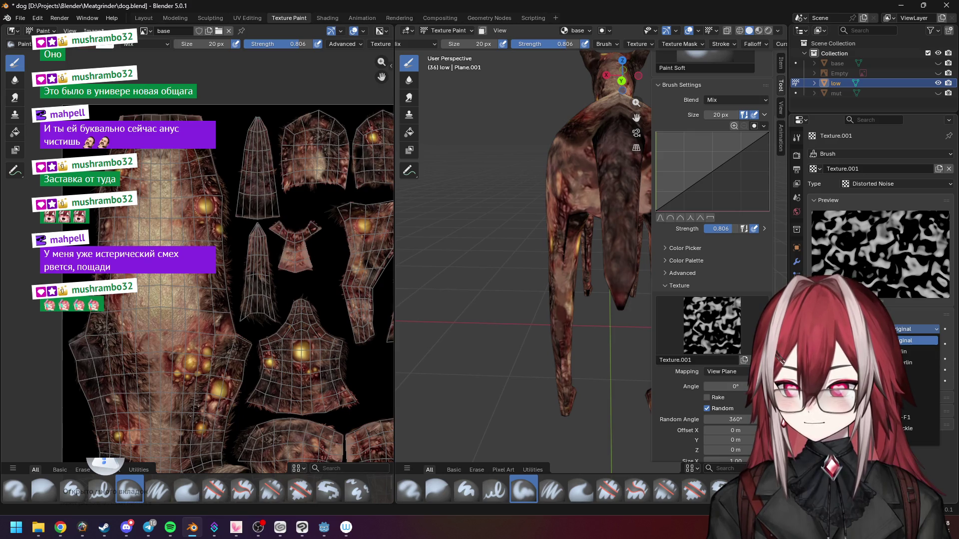
{"action": "left_click", "coordinate": [916, 341]}
{"action": "left_click", "coordinate": [917, 344]}
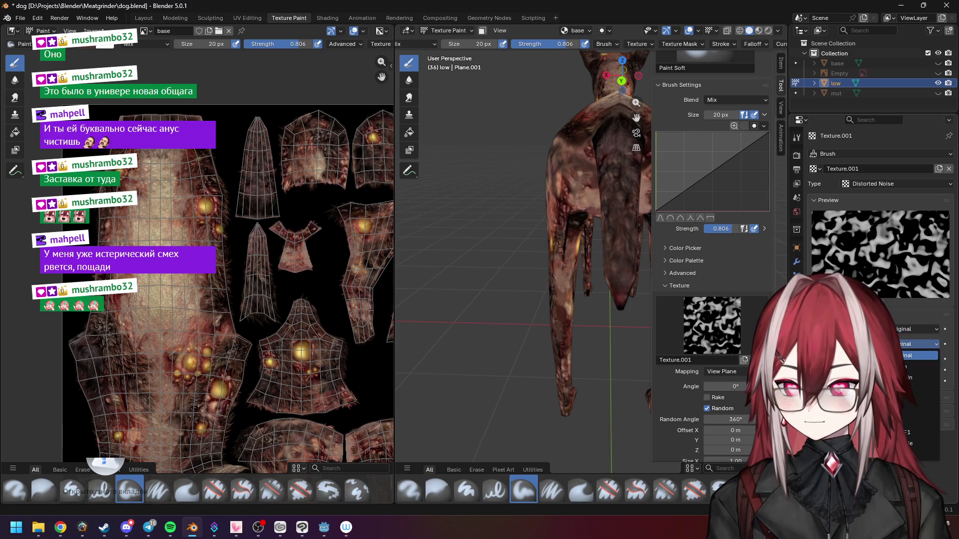
{"action": "mouse_move", "coordinate": [919, 359]}
{"action": "left_mouse_down"}
{"action": "mouse_move", "coordinate": [929, 359]}
{"action": "mouse_move", "coordinate": [914, 359]}
{"action": "mouse_move", "coordinate": [924, 359]}
{"action": "mouse_move", "coordinate": [919, 370]}
{"action": "left_mouse_up"}
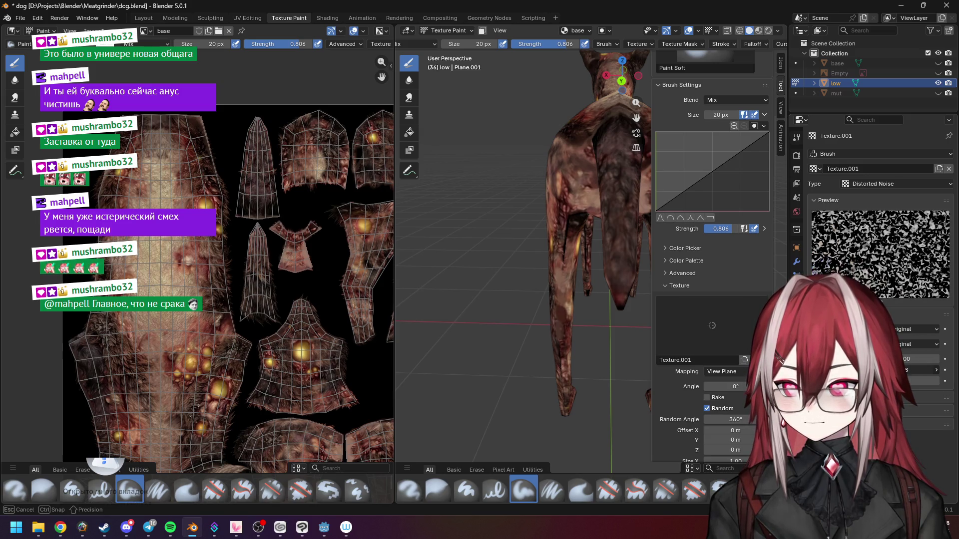
{"action": "mouse_move", "coordinate": [559, 250]}
{"action": "middle_mouse_down"}
{"action": "mouse_move", "coordinate": [590, 256]}
{"action": "mouse_move", "coordinate": [521, 285]}
{"action": "mouse_move", "coordinate": [527, 292]}
{"action": "mouse_move", "coordinate": [540, 280]}
{"action": "middle_mouse_up"}
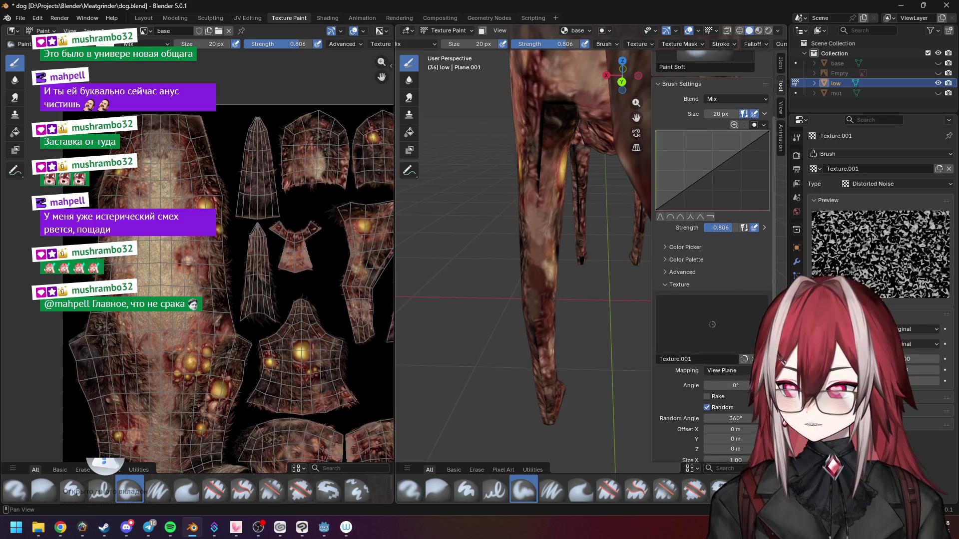
Step: Leave the mapping on View Plane and switch Texture.001's type to Clouds
{"action": "scroll", "coordinate": [727, 274], "scroll_direction": "down", "scroll_amount": 5}
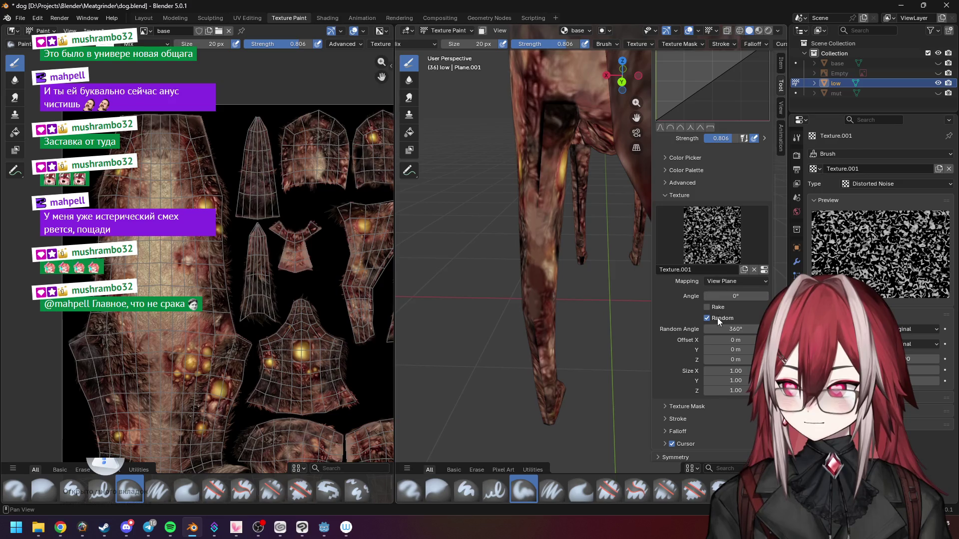
{"action": "left_click", "coordinate": [728, 281]}
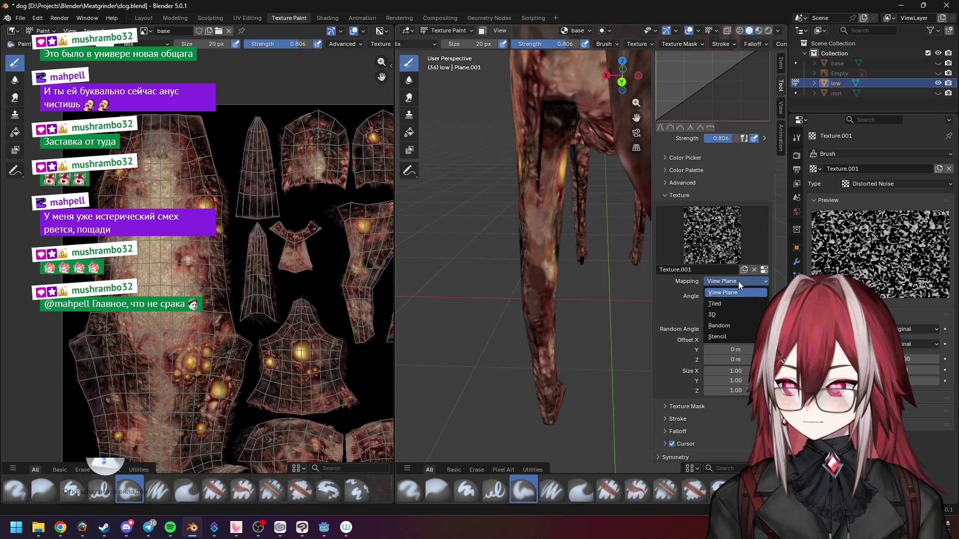
{"action": "left_click", "coordinate": [872, 184]}
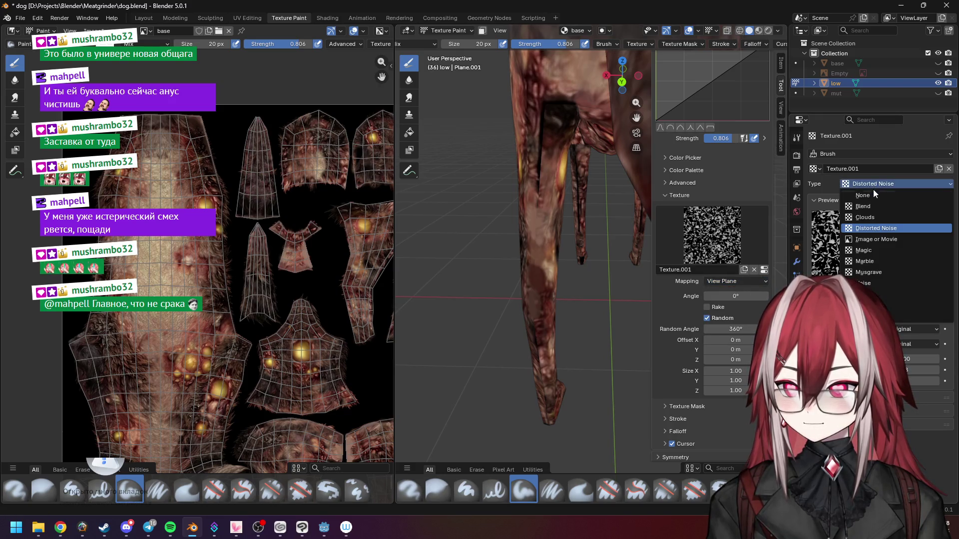
{"action": "left_click", "coordinate": [872, 217]}
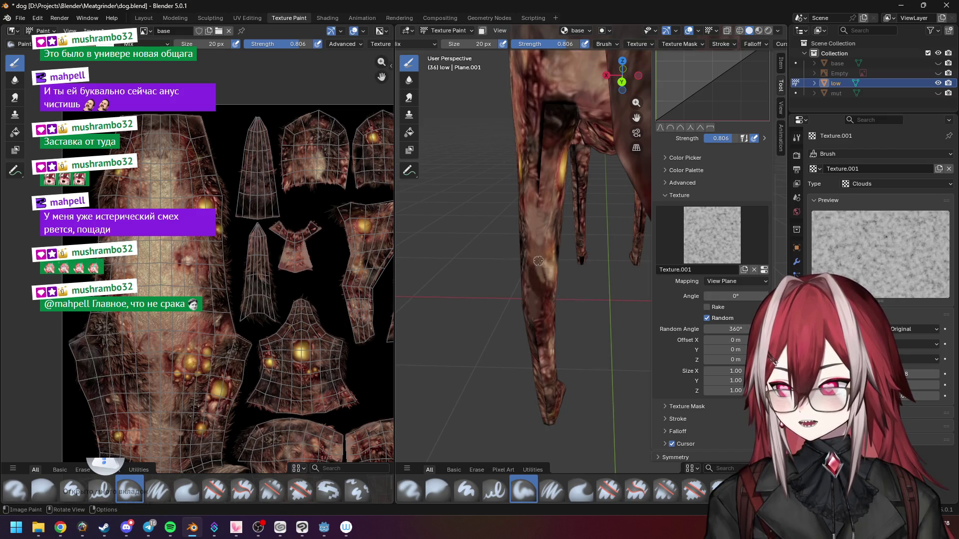
{"action": "middle_click_drag", "start_coordinate": [543, 268], "coordinate": [545, 258]}
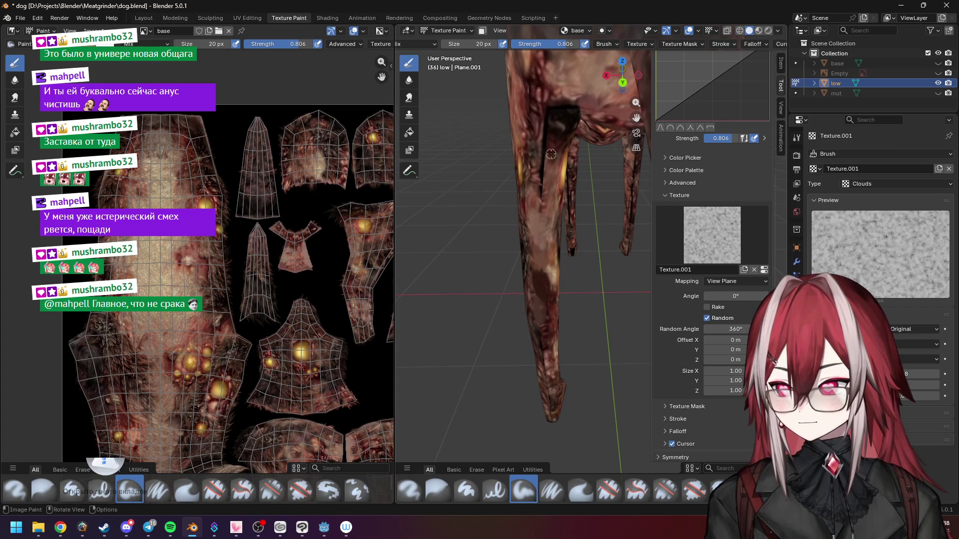
Step: Set the brush to 0.518 strength and 81 px, and sample a colour from the model
{"action": "left_click_drag", "start_coordinate": [570, 43], "coordinate": [529, 43]}
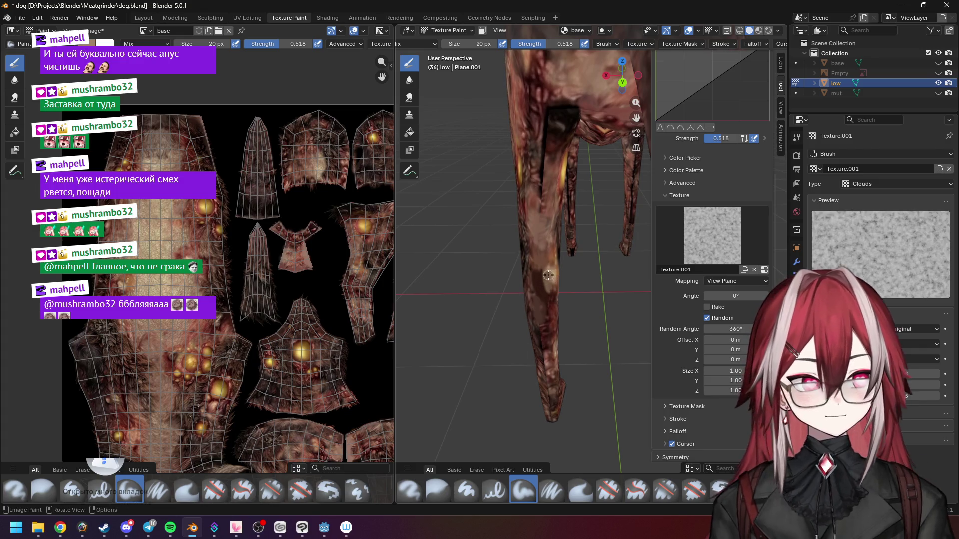
{"action": "left_click_drag", "start_coordinate": [471, 40], "coordinate": [453, 43]}
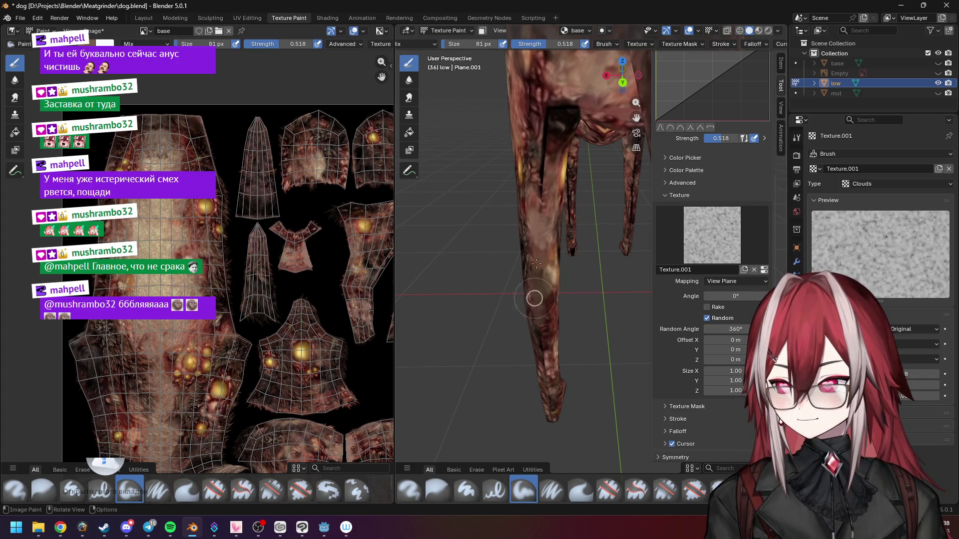
{"action": "key", "text": "s"}
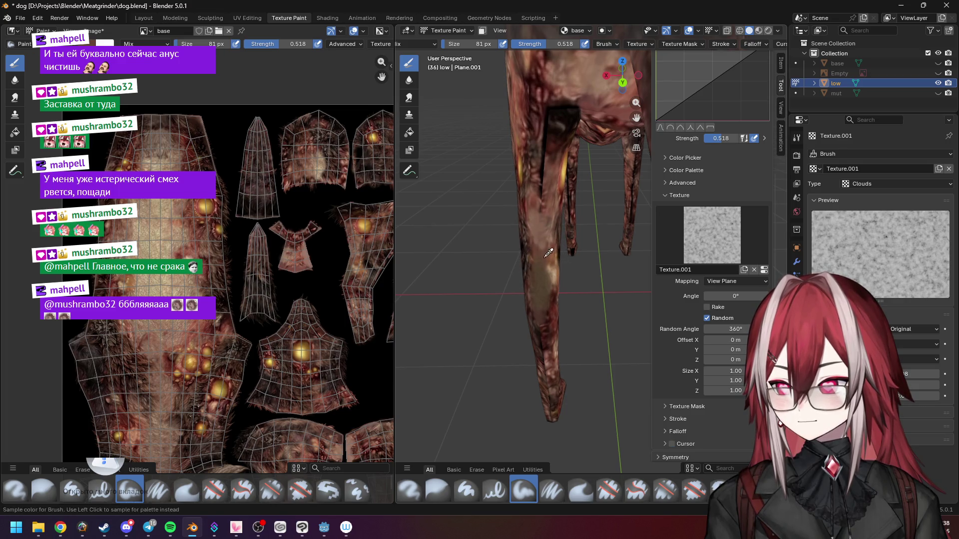
{"action": "mouse_move", "coordinate": [539, 170]}
{"action": "middle_mouse_down"}
{"action": "mouse_move", "coordinate": [559, 160]}
{"action": "mouse_move", "coordinate": [558, 217]}
{"action": "middle_mouse_up"}
{"action": "left_click", "coordinate": [548, 199]}
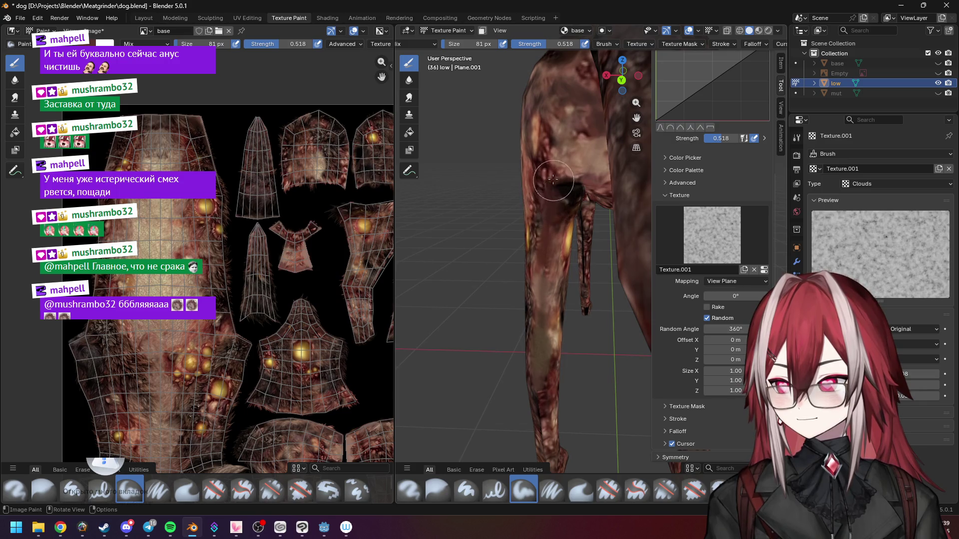
Step: Paint a cloudy stroke over the leg joint and inspect the front legs from several angles
{"action": "mouse_move", "coordinate": [577, 183]}
{"action": "middle_mouse_down"}
{"action": "mouse_move", "coordinate": [568, 159]}
{"action": "mouse_move", "coordinate": [586, 217]}
{"action": "middle_mouse_up"}
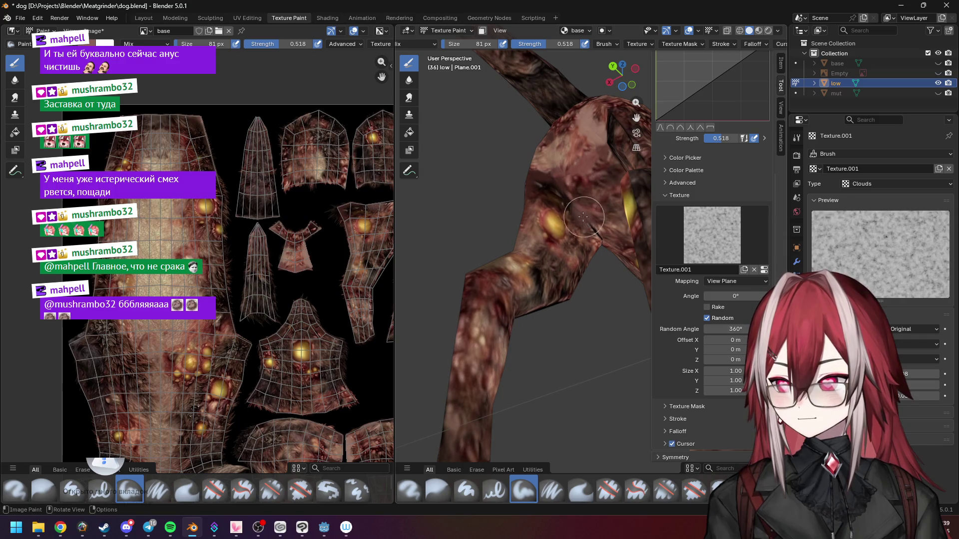
{"action": "left_click_drag", "start_coordinate": [566, 203], "coordinate": [562, 188]}
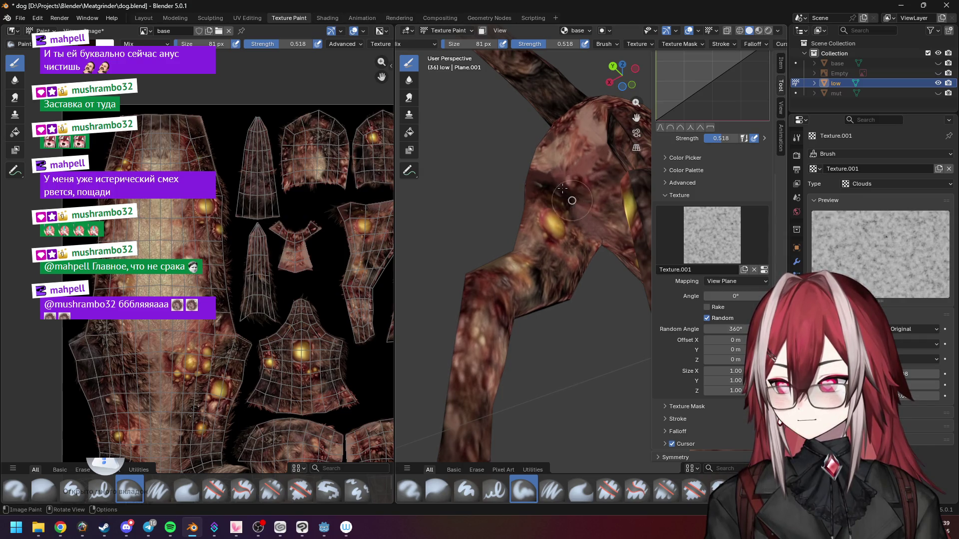
{"action": "mouse_move", "coordinate": [565, 190]}
{"action": "middle_mouse_down"}
{"action": "mouse_move", "coordinate": [568, 205]}
{"action": "mouse_move", "coordinate": [536, 198]}
{"action": "mouse_move", "coordinate": [552, 224]}
{"action": "middle_mouse_up"}
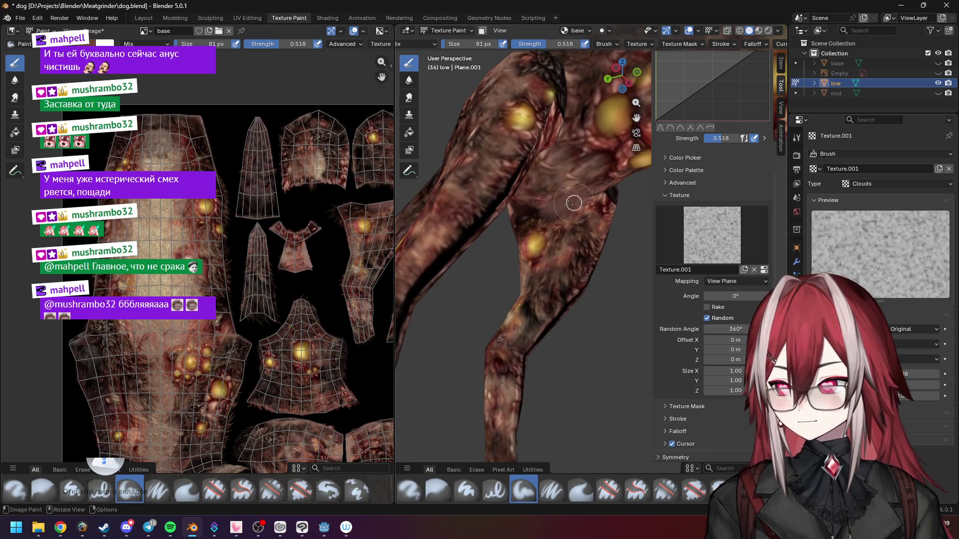
{"action": "middle_click_drag", "start_coordinate": [602, 196], "coordinate": [513, 216]}
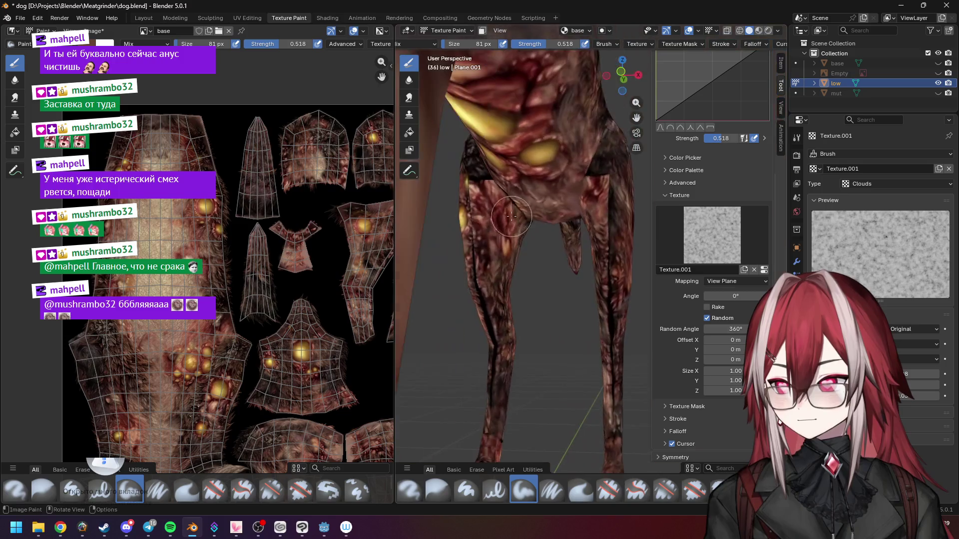
{"action": "mouse_move", "coordinate": [588, 181]}
{"action": "middle_mouse_down"}
{"action": "mouse_move", "coordinate": [541, 211]}
{"action": "mouse_move", "coordinate": [536, 186]}
{"action": "middle_mouse_up"}
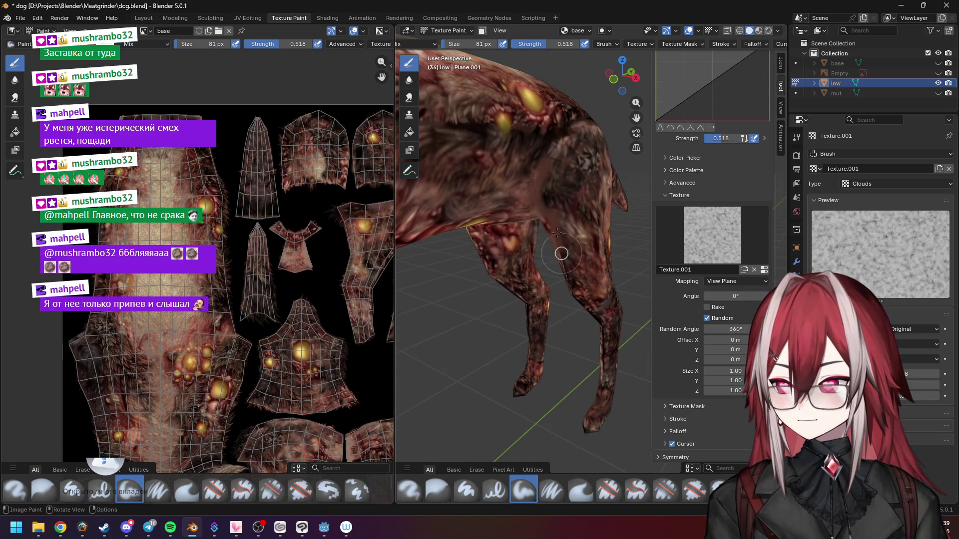
{"action": "middle_click_drag", "start_coordinate": [559, 250], "coordinate": [577, 213]}
{"action": "middle_click_drag", "start_coordinate": [561, 280], "coordinate": [543, 194]}
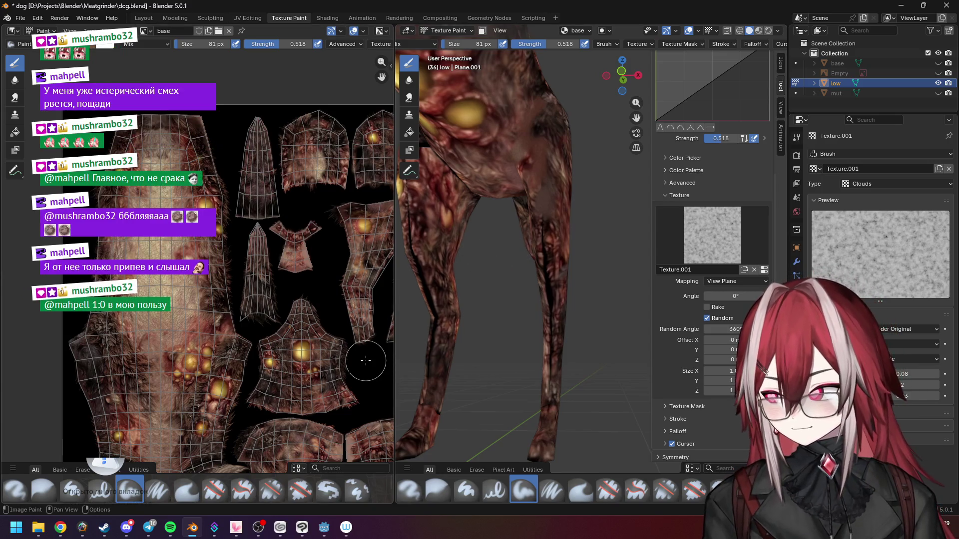
{"action": "left_click", "coordinate": [170, 527]}
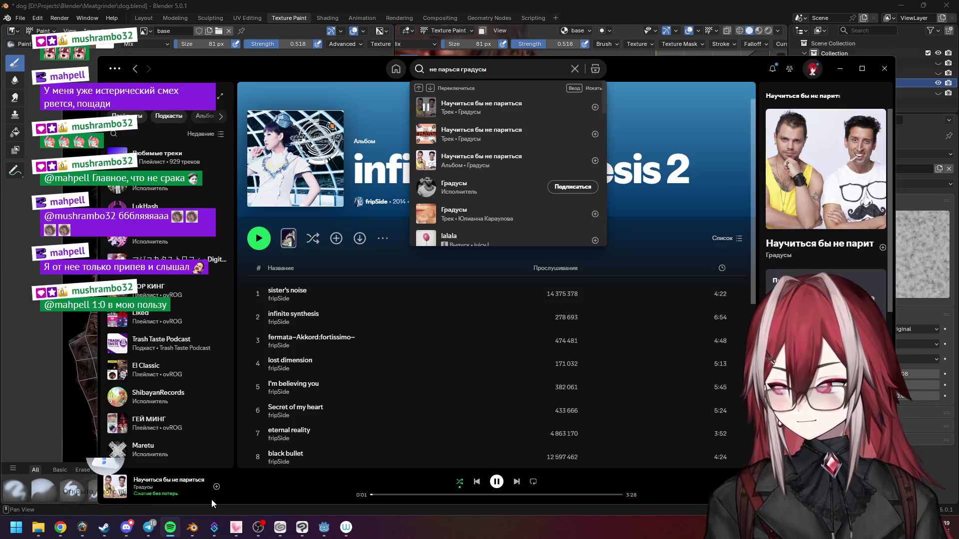
Step: Open the Любимые треки playlist in Spotify and play Awadama Fever
{"action": "left_click", "coordinate": [452, 282]}
{"action": "left_click", "coordinate": [157, 154]}
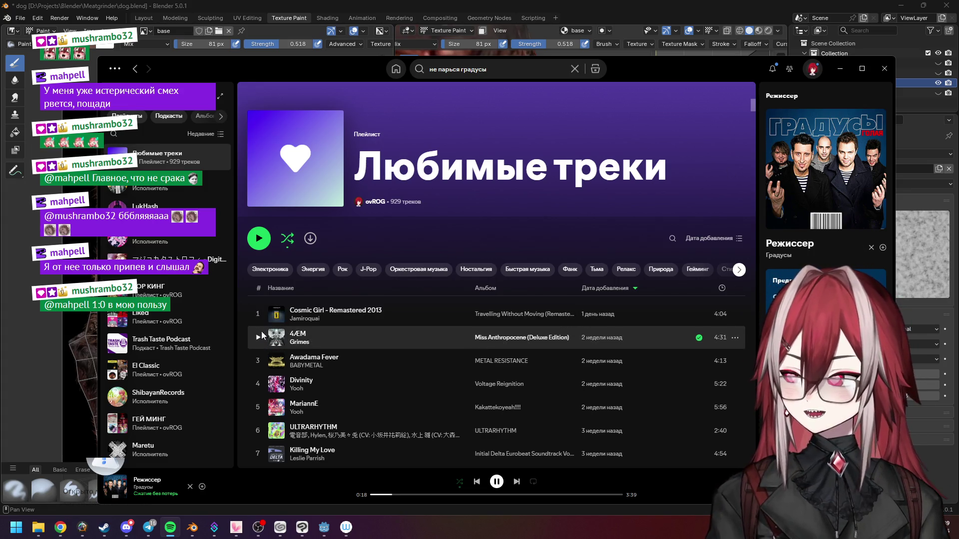
{"action": "left_click", "coordinate": [259, 364]}
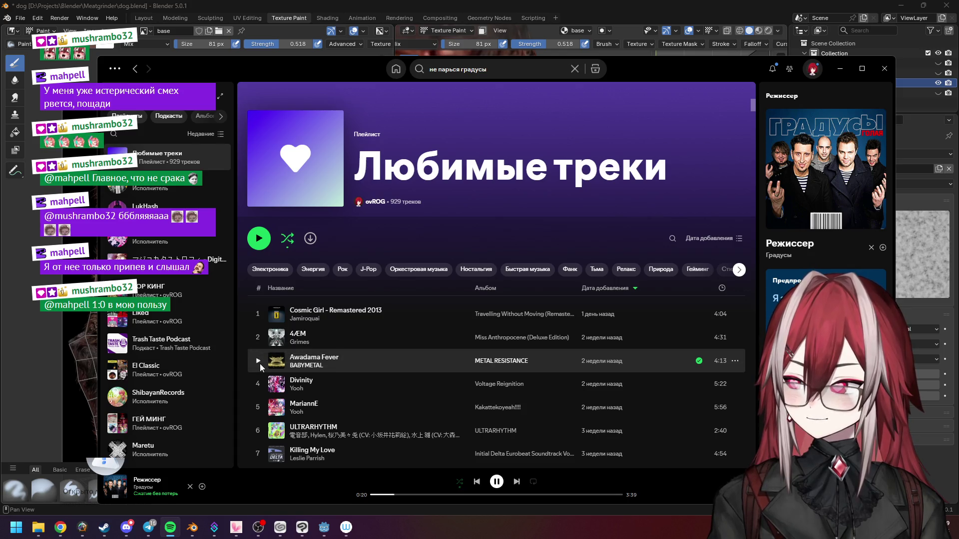
Step: Skip ahead to ShibayanRecords' タイニーリトル・アジアンタム and return to Blender
{"action": "left_click", "coordinate": [516, 485]}
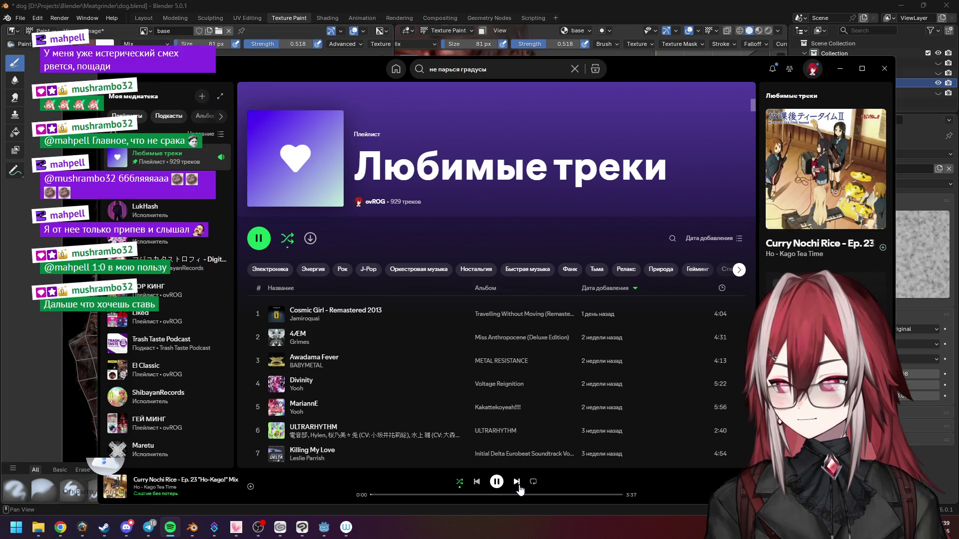
{"action": "left_click", "coordinate": [517, 483]}
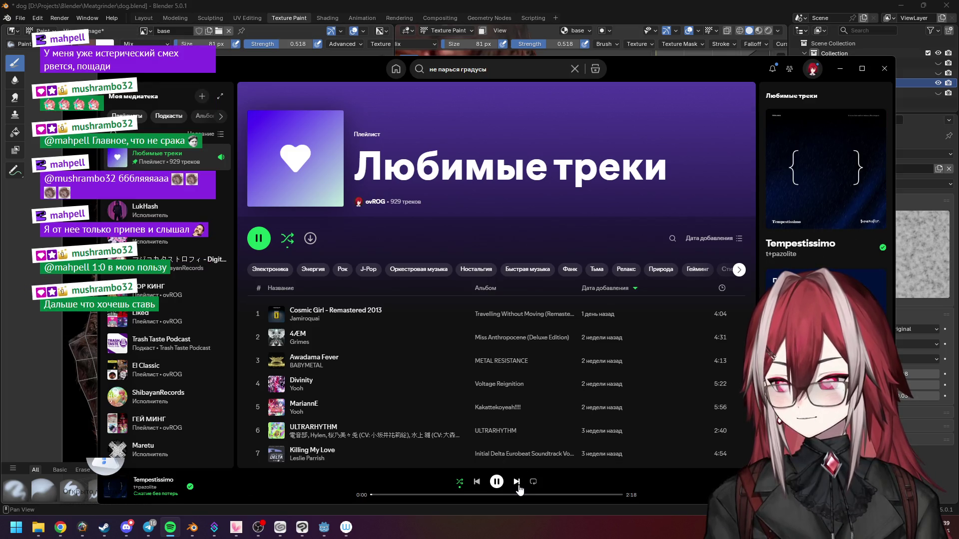
{"action": "left_click", "coordinate": [517, 482]}
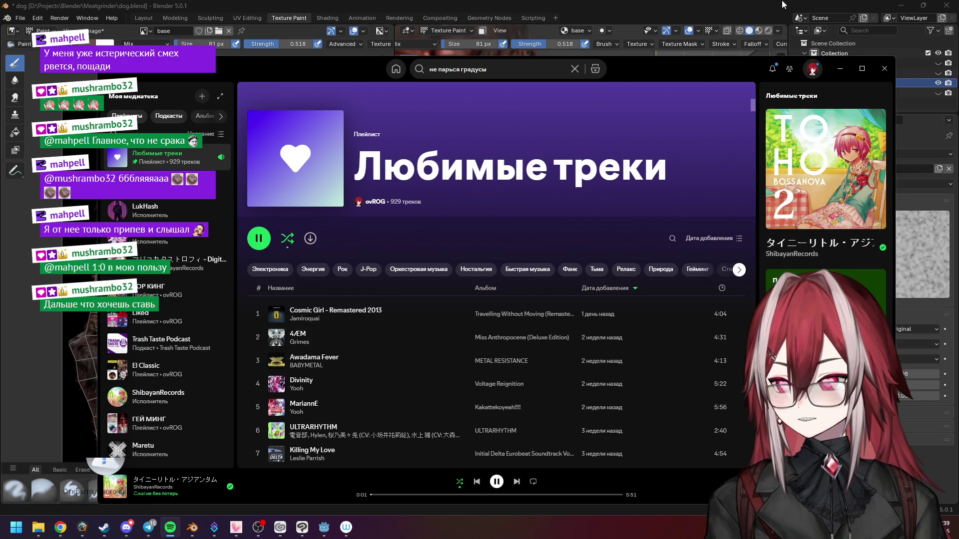
{"action": "key", "text": "alt+Tab"}
Step: Paint Paint Soft strokes with the Clouds texture down and up the dog's leg
{"action": "mouse_move", "coordinate": [555, 205]}
{"action": "middle_mouse_down"}
{"action": "mouse_move", "coordinate": [534, 209]}
{"action": "mouse_move", "coordinate": [545, 212]}
{"action": "mouse_move", "coordinate": [533, 241]}
{"action": "mouse_move", "coordinate": [530, 215]}
{"action": "mouse_move", "coordinate": [520, 229]}
{"action": "mouse_move", "coordinate": [561, 230]}
{"action": "middle_mouse_up"}
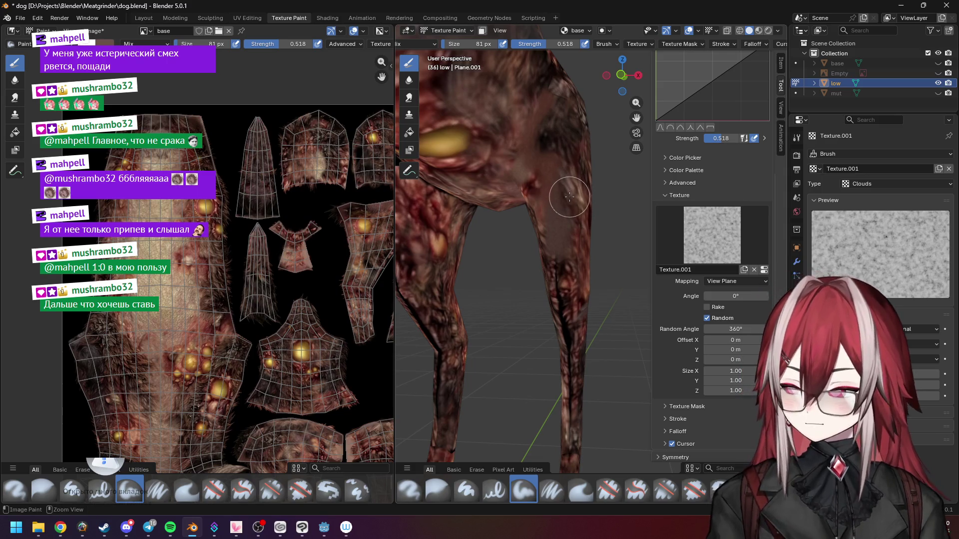
{"action": "middle_click_drag", "start_coordinate": [569, 201], "coordinate": [557, 192]}
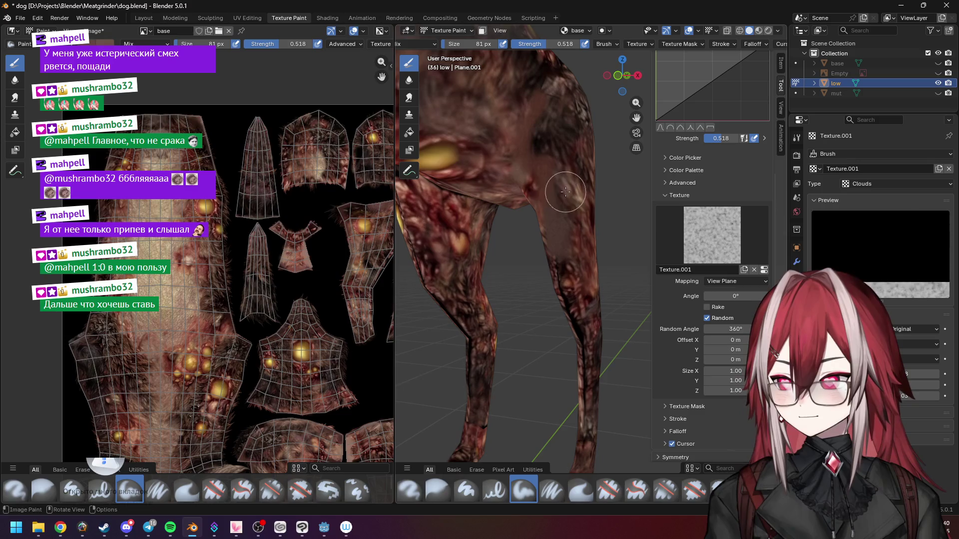
{"action": "mouse_move", "coordinate": [566, 257]}
{"action": "middle_mouse_down"}
{"action": "mouse_move", "coordinate": [566, 227]}
{"action": "mouse_move", "coordinate": [583, 261]}
{"action": "mouse_move", "coordinate": [579, 238]}
{"action": "middle_mouse_up"}
{"action": "middle_click_drag", "start_coordinate": [575, 195], "coordinate": [556, 265]}
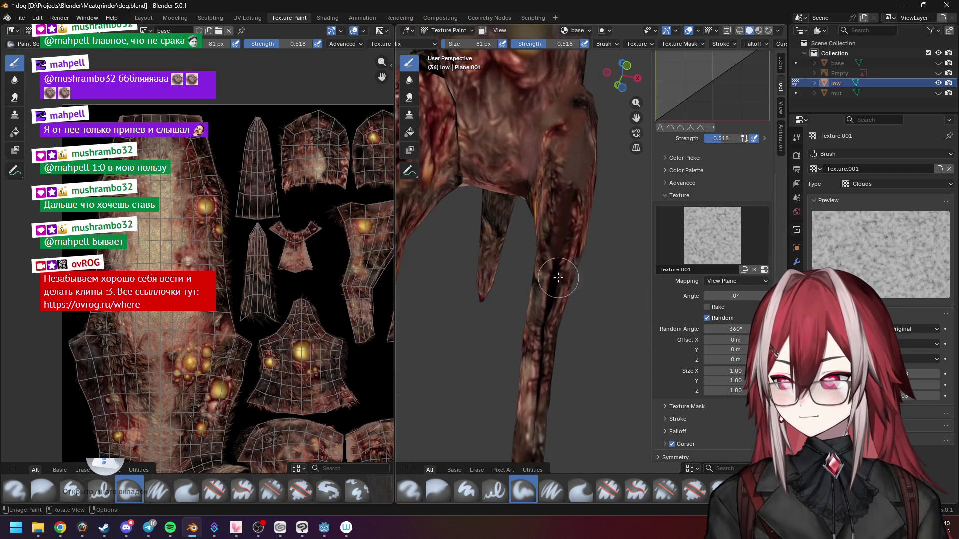
{"action": "mouse_move", "coordinate": [542, 316]}
{"action": "left_mouse_down"}
{"action": "mouse_move", "coordinate": [541, 445]}
{"action": "mouse_move", "coordinate": [541, 387]}
{"action": "left_mouse_up"}
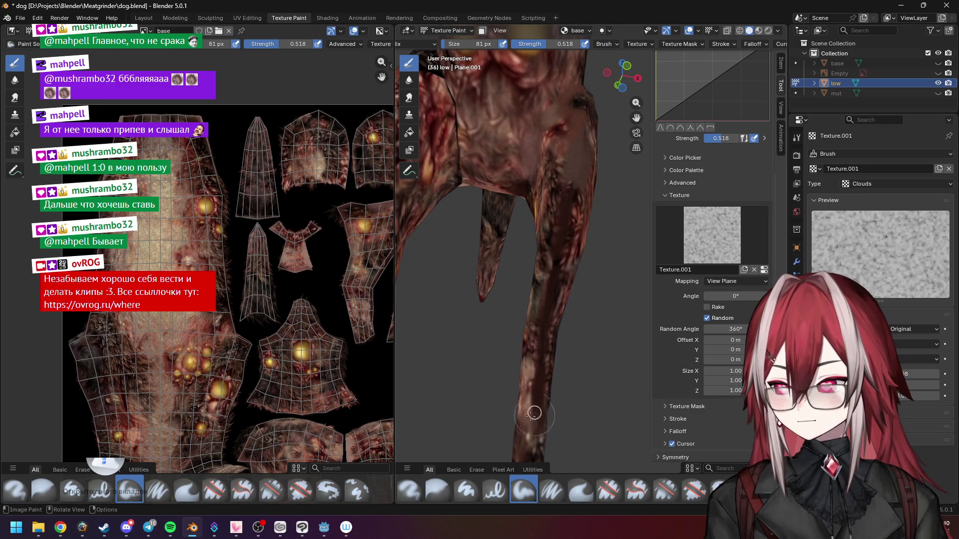
{"action": "mouse_move", "coordinate": [540, 355]}
{"action": "left_mouse_down"}
{"action": "mouse_move", "coordinate": [544, 384]}
{"action": "mouse_move", "coordinate": [545, 325]}
{"action": "left_mouse_up"}
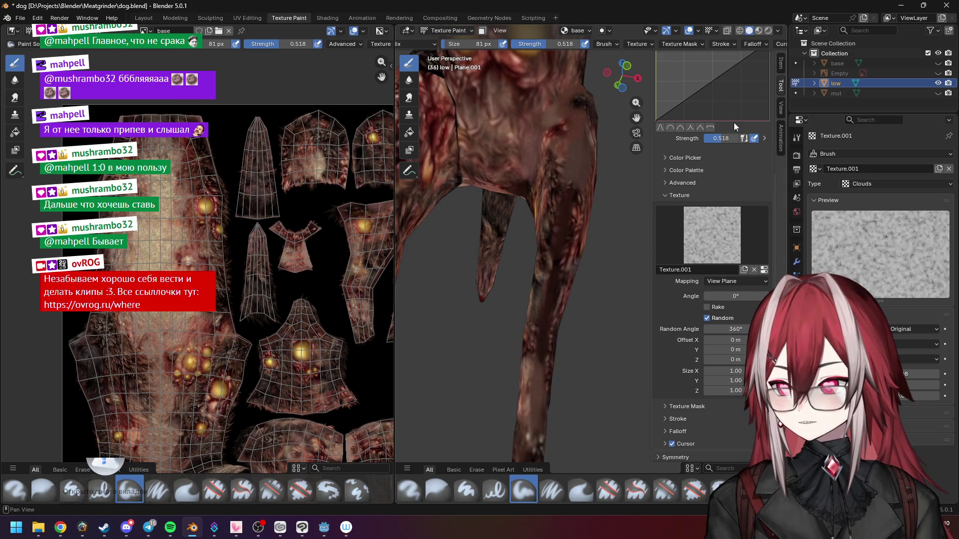
{"action": "scroll", "coordinate": [773, 175], "scroll_direction": "up", "scroll_amount": 1}
{"action": "scroll", "coordinate": [773, 176], "scroll_direction": "up", "scroll_amount": 6}
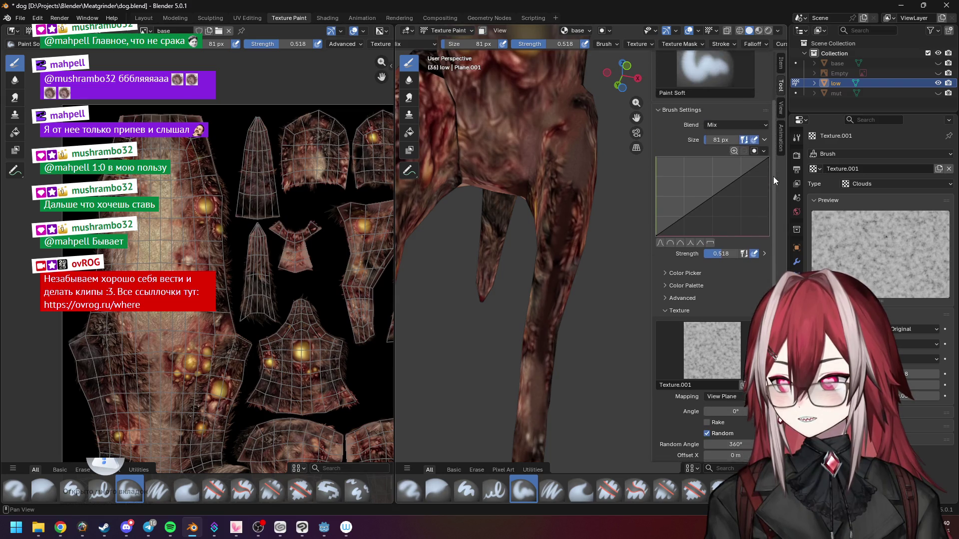
{"action": "scroll", "coordinate": [730, 139], "scroll_direction": "up", "scroll_amount": 3}
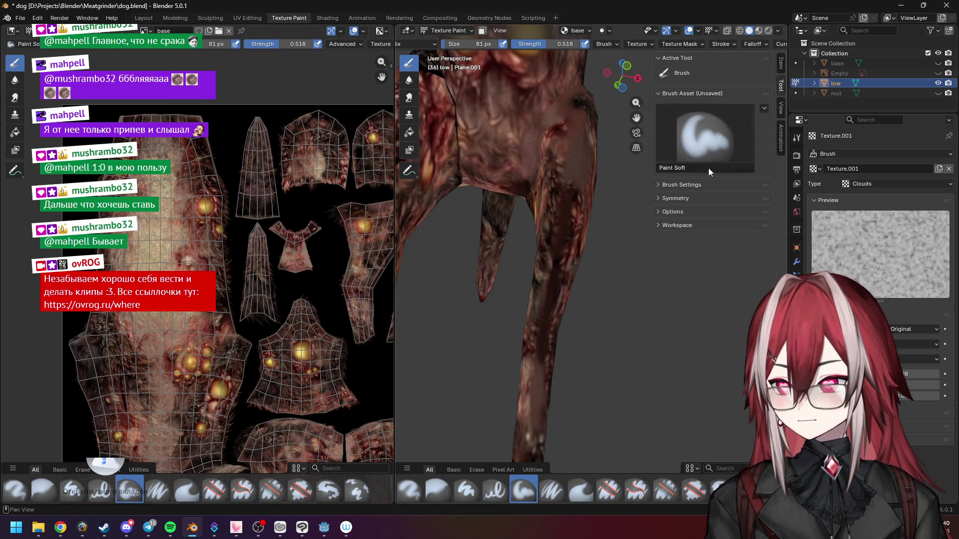
Step: Switch the brush falloff curve preset from Smooth to Smoother
{"action": "scroll", "coordinate": [775, 185], "scroll_direction": "down", "scroll_amount": 2}
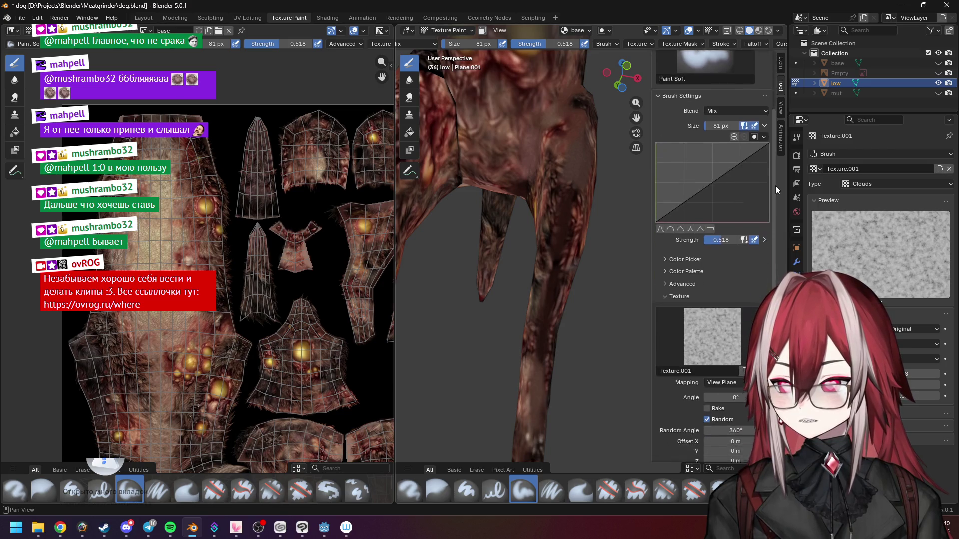
{"action": "left_click", "coordinate": [686, 374]}
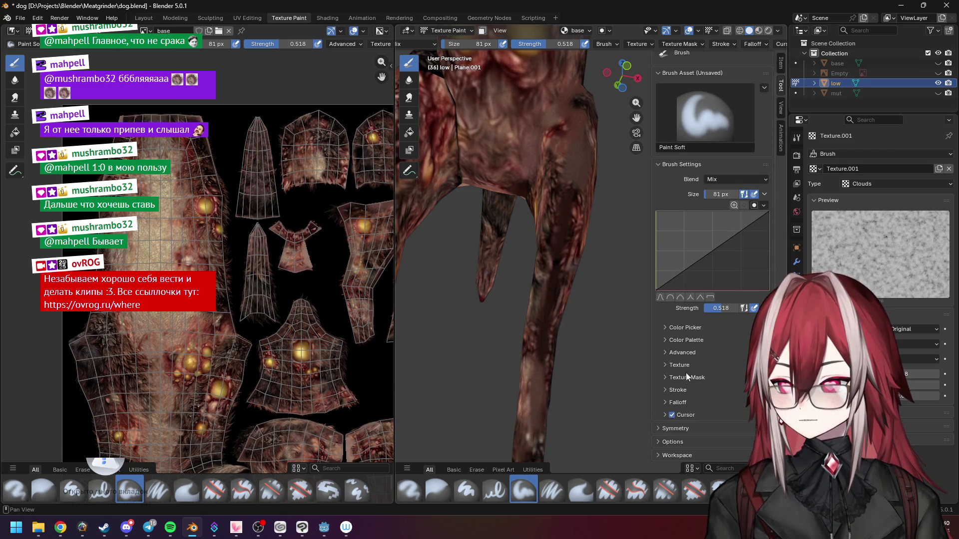
{"action": "left_click", "coordinate": [678, 402]}
{"action": "scroll", "coordinate": [721, 374], "scroll_direction": "down", "scroll_amount": 2}
{"action": "left_click", "coordinate": [718, 387]}
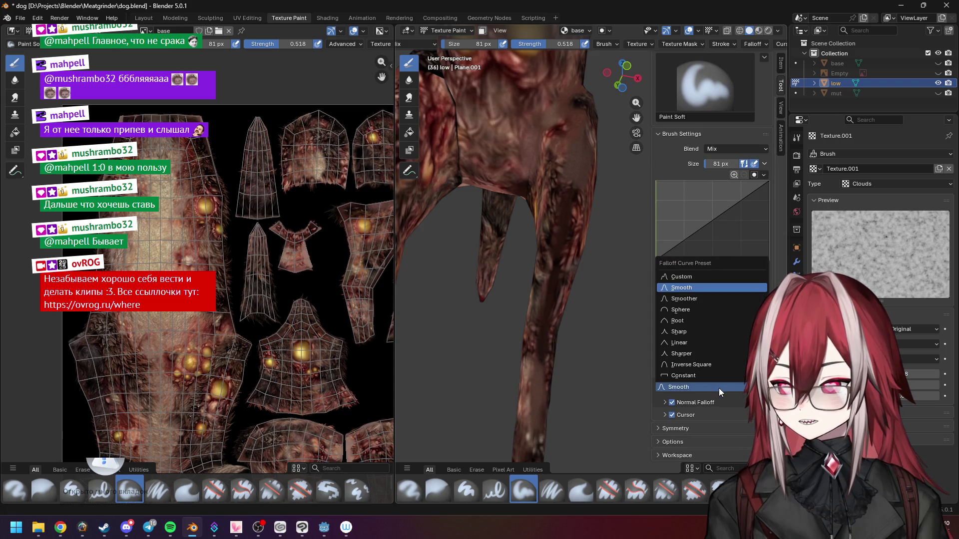
{"action": "left_click", "coordinate": [684, 298]}
{"action": "mouse_move", "coordinate": [596, 321]}
{"action": "middle_mouse_down"}
{"action": "mouse_move", "coordinate": [556, 364]}
{"action": "mouse_move", "coordinate": [547, 339]}
{"action": "mouse_move", "coordinate": [525, 368]}
{"action": "mouse_move", "coordinate": [538, 364]}
{"action": "mouse_move", "coordinate": [529, 322]}
{"action": "middle_mouse_up"}
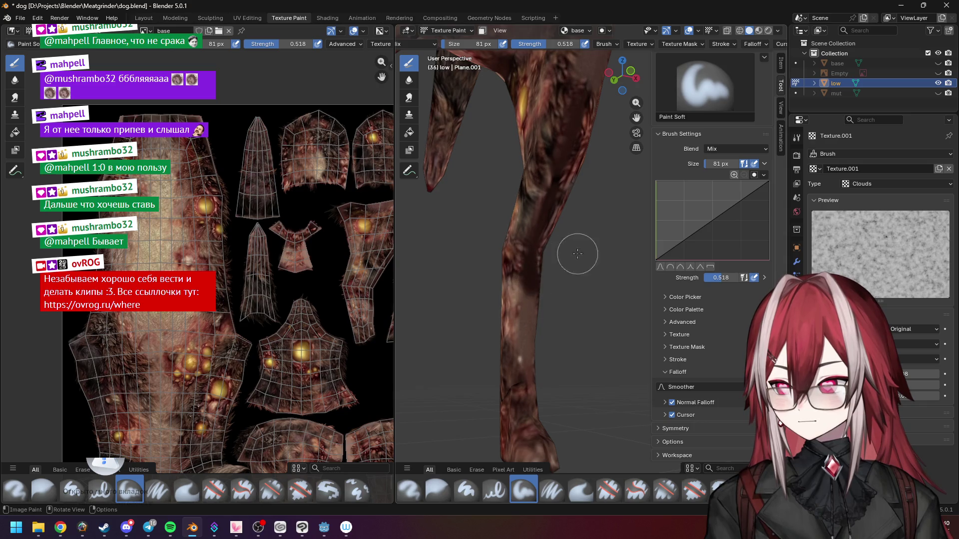
Step: Darken part of the dog's leg with a Paint Soft stroke, then check it from several angles
{"action": "middle_click_drag", "start_coordinate": [573, 250], "coordinate": [552, 267]}
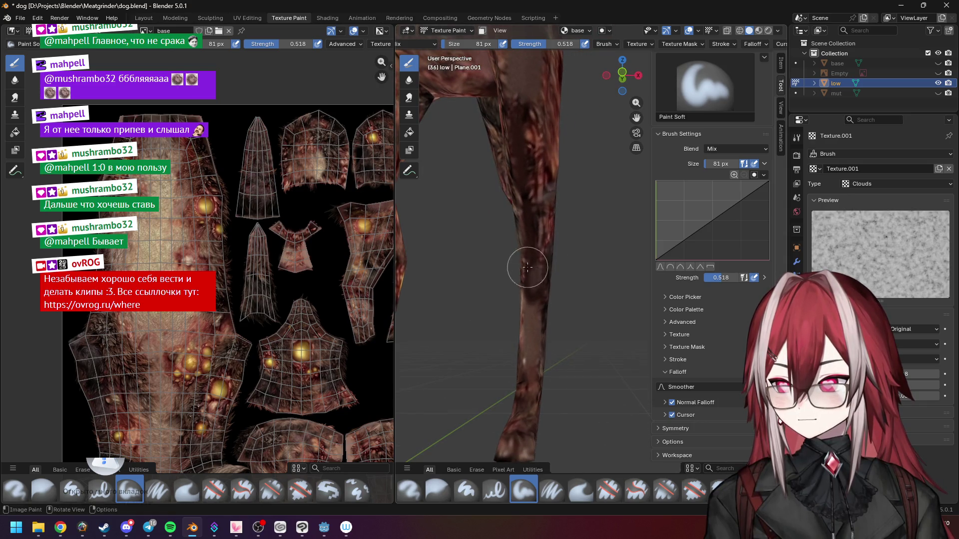
{"action": "mouse_move", "coordinate": [529, 263]}
{"action": "middle_mouse_down"}
{"action": "mouse_move", "coordinate": [528, 219]}
{"action": "mouse_move", "coordinate": [518, 266]}
{"action": "mouse_move", "coordinate": [523, 257]}
{"action": "middle_mouse_up"}
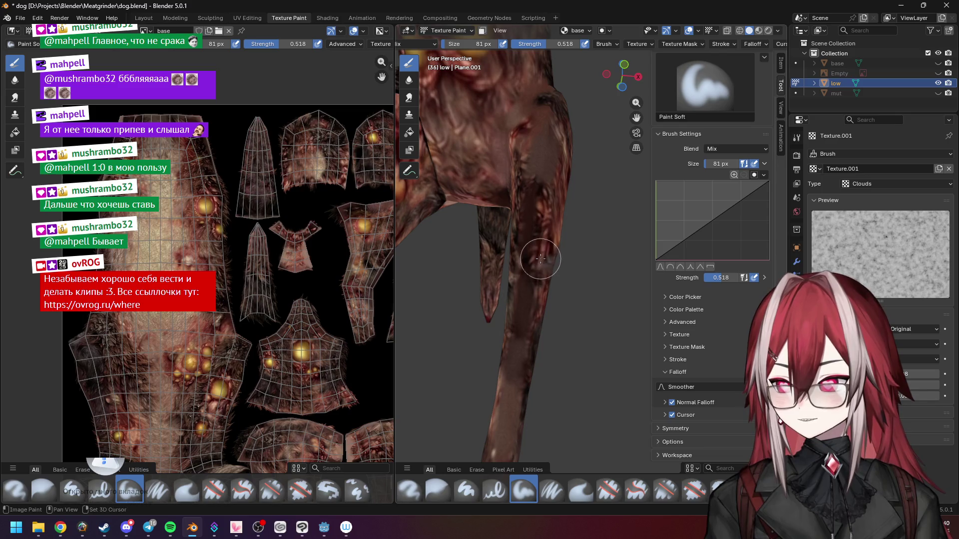
{"action": "middle_click_drag", "start_coordinate": [527, 224], "coordinate": [534, 204]}
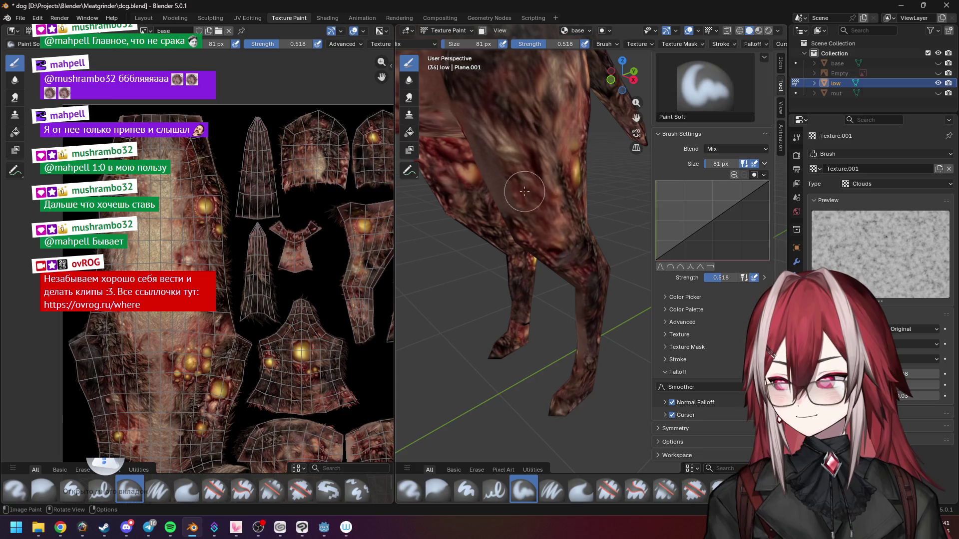
{"action": "mouse_move", "coordinate": [496, 203]}
{"action": "left_mouse_down"}
{"action": "mouse_move", "coordinate": [492, 195]}
{"action": "mouse_move", "coordinate": [521, 202]}
{"action": "left_mouse_up"}
{"action": "middle_click_drag", "start_coordinate": [520, 202], "coordinate": [574, 223]}
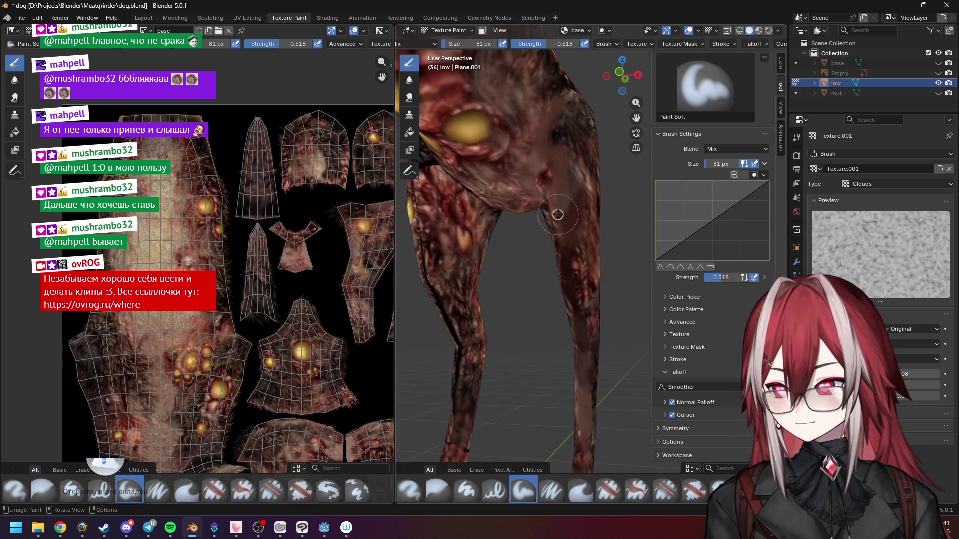
{"action": "mouse_move", "coordinate": [562, 187]}
{"action": "middle_mouse_down"}
{"action": "mouse_move", "coordinate": [582, 188]}
{"action": "mouse_move", "coordinate": [559, 204]}
{"action": "middle_mouse_up"}
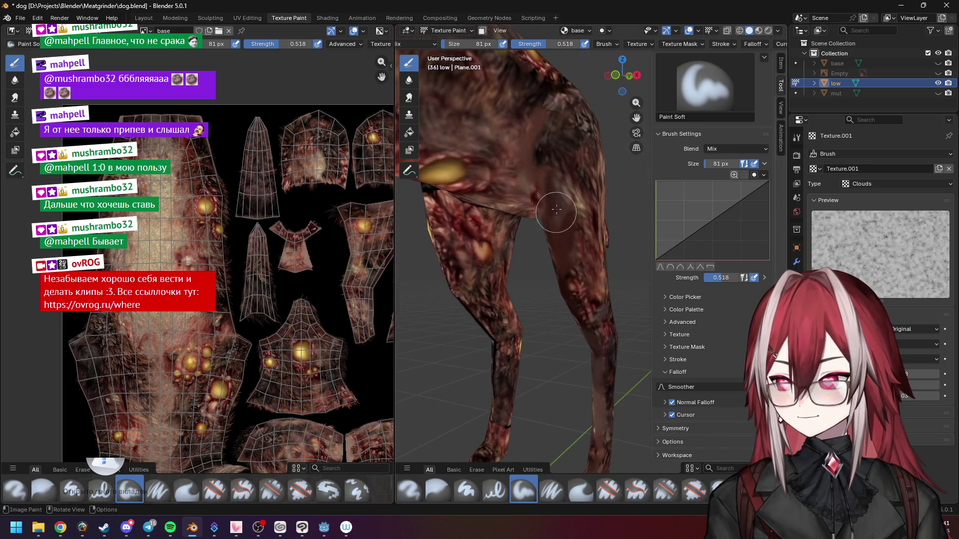
{"action": "mouse_move", "coordinate": [546, 172]}
{"action": "middle_mouse_down"}
{"action": "mouse_move", "coordinate": [574, 278]}
{"action": "mouse_move", "coordinate": [576, 239]}
{"action": "mouse_move", "coordinate": [589, 220]}
{"action": "middle_mouse_up"}
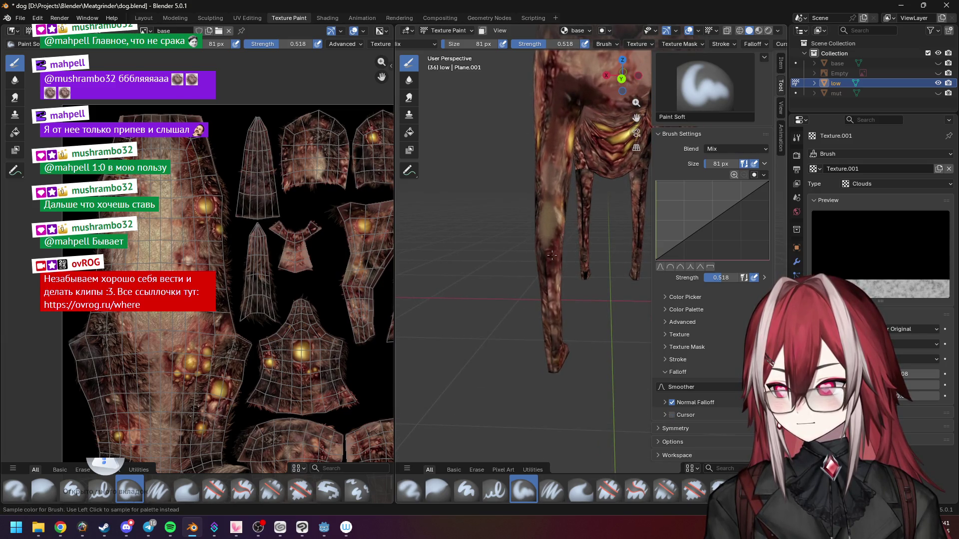
{"action": "middle_click_drag", "start_coordinate": [546, 203], "coordinate": [545, 207]}
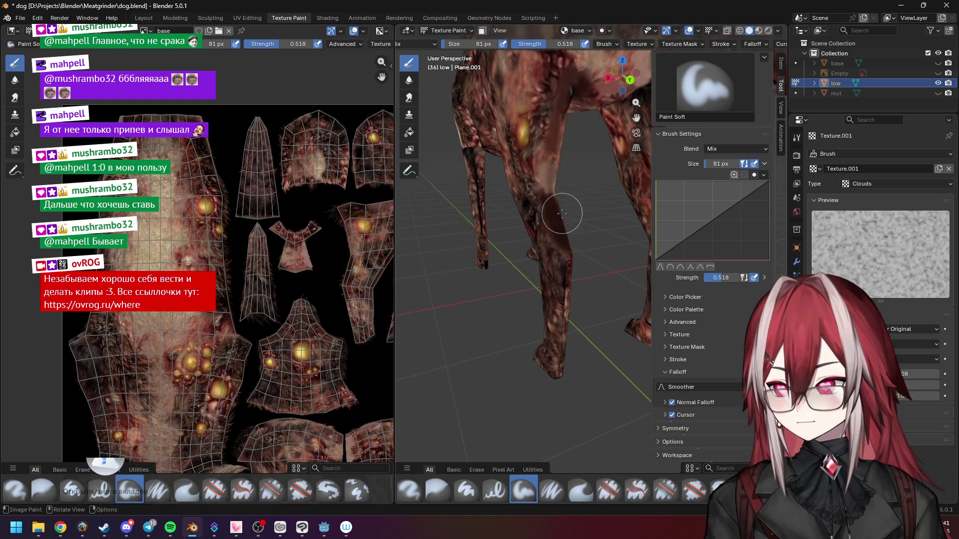
{"action": "middle_click_drag", "start_coordinate": [565, 277], "coordinate": [553, 344]}
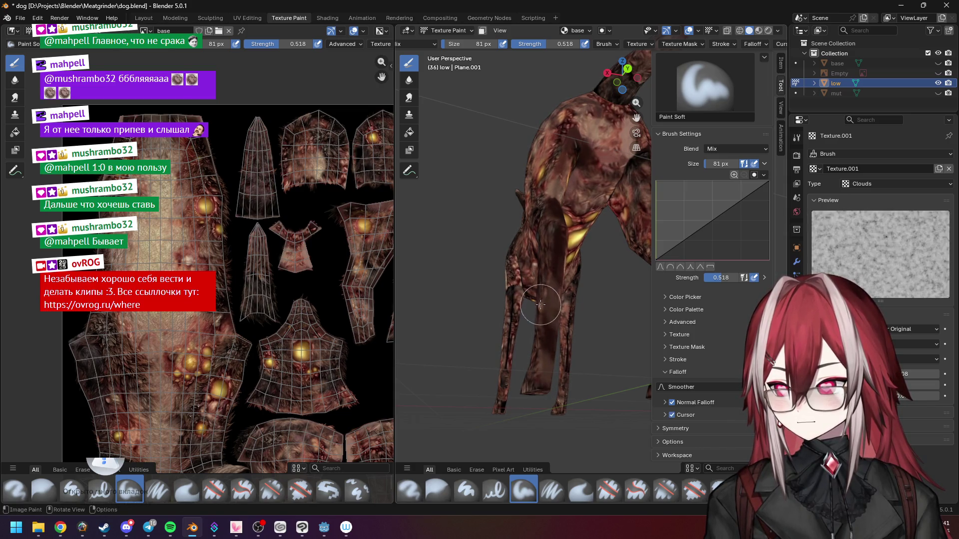
{"action": "mouse_move", "coordinate": [554, 299]}
{"action": "middle_mouse_down"}
{"action": "mouse_move", "coordinate": [522, 297]}
{"action": "mouse_move", "coordinate": [554, 319]}
{"action": "middle_mouse_up"}
Step: Paint a darker cloud-textured stroke where the front leg meets the shoulder
{"action": "mouse_move", "coordinate": [542, 356]}
{"action": "middle_mouse_down"}
{"action": "mouse_move", "coordinate": [528, 160]}
{"action": "mouse_move", "coordinate": [528, 229]}
{"action": "mouse_move", "coordinate": [554, 216]}
{"action": "mouse_move", "coordinate": [545, 263]}
{"action": "mouse_move", "coordinate": [582, 266]}
{"action": "mouse_move", "coordinate": [570, 239]}
{"action": "mouse_move", "coordinate": [546, 266]}
{"action": "mouse_move", "coordinate": [602, 270]}
{"action": "mouse_move", "coordinate": [554, 273]}
{"action": "mouse_move", "coordinate": [562, 326]}
{"action": "mouse_move", "coordinate": [569, 278]}
{"action": "mouse_move", "coordinate": [620, 278]}
{"action": "mouse_move", "coordinate": [538, 283]}
{"action": "mouse_move", "coordinate": [606, 266]}
{"action": "mouse_move", "coordinate": [569, 259]}
{"action": "mouse_move", "coordinate": [592, 209]}
{"action": "middle_mouse_up"}
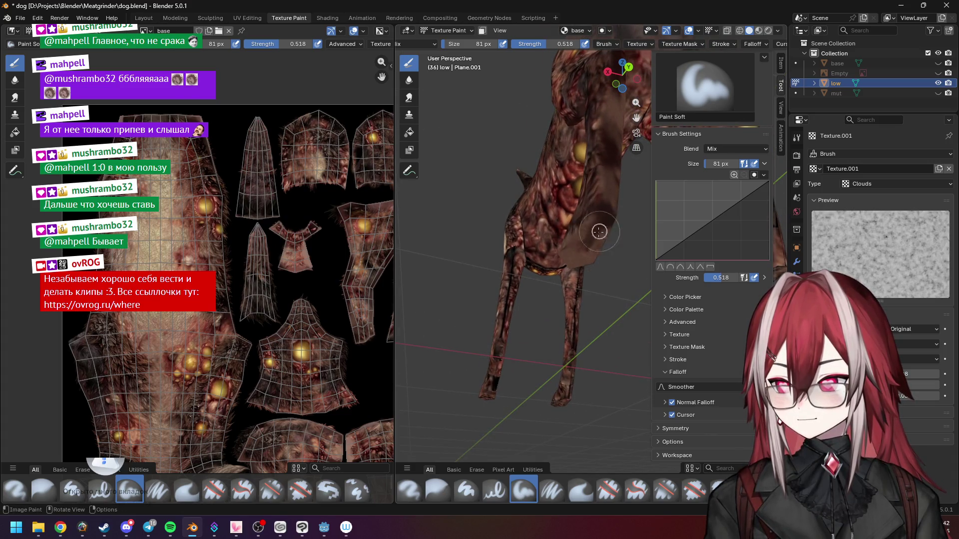
{"action": "mouse_move", "coordinate": [606, 221]}
{"action": "middle_mouse_down"}
{"action": "mouse_move", "coordinate": [542, 276]}
{"action": "mouse_move", "coordinate": [548, 238]}
{"action": "mouse_move", "coordinate": [505, 251]}
{"action": "mouse_move", "coordinate": [587, 213]}
{"action": "mouse_move", "coordinate": [576, 238]}
{"action": "middle_mouse_up"}
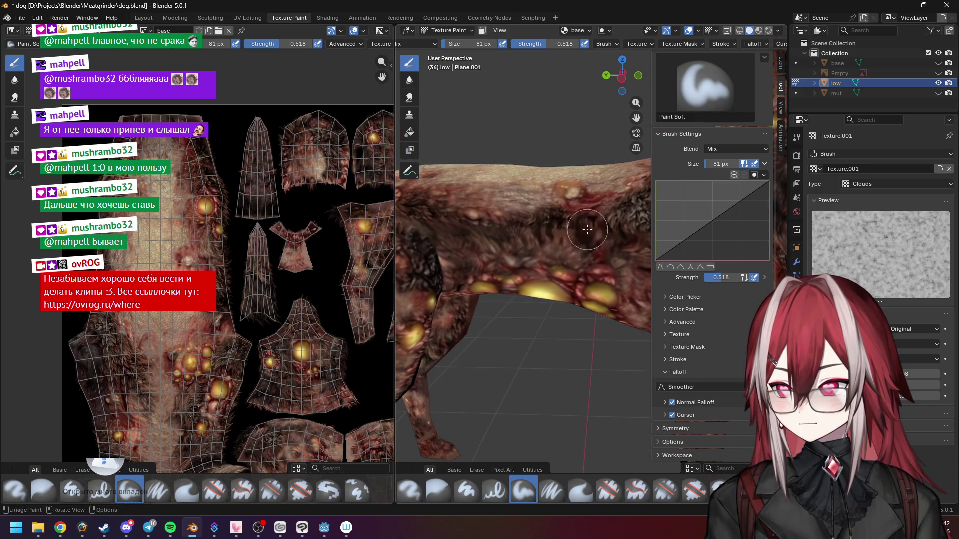
{"action": "mouse_move", "coordinate": [592, 232]}
{"action": "middle_mouse_down", "text": "shift"}
{"action": "mouse_move", "coordinate": [548, 245]}
{"action": "mouse_move", "coordinate": [582, 246]}
{"action": "middle_mouse_up", "text": "shift"}
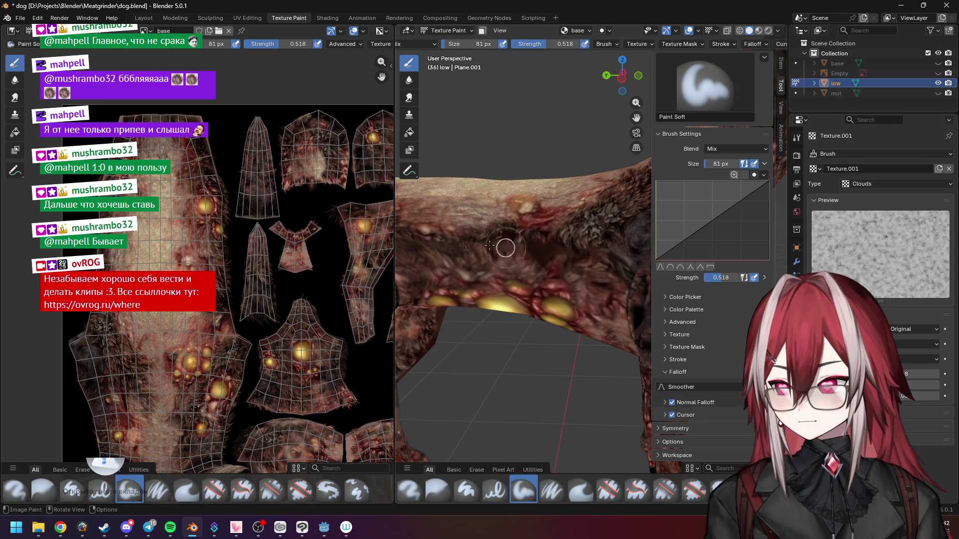
{"action": "mouse_move", "coordinate": [519, 260]}
{"action": "middle_mouse_down"}
{"action": "mouse_move", "coordinate": [537, 238]}
{"action": "mouse_move", "coordinate": [528, 239]}
{"action": "middle_mouse_up"}
{"action": "scroll", "coordinate": [537, 238], "scroll_direction": "up", "scroll_amount": 2}
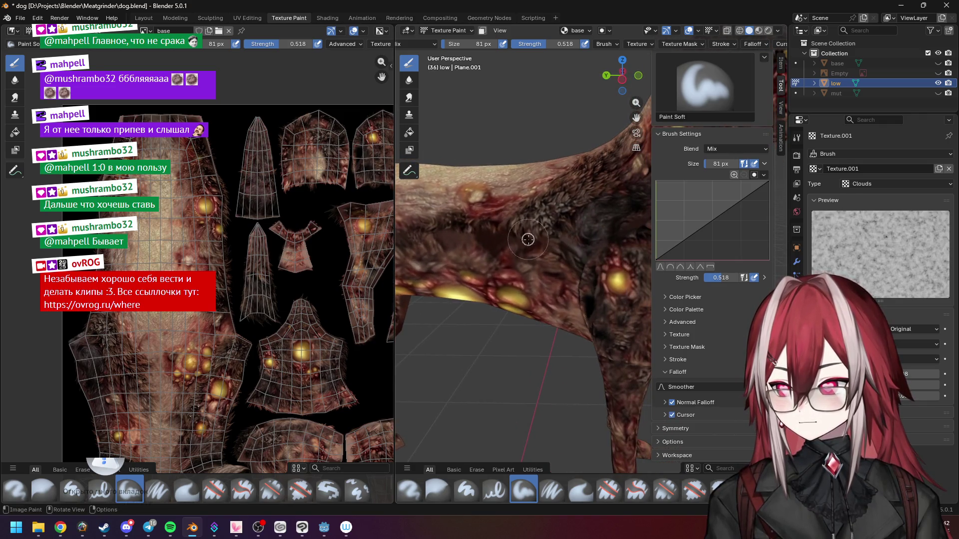
{"action": "left_click_drag", "start_coordinate": [575, 243], "coordinate": [563, 235]}
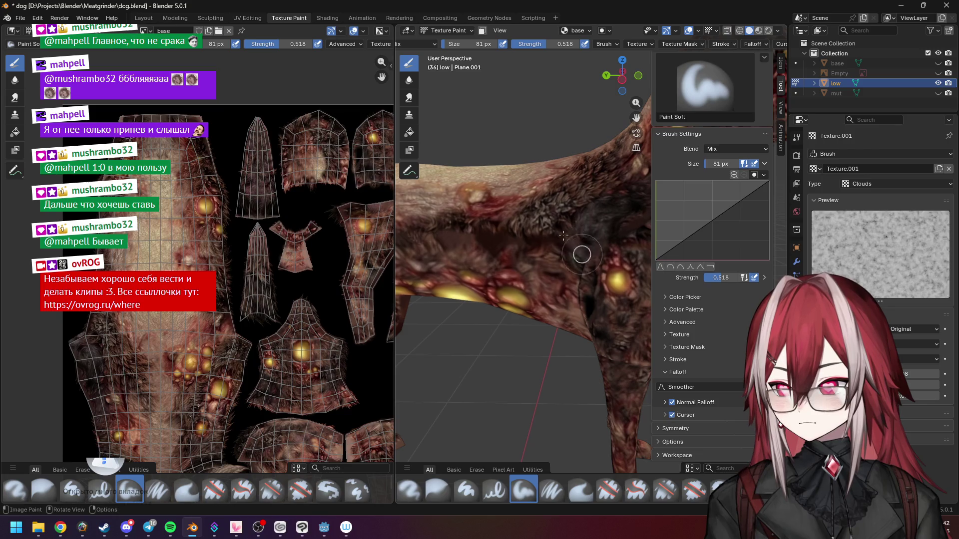
{"action": "mouse_move", "coordinate": [585, 243]}
{"action": "middle_mouse_down", "text": "shift"}
{"action": "mouse_move", "coordinate": [545, 238]}
{"action": "mouse_move", "coordinate": [529, 252]}
{"action": "mouse_move", "coordinate": [565, 247]}
{"action": "middle_mouse_up", "text": "shift"}
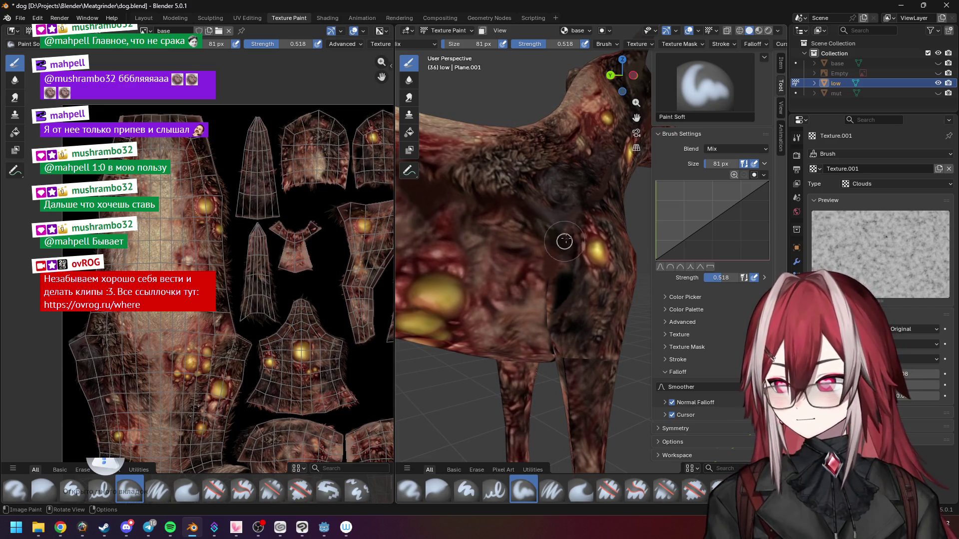
Step: Darken a patch of the dog's chest with a Paint Soft stroke
{"action": "mouse_move", "coordinate": [563, 285]}
{"action": "middle_mouse_down"}
{"action": "mouse_move", "coordinate": [565, 175]}
{"action": "mouse_move", "coordinate": [568, 196]}
{"action": "middle_mouse_up"}
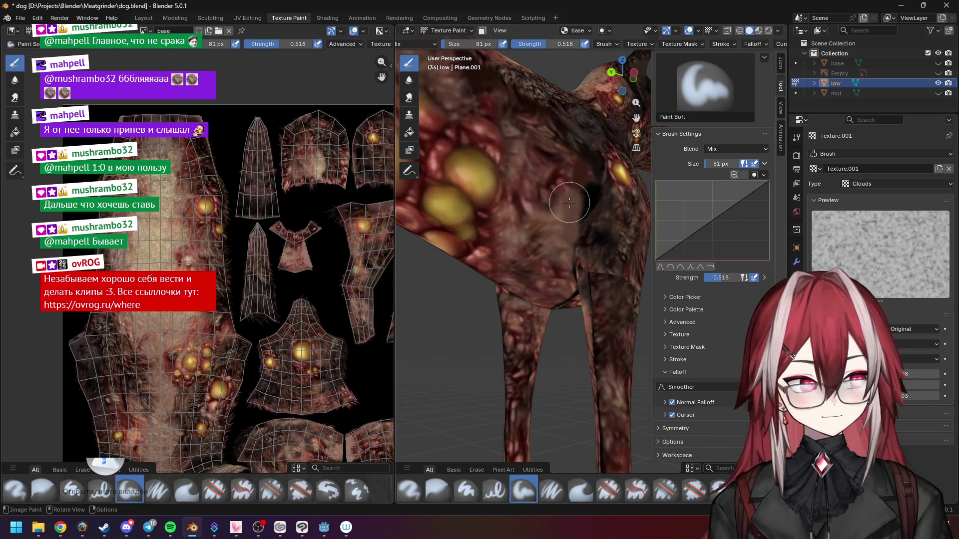
{"action": "mouse_move", "coordinate": [562, 250]}
{"action": "middle_mouse_down"}
{"action": "mouse_move", "coordinate": [586, 226]}
{"action": "mouse_move", "coordinate": [570, 229]}
{"action": "mouse_move", "coordinate": [593, 186]}
{"action": "middle_mouse_up"}
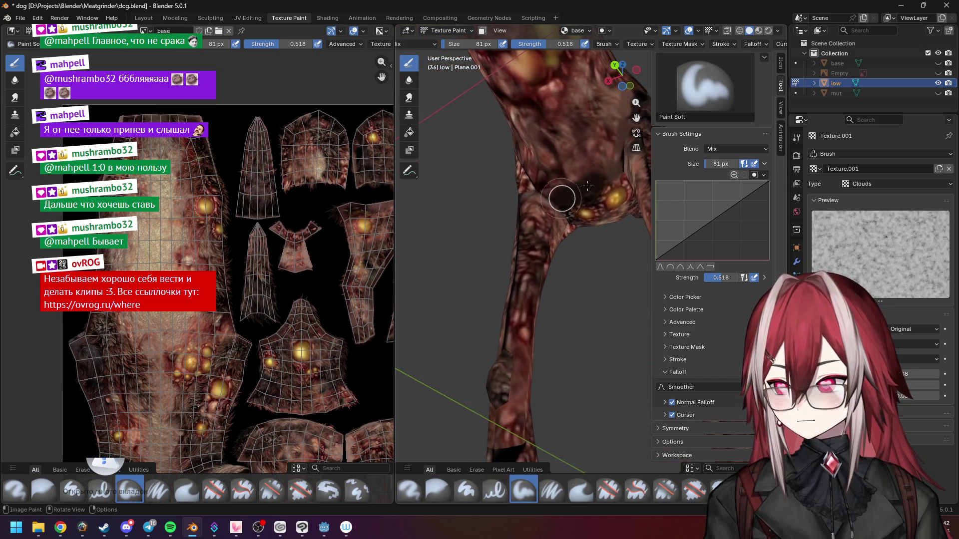
{"action": "mouse_move", "coordinate": [619, 167]}
{"action": "middle_mouse_down"}
{"action": "mouse_move", "coordinate": [547, 170]}
{"action": "mouse_move", "coordinate": [537, 210]}
{"action": "mouse_move", "coordinate": [587, 159]}
{"action": "mouse_move", "coordinate": [614, 186]}
{"action": "mouse_move", "coordinate": [511, 199]}
{"action": "mouse_move", "coordinate": [581, 213]}
{"action": "mouse_move", "coordinate": [590, 262]}
{"action": "middle_mouse_up"}
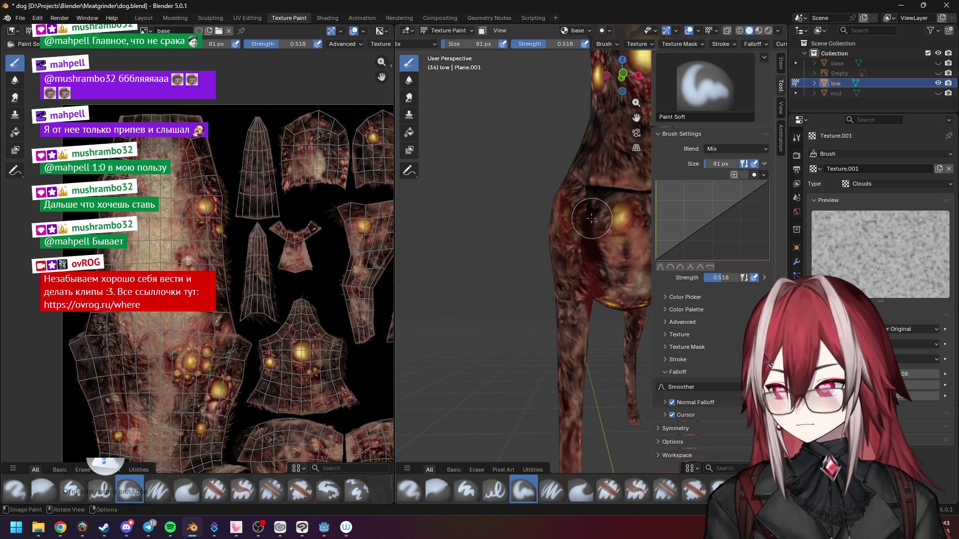
{"action": "middle_click_drag", "start_coordinate": [582, 190], "coordinate": [571, 194], "text": "shift"}
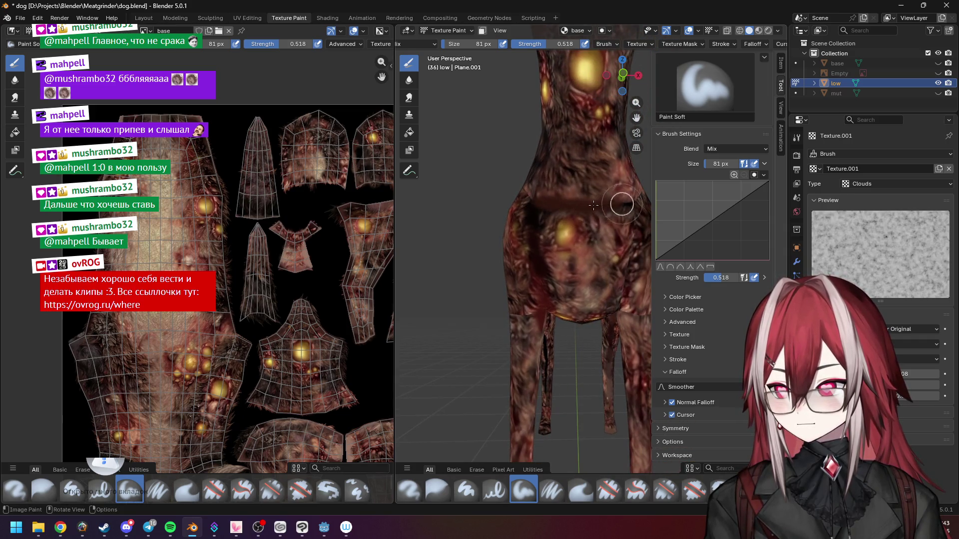
{"action": "middle_click_drag", "start_coordinate": [621, 203], "coordinate": [498, 239]}
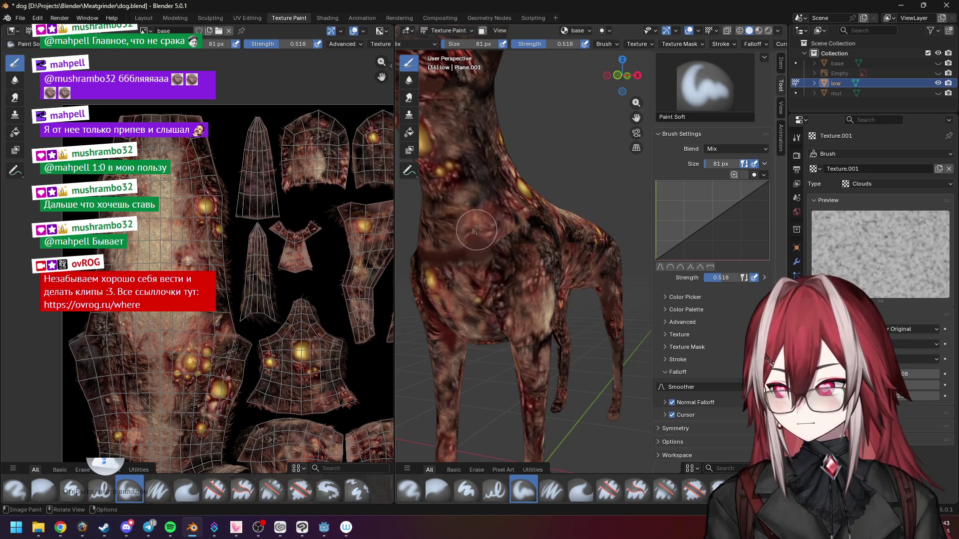
{"action": "mouse_move", "coordinate": [477, 249]}
{"action": "middle_mouse_down", "text": "ctrl"}
{"action": "mouse_move", "coordinate": [531, 251]}
{"action": "mouse_move", "coordinate": [562, 208]}
{"action": "middle_mouse_up", "text": "ctrl"}
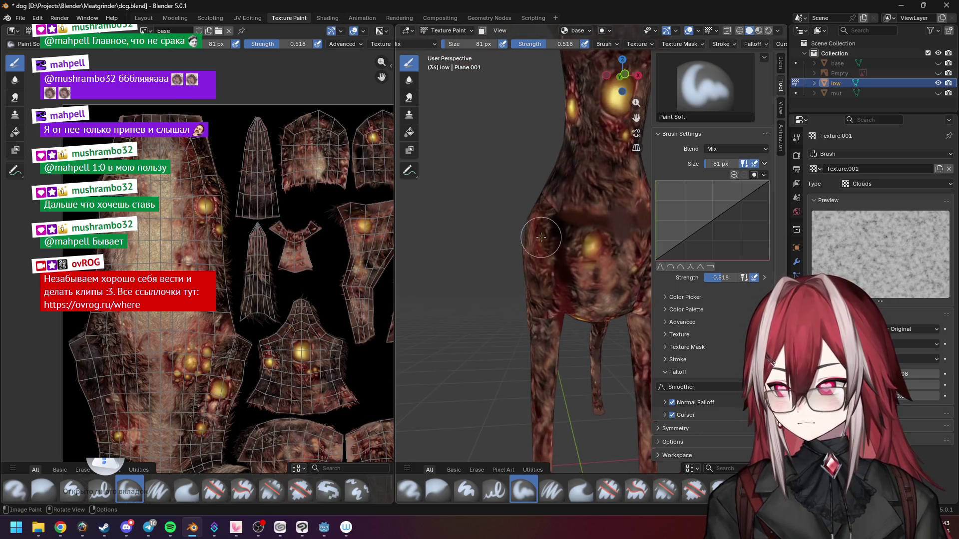
{"action": "left_click_drag", "start_coordinate": [565, 207], "coordinate": [567, 251]}
{"action": "middle_click_drag", "start_coordinate": [567, 251], "coordinate": [532, 244]}
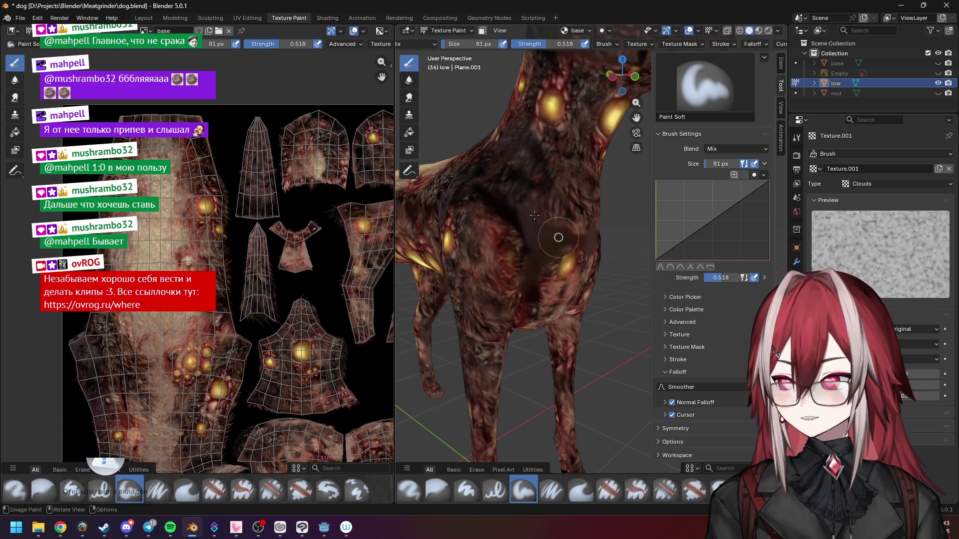
{"action": "middle_click_drag", "start_coordinate": [532, 245], "coordinate": [512, 235]}
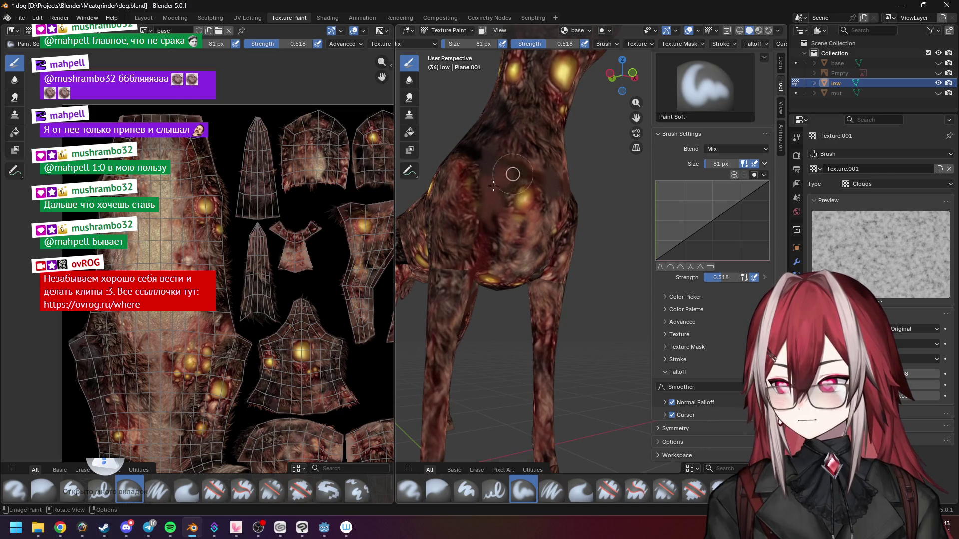
{"action": "middle_click_drag", "start_coordinate": [544, 184], "coordinate": [645, 220]}
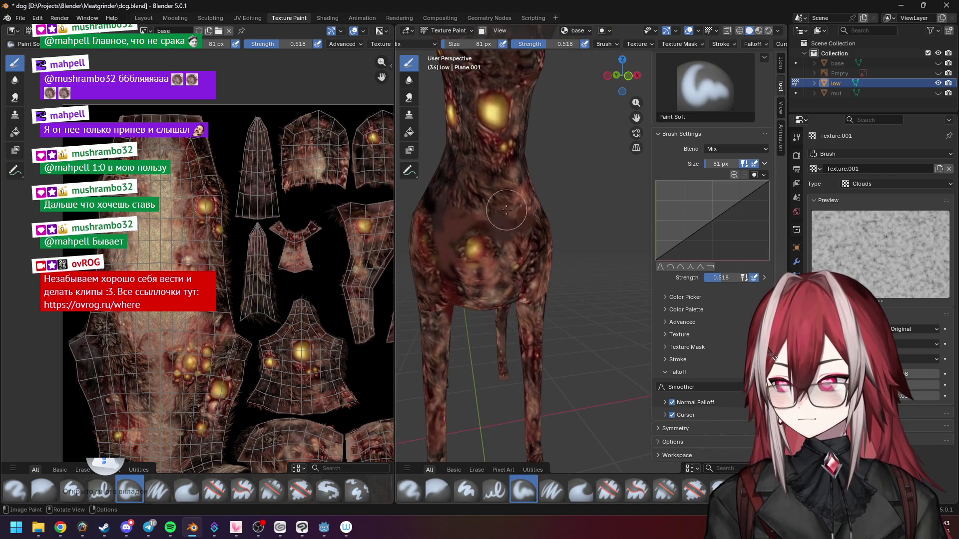
Step: Enlarge the Clouds texture size so the brush noise is coarser
{"action": "left_click_drag", "start_coordinate": [915, 373], "coordinate": [949, 374]}
{"action": "middle_click_drag", "start_coordinate": [513, 260], "coordinate": [516, 214]}
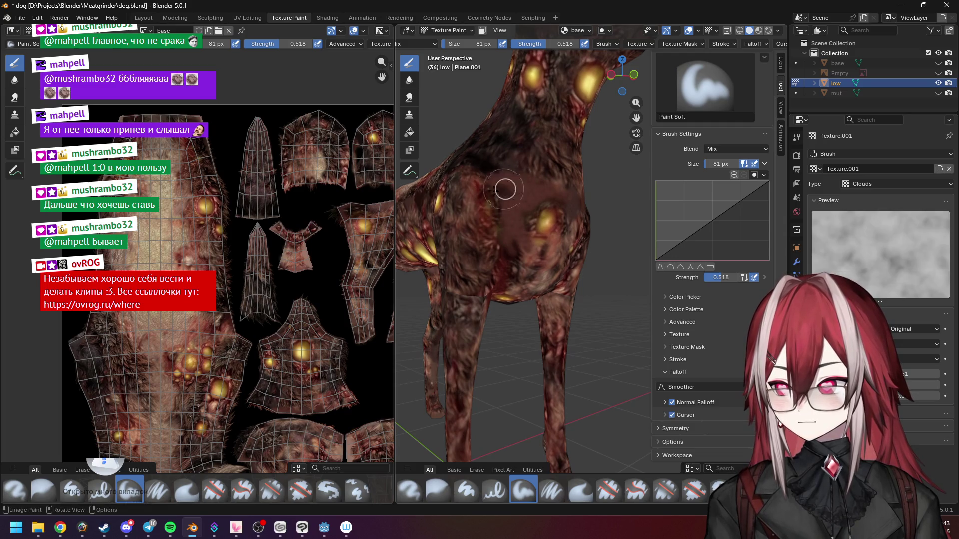
{"action": "middle_click_drag", "start_coordinate": [497, 175], "coordinate": [541, 224]}
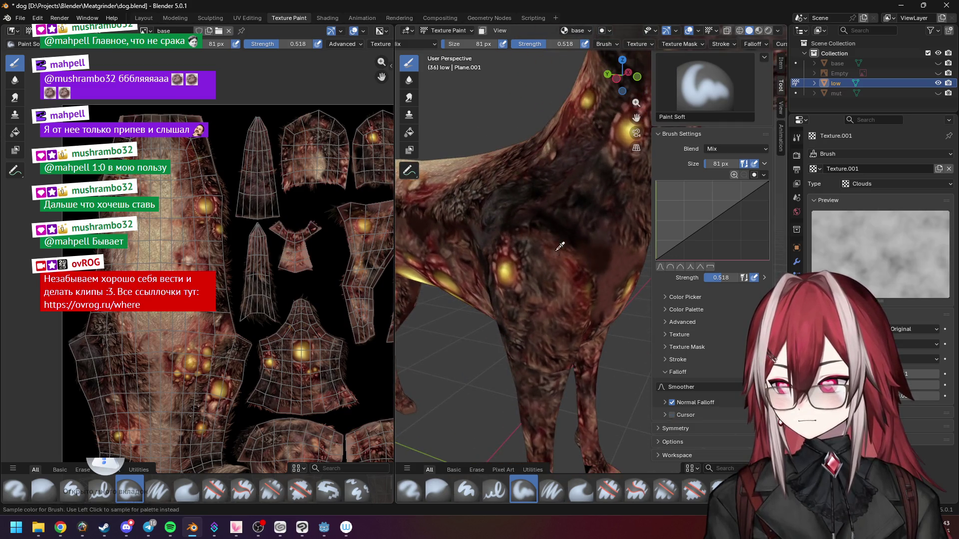
{"action": "scroll", "coordinate": [558, 228], "scroll_direction": "down", "scroll_amount": 5}
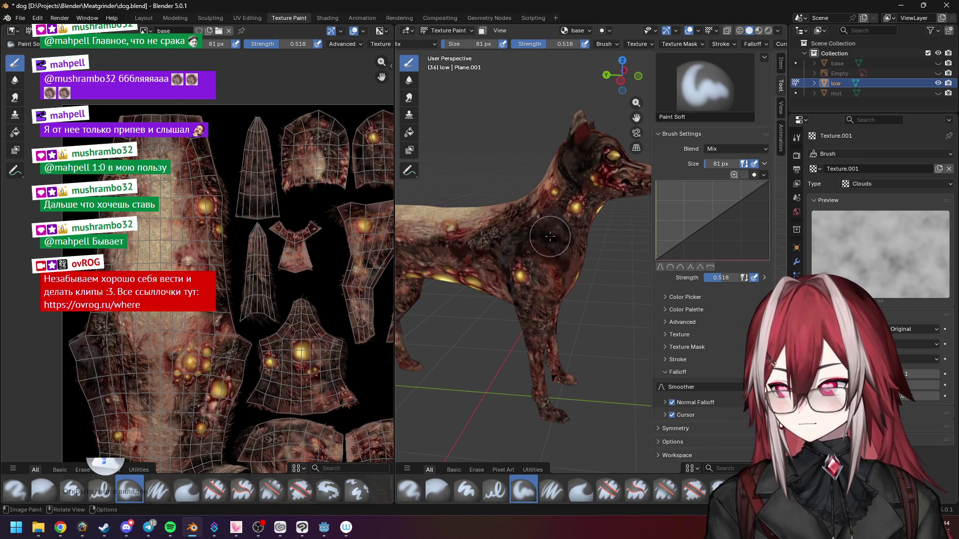
{"action": "middle_click_drag", "start_coordinate": [578, 205], "coordinate": [518, 202]}
{"action": "scroll", "coordinate": [518, 202], "scroll_direction": "up", "scroll_amount": 4}
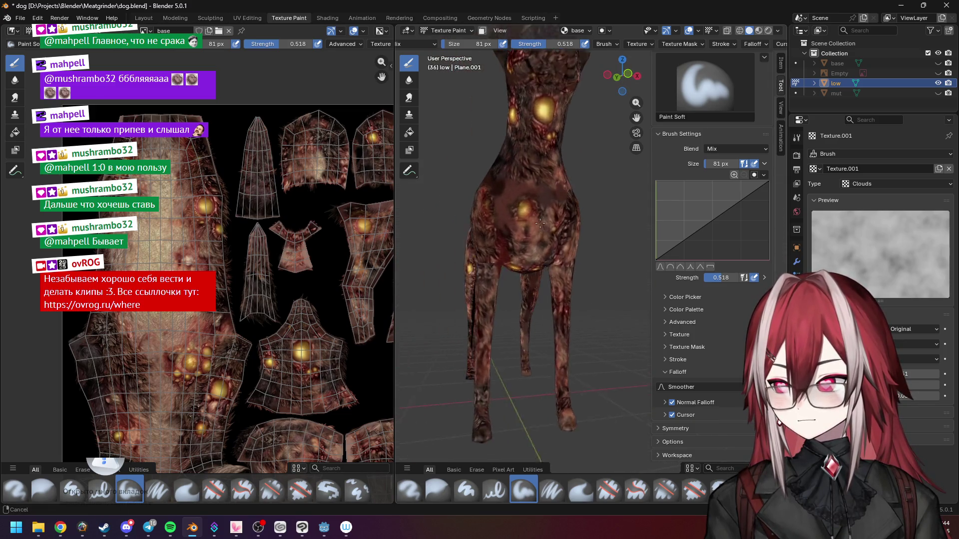
{"action": "scroll", "coordinate": [519, 238], "scroll_direction": "down", "scroll_amount": 4}
{"action": "mouse_move", "coordinate": [518, 238]}
{"action": "middle_mouse_down"}
{"action": "mouse_move", "coordinate": [517, 249]}
{"action": "mouse_move", "coordinate": [583, 239]}
{"action": "mouse_move", "coordinate": [510, 237]}
{"action": "mouse_move", "coordinate": [523, 223]}
{"action": "middle_mouse_up"}
{"action": "scroll", "coordinate": [530, 237], "scroll_direction": "up", "scroll_amount": 4}
{"action": "scroll", "coordinate": [530, 237], "scroll_direction": "up", "scroll_amount": 5}
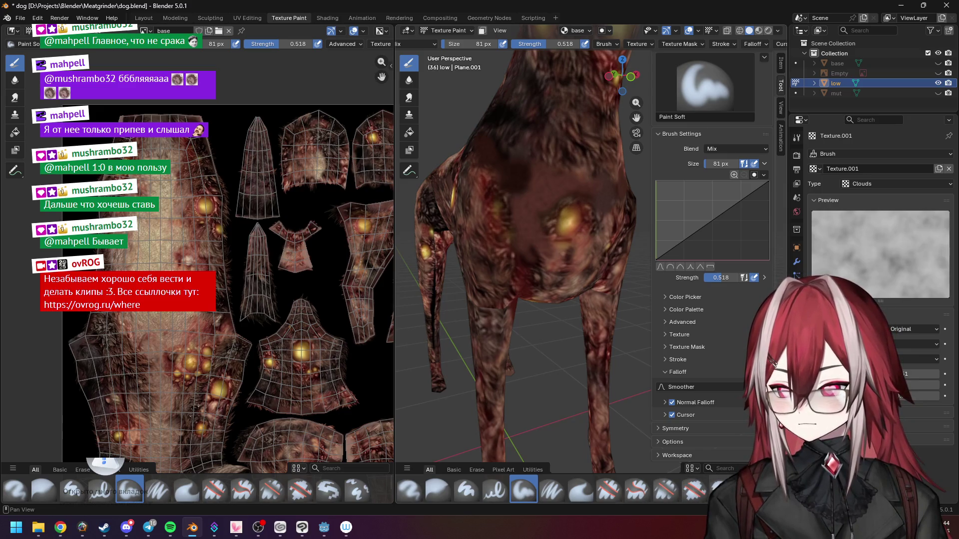
Step: Switch to the Clone brush and zoom in on the dog's chest and neck
{"action": "left_click", "coordinate": [357, 490]}
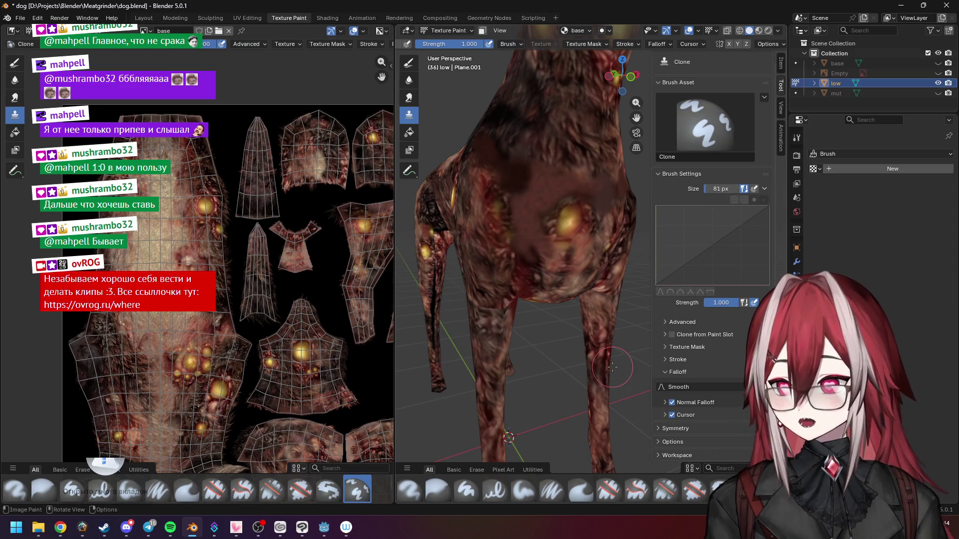
{"action": "scroll", "coordinate": [583, 238], "scroll_direction": "up", "scroll_amount": 5}
{"action": "mouse_move", "coordinate": [559, 245]}
{"action": "middle_mouse_down"}
{"action": "mouse_move", "coordinate": [590, 227]}
{"action": "mouse_move", "coordinate": [522, 239]}
{"action": "middle_mouse_up"}
{"action": "scroll", "coordinate": [534, 242], "scroll_direction": "up", "scroll_amount": 1}
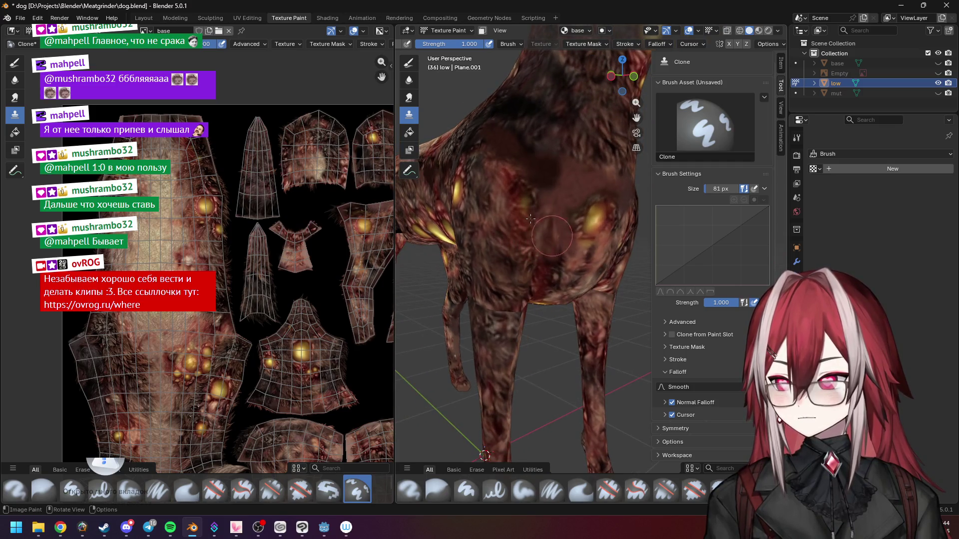
{"action": "middle_click_drag", "start_coordinate": [558, 268], "coordinate": [561, 176]}
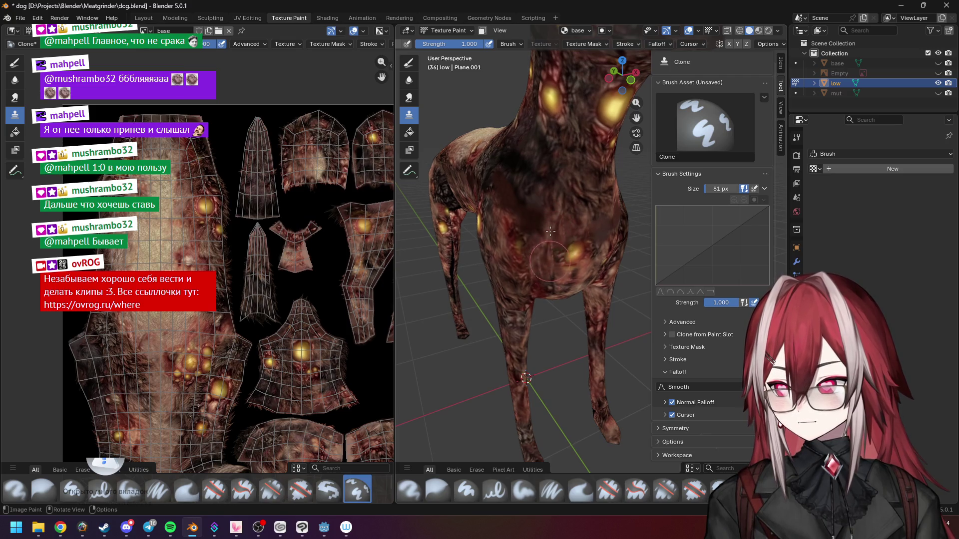
{"action": "middle_click_drag", "start_coordinate": [548, 279], "coordinate": [552, 253]}
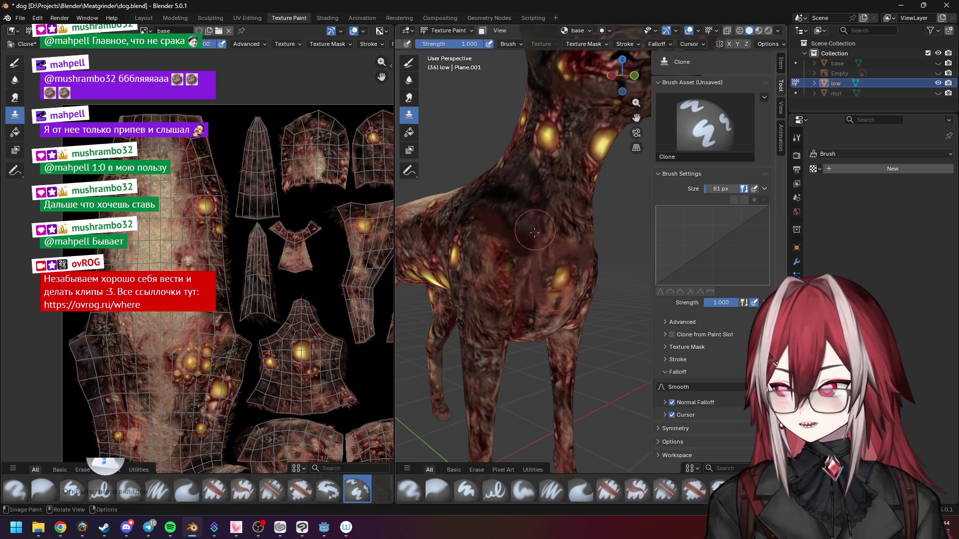
{"action": "mouse_move", "coordinate": [557, 233]}
{"action": "middle_mouse_down"}
{"action": "mouse_move", "coordinate": [528, 229]}
{"action": "mouse_move", "coordinate": [552, 221]}
{"action": "mouse_move", "coordinate": [541, 226]}
{"action": "middle_mouse_up"}
Step: Briefly play the animation, then clone texture over the chest seams
{"action": "key", "text": "space"}
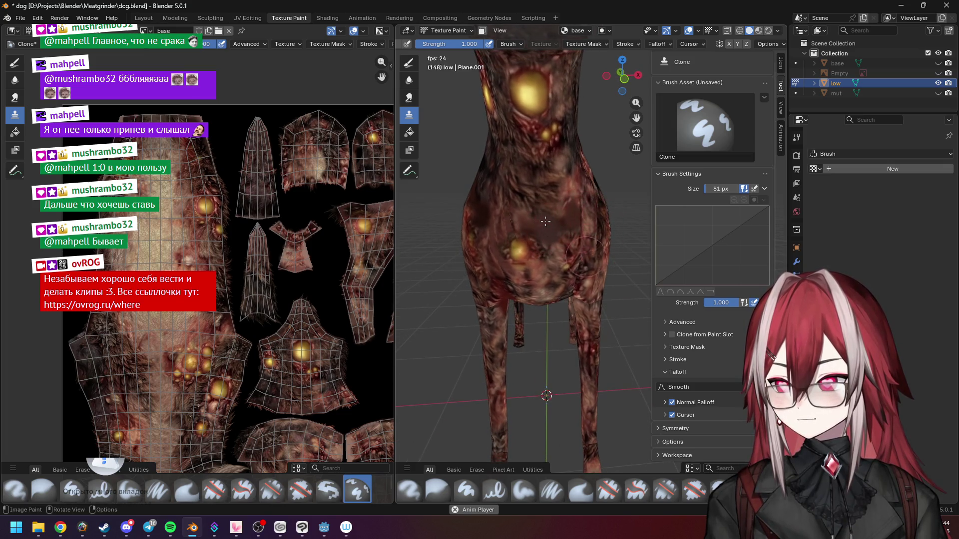
{"action": "middle_click_drag", "start_coordinate": [592, 262], "coordinate": [552, 231]}
{"action": "key", "text": "space"}
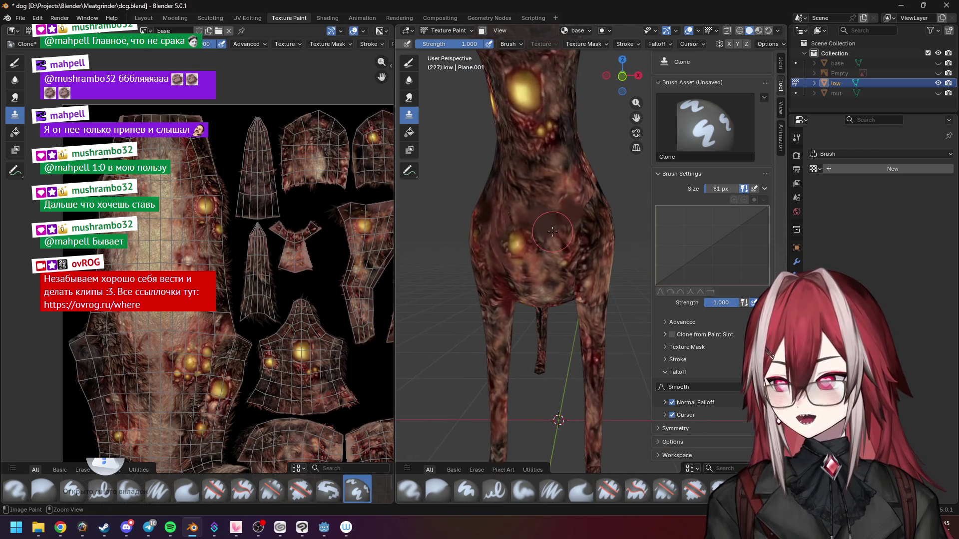
{"action": "middle_click_drag", "start_coordinate": [553, 230], "coordinate": [534, 202]}
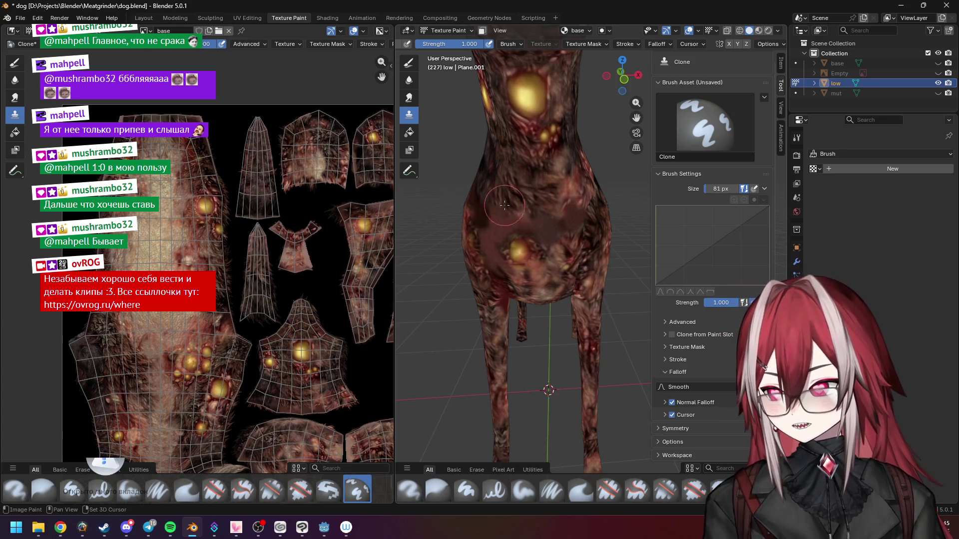
{"action": "mouse_move", "coordinate": [556, 208]}
{"action": "left_mouse_down"}
{"action": "mouse_move", "coordinate": [510, 235]}
{"action": "mouse_move", "coordinate": [492, 279]}
{"action": "mouse_move", "coordinate": [519, 314]}
{"action": "mouse_move", "coordinate": [510, 217]}
{"action": "left_mouse_up"}
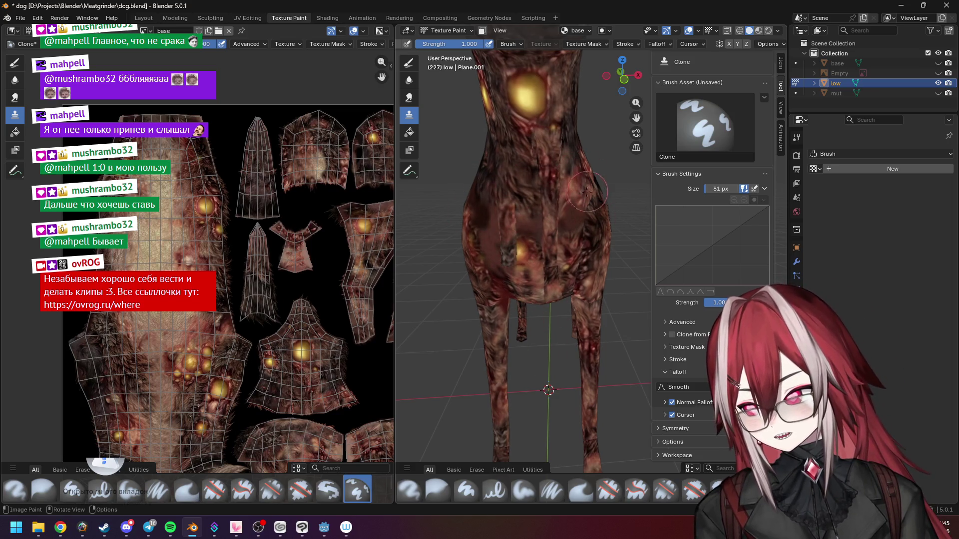
{"action": "mouse_move", "coordinate": [585, 227]}
{"action": "middle_mouse_down"}
{"action": "mouse_move", "coordinate": [619, 201]}
{"action": "mouse_move", "coordinate": [549, 216]}
{"action": "middle_mouse_up"}
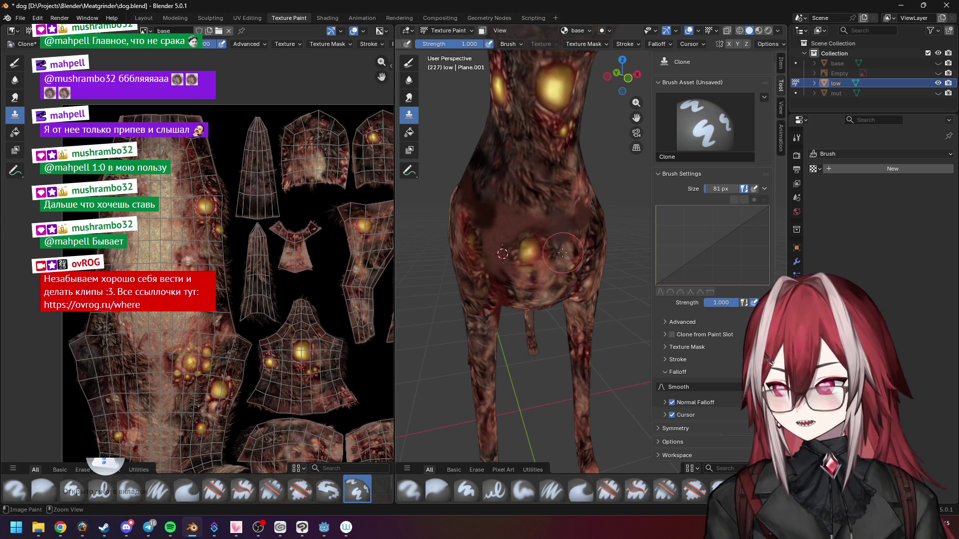
{"action": "middle_click_drag", "start_coordinate": [555, 234], "coordinate": [509, 170]}
Step: Set the clone source on the neck, then move it lower on the chest
{"action": "left_click", "coordinate": [517, 149], "text": "ctrl"}
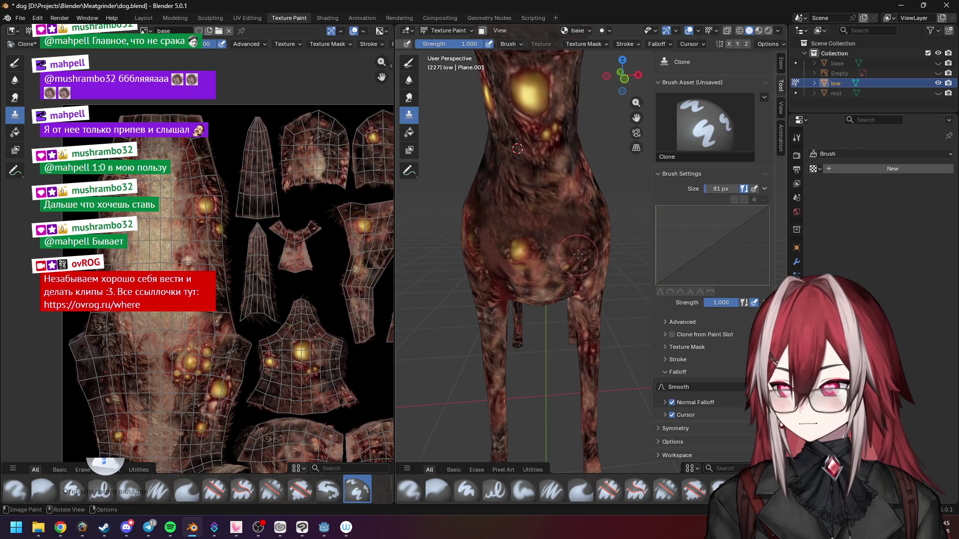
{"action": "mouse_move", "coordinate": [577, 274]}
{"action": "middle_mouse_down"}
{"action": "mouse_move", "coordinate": [562, 226]}
{"action": "mouse_move", "coordinate": [494, 210]}
{"action": "middle_mouse_up"}
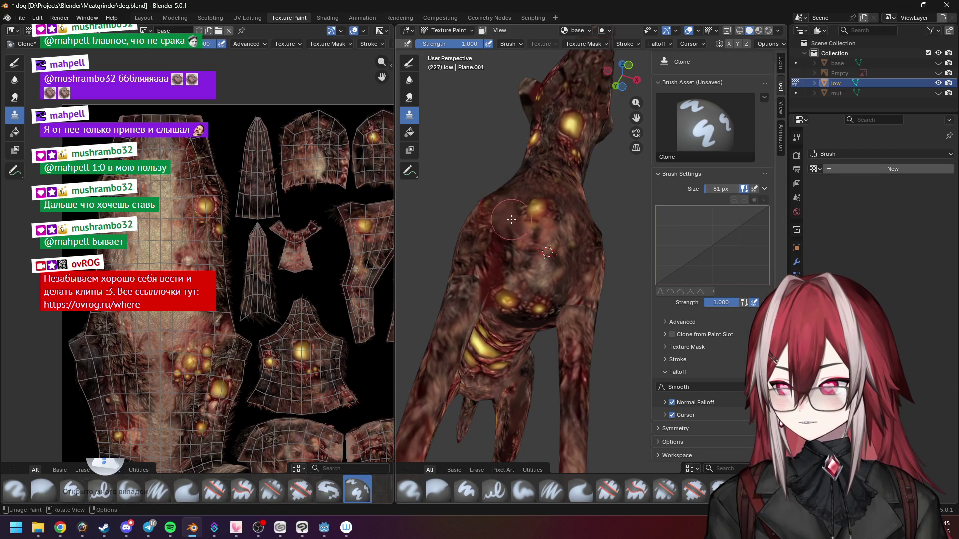
{"action": "middle_click_drag", "start_coordinate": [503, 244], "coordinate": [506, 243]}
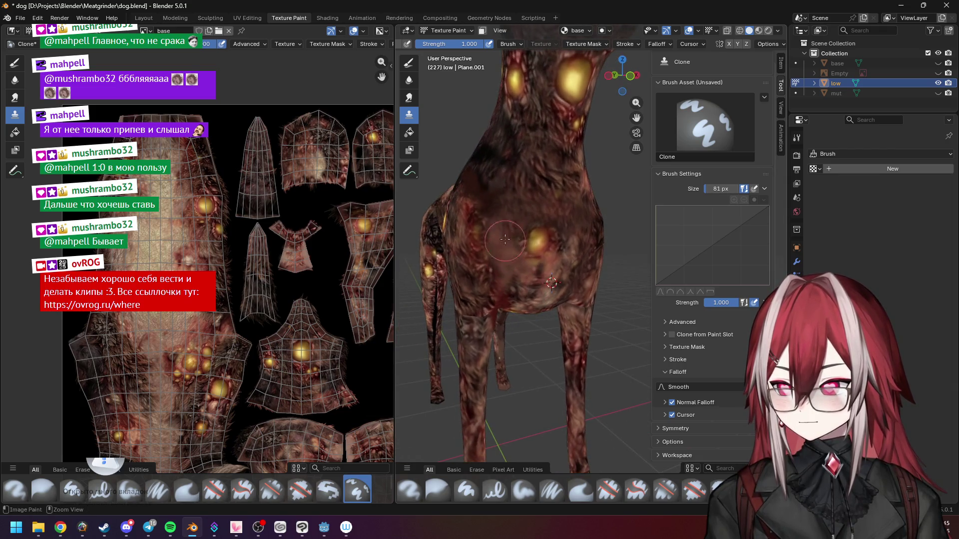
{"action": "left_click", "coordinate": [530, 142], "text": "ctrl"}
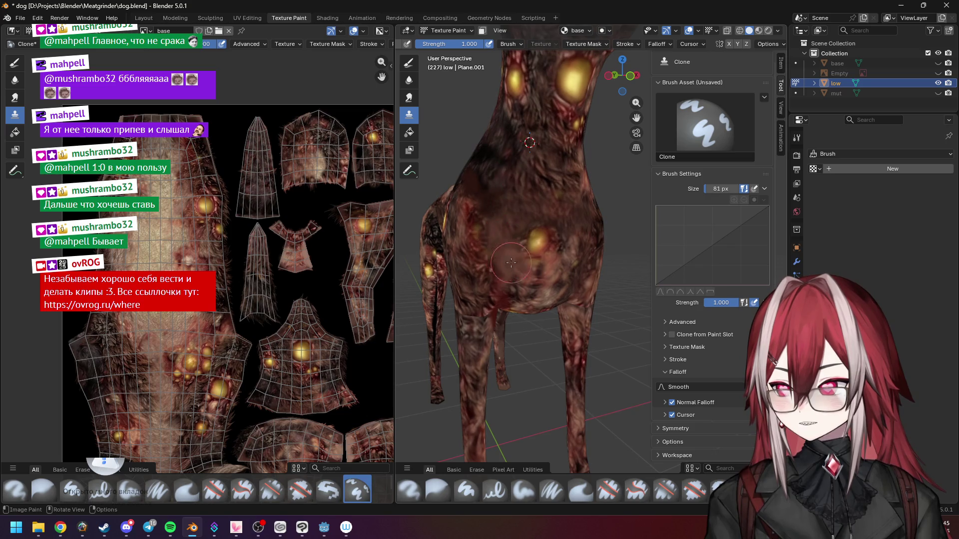
{"action": "middle_click_drag", "start_coordinate": [506, 248], "coordinate": [534, 311]}
{"action": "left_click", "coordinate": [534, 310], "text": "ctrl"}
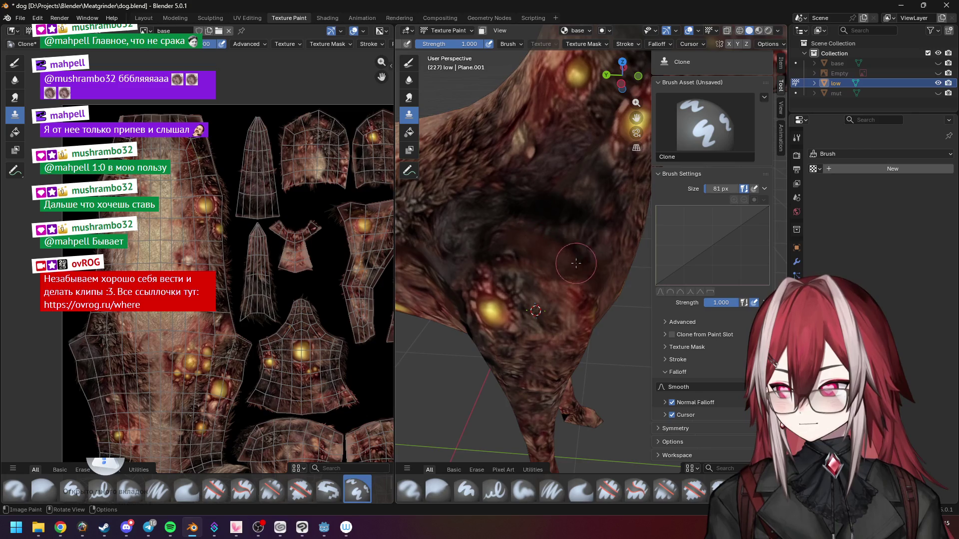
{"action": "middle_click_drag", "start_coordinate": [534, 232], "coordinate": [527, 201]}
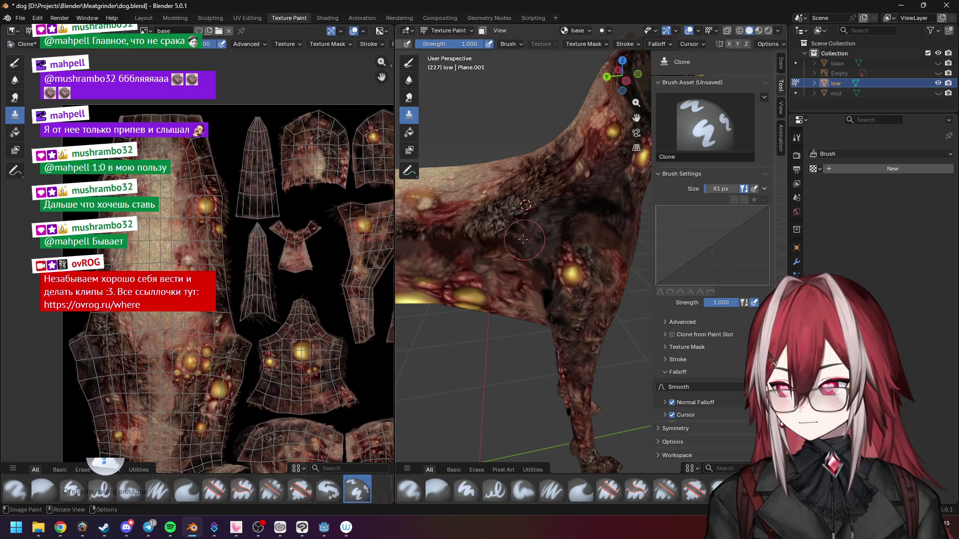
{"action": "mouse_move", "coordinate": [507, 238]}
{"action": "middle_mouse_down", "text": "shift"}
{"action": "mouse_move", "coordinate": [551, 237]}
{"action": "mouse_move", "coordinate": [549, 217]}
{"action": "middle_mouse_up", "text": "shift"}
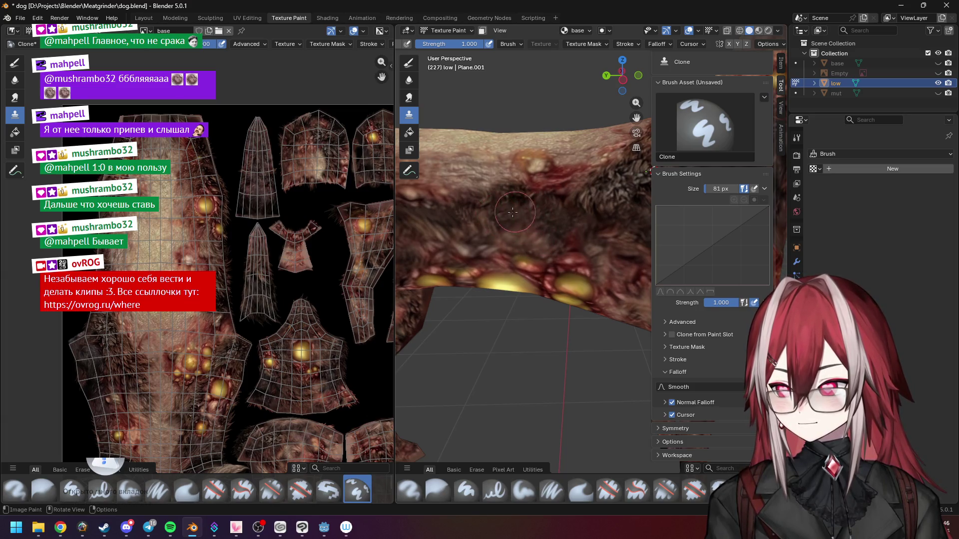
Step: Set the clone source on the chest and clone fur over the yellow smear
{"action": "middle_click_drag", "start_coordinate": [516, 212], "coordinate": [546, 229], "text": "shift"}
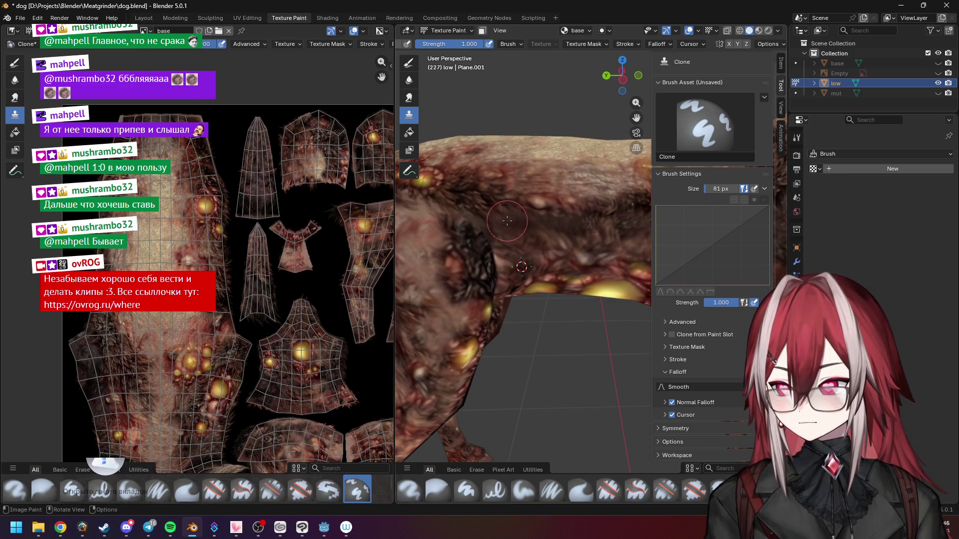
{"action": "mouse_move", "coordinate": [501, 211]}
{"action": "middle_mouse_down"}
{"action": "mouse_move", "coordinate": [530, 219]}
{"action": "mouse_move", "coordinate": [519, 216]}
{"action": "middle_mouse_up"}
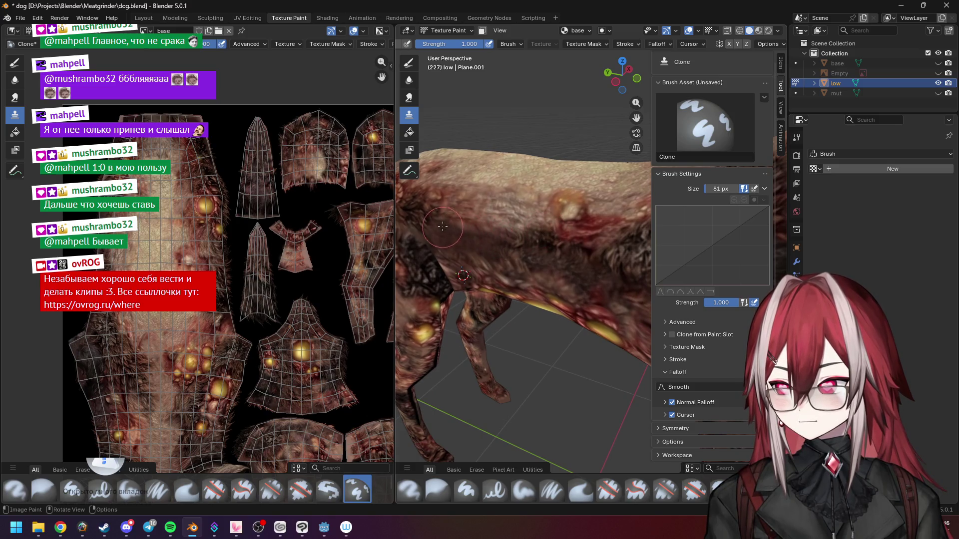
{"action": "mouse_move", "coordinate": [467, 245]}
{"action": "middle_mouse_down"}
{"action": "mouse_move", "coordinate": [574, 238]}
{"action": "mouse_move", "coordinate": [499, 228]}
{"action": "middle_mouse_up"}
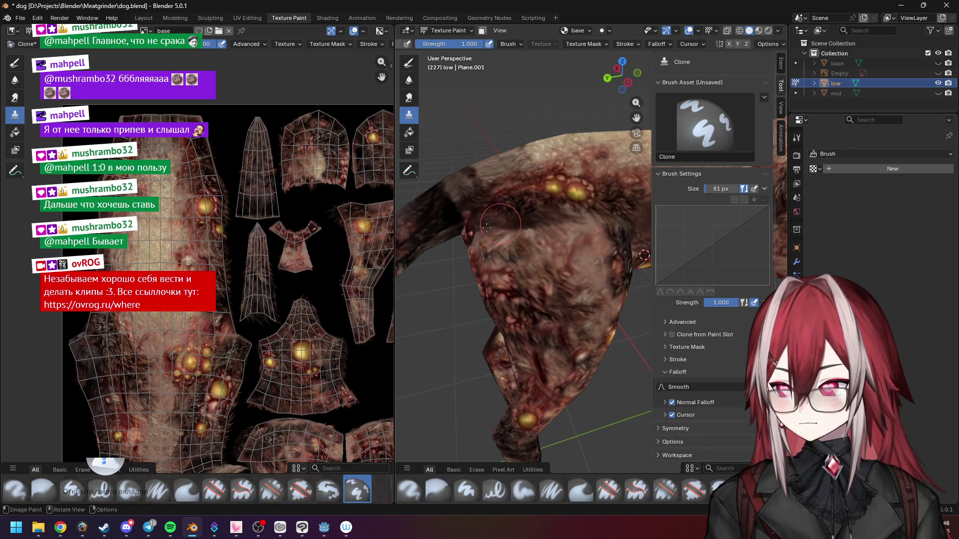
{"action": "mouse_move", "coordinate": [486, 228]}
{"action": "left_mouse_down"}
{"action": "mouse_move", "coordinate": [580, 219]}
{"action": "mouse_move", "coordinate": [609, 240]}
{"action": "mouse_move", "coordinate": [568, 275]}
{"action": "left_mouse_up"}
{"action": "left_click", "coordinate": [547, 294], "text": "ctrl"}
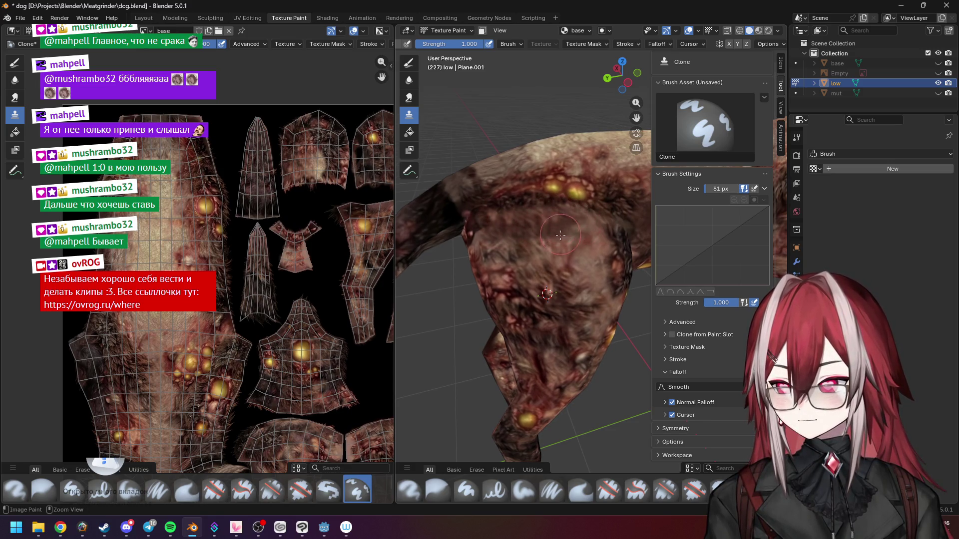
{"action": "left_click", "coordinate": [575, 294], "text": "ctrl"}
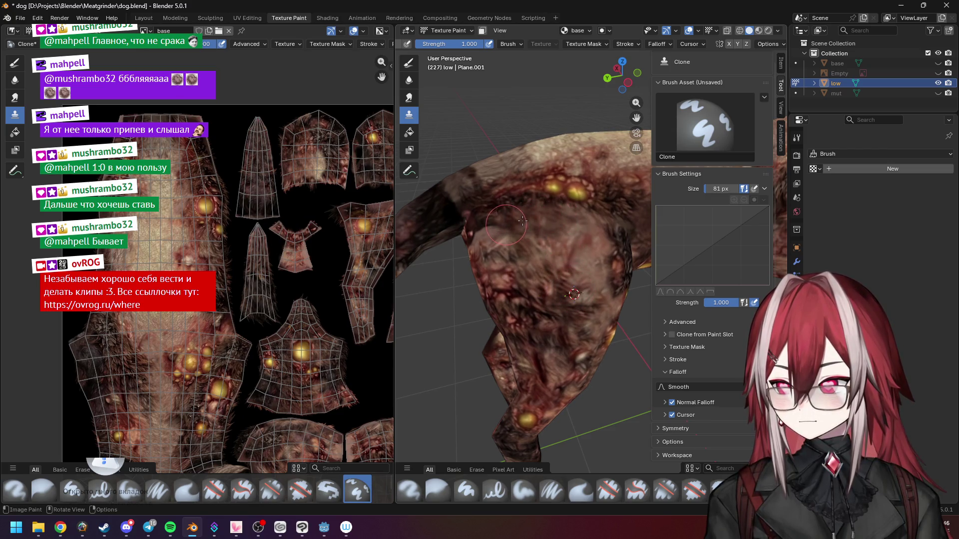
{"action": "mouse_move", "coordinate": [499, 249]}
{"action": "left_mouse_down"}
{"action": "mouse_move", "coordinate": [477, 195]}
{"action": "mouse_move", "coordinate": [519, 280]}
{"action": "left_mouse_up"}
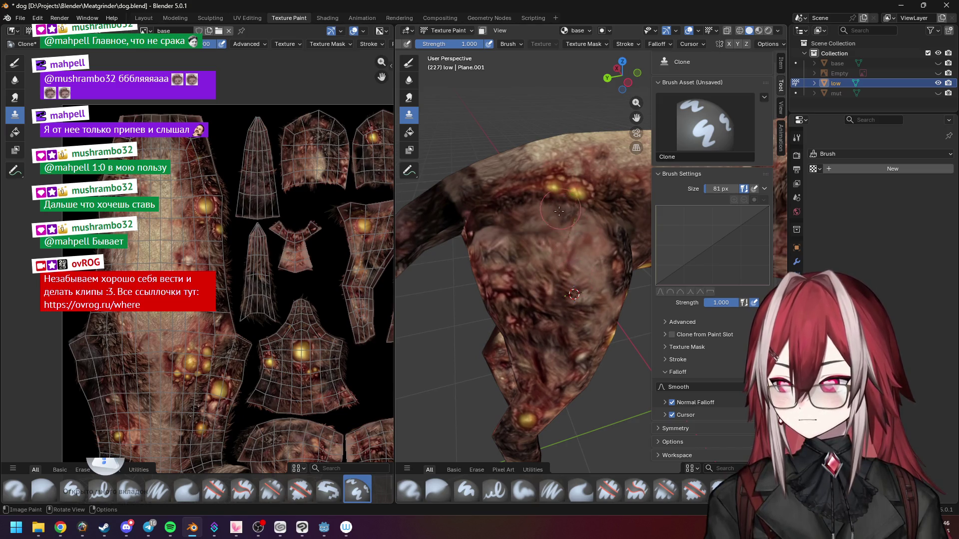
{"action": "mouse_move", "coordinate": [544, 219]}
{"action": "middle_mouse_down"}
{"action": "mouse_move", "coordinate": [558, 220]}
{"action": "mouse_move", "coordinate": [571, 188]}
{"action": "middle_mouse_up"}
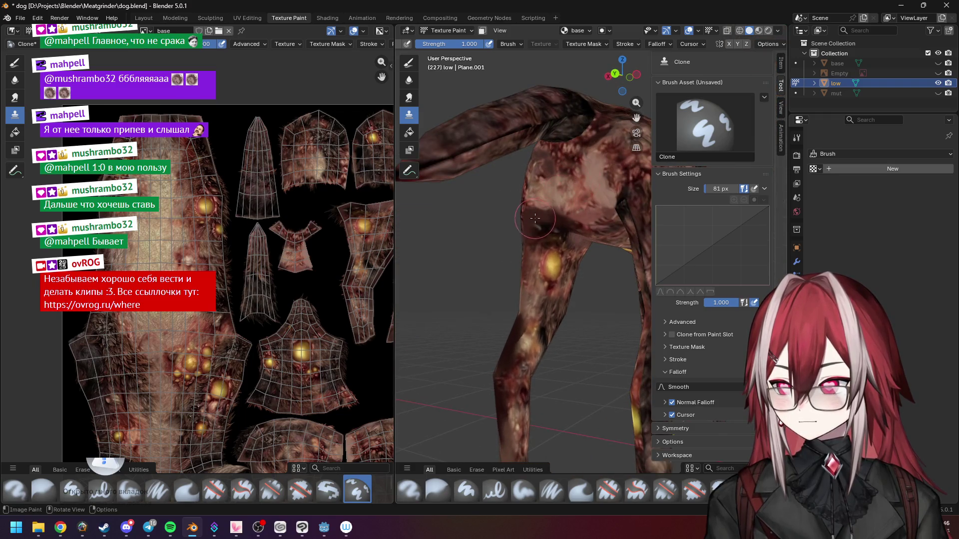
{"action": "mouse_move", "coordinate": [537, 244]}
{"action": "middle_mouse_down"}
{"action": "mouse_move", "coordinate": [528, 254]}
{"action": "mouse_move", "coordinate": [555, 264]}
{"action": "middle_mouse_up"}
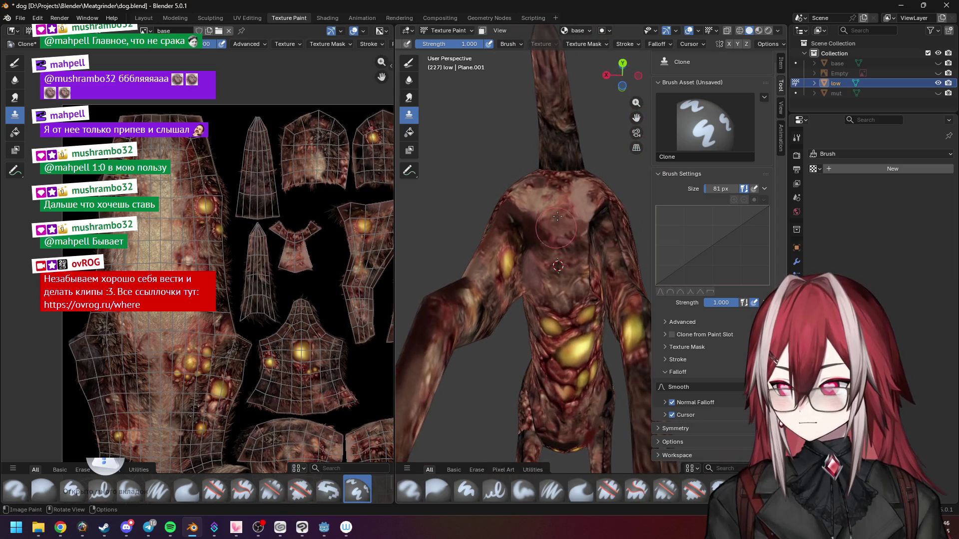
Step: Move the clone source to another chest spot and clone over the seam on the dog's side
{"action": "middle_click_drag", "start_coordinate": [569, 214], "coordinate": [573, 228]}
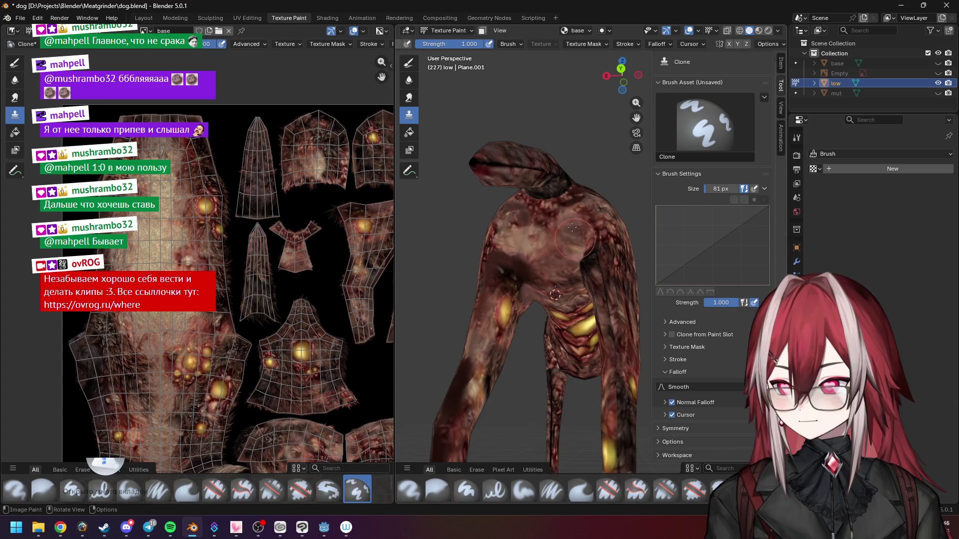
{"action": "left_click", "coordinate": [609, 293], "text": "ctrl"}
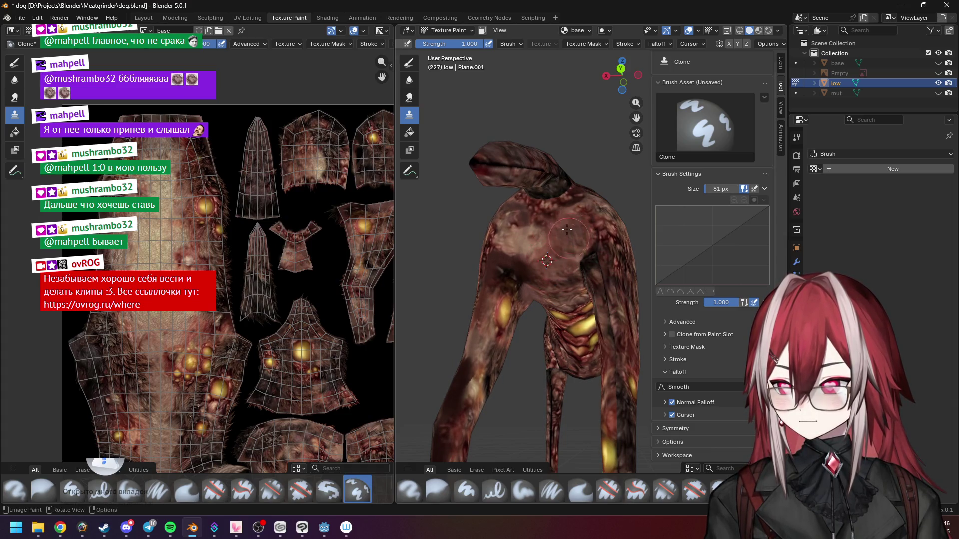
{"action": "mouse_move", "coordinate": [568, 230]}
{"action": "middle_mouse_down"}
{"action": "mouse_move", "coordinate": [511, 266]}
{"action": "mouse_move", "coordinate": [574, 231]}
{"action": "mouse_move", "coordinate": [542, 213]}
{"action": "middle_mouse_up"}
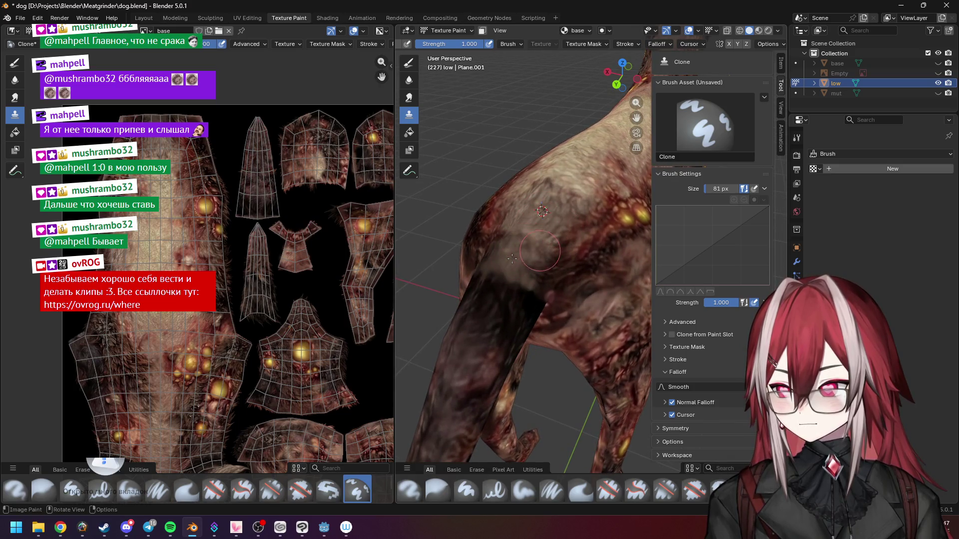
{"action": "middle_click_drag", "start_coordinate": [512, 258], "coordinate": [547, 226]}
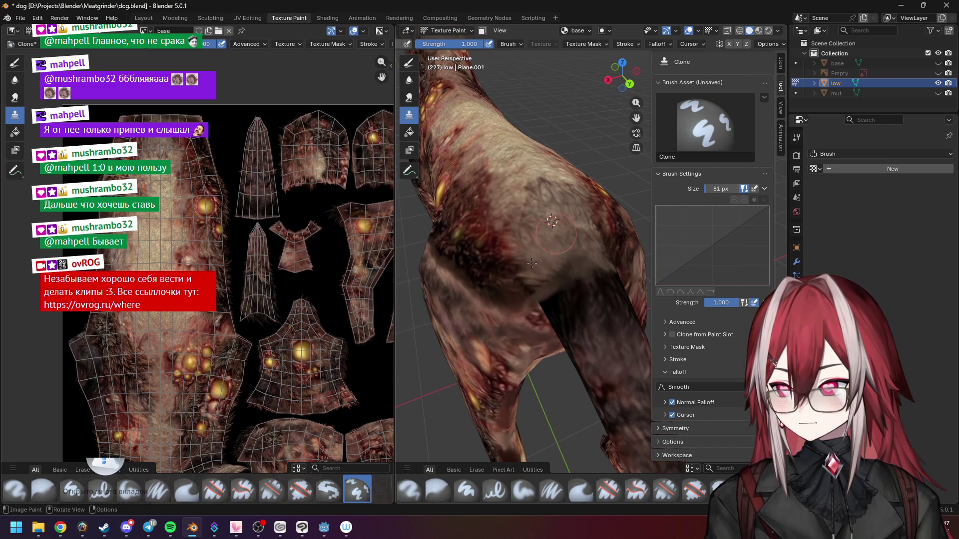
{"action": "mouse_move", "coordinate": [548, 257]}
{"action": "middle_mouse_down"}
{"action": "mouse_move", "coordinate": [544, 202]}
{"action": "mouse_move", "coordinate": [580, 227]}
{"action": "mouse_move", "coordinate": [495, 256]}
{"action": "middle_mouse_up"}
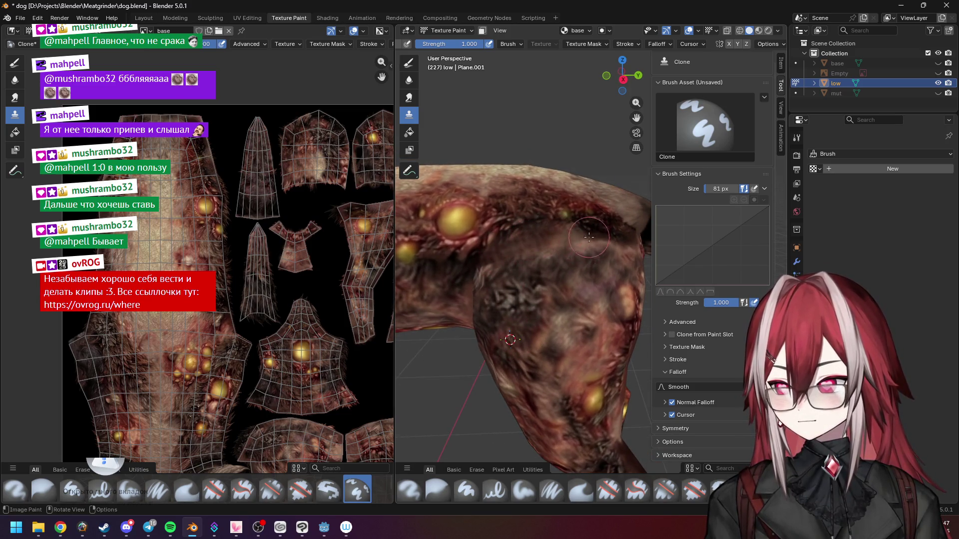
{"action": "middle_click_drag", "start_coordinate": [601, 236], "coordinate": [562, 232]}
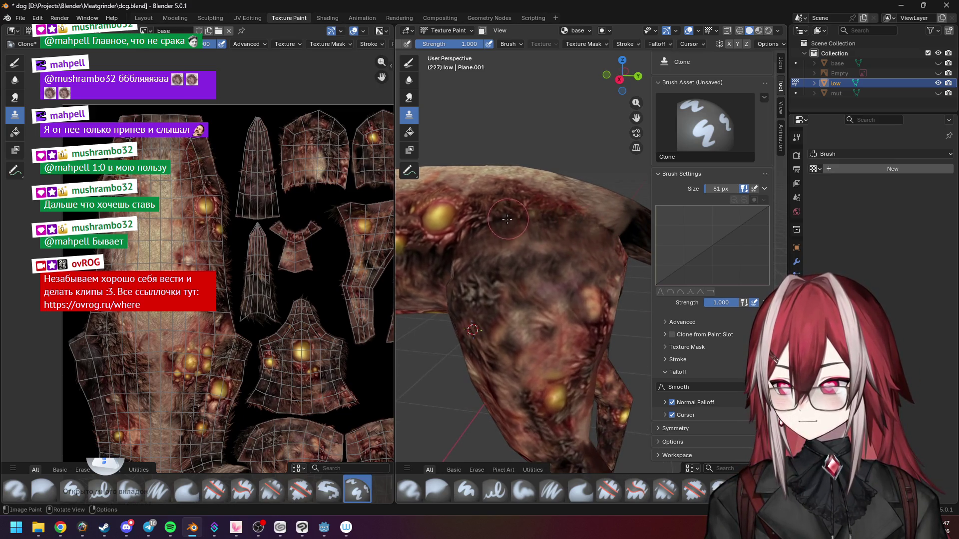
{"action": "mouse_move", "coordinate": [490, 230]}
{"action": "middle_mouse_down"}
{"action": "mouse_move", "coordinate": [530, 246]}
{"action": "mouse_move", "coordinate": [492, 271]}
{"action": "middle_mouse_up"}
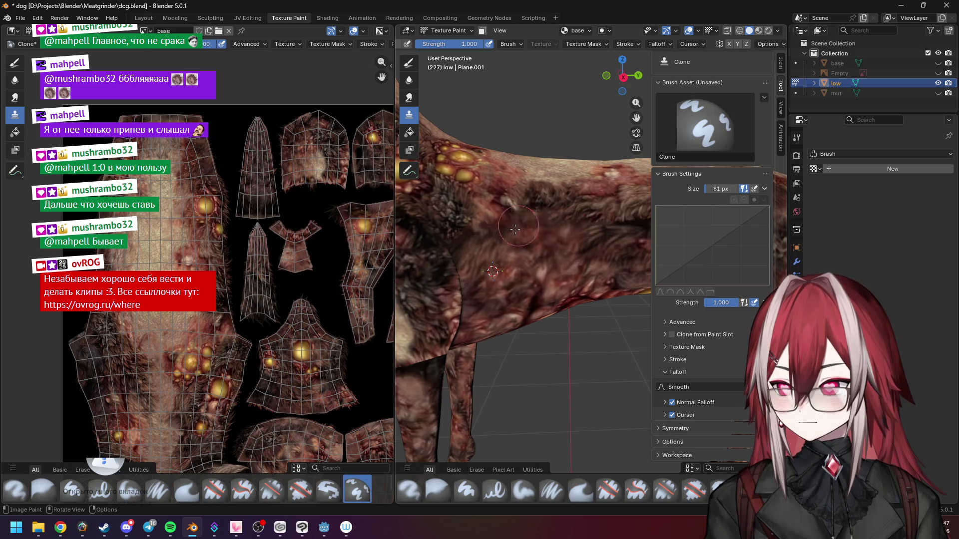
{"action": "left_click_drag", "start_coordinate": [490, 240], "coordinate": [518, 270]}
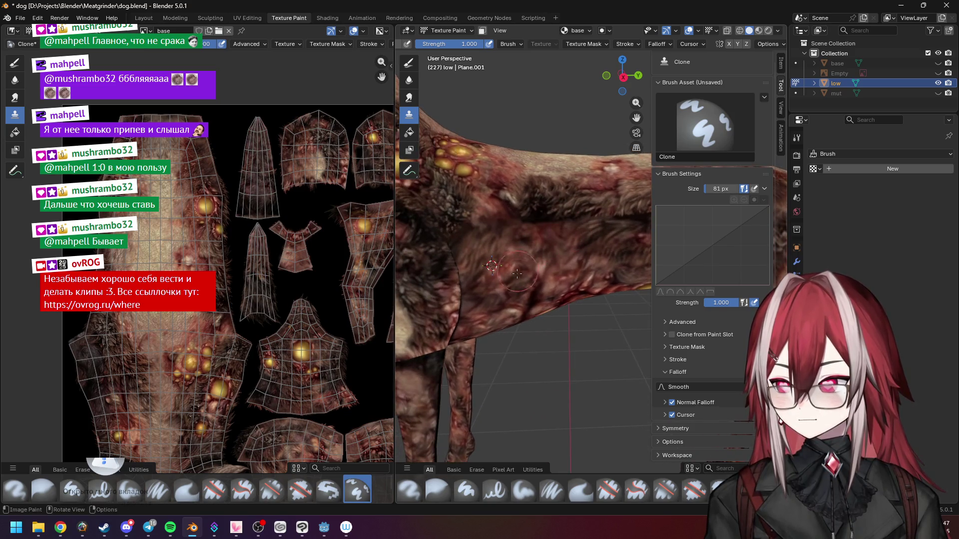
Step: Orbit around the dog to inspect the cloned chest and front legs
{"action": "mouse_move", "coordinate": [482, 221]}
{"action": "middle_mouse_down"}
{"action": "mouse_move", "coordinate": [507, 244]}
{"action": "mouse_move", "coordinate": [545, 240]}
{"action": "mouse_move", "coordinate": [553, 205]}
{"action": "mouse_move", "coordinate": [549, 257]}
{"action": "middle_mouse_up"}
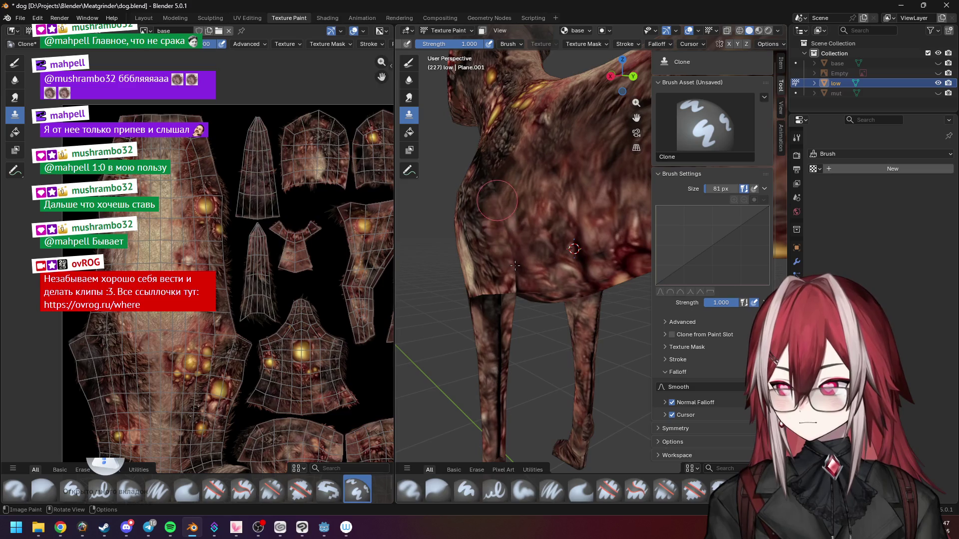
{"action": "middle_click_drag", "start_coordinate": [514, 266], "coordinate": [514, 215]}
{"action": "mouse_move", "coordinate": [539, 210]}
{"action": "middle_mouse_down"}
{"action": "mouse_move", "coordinate": [537, 228]}
{"action": "mouse_move", "coordinate": [579, 291]}
{"action": "middle_mouse_up"}
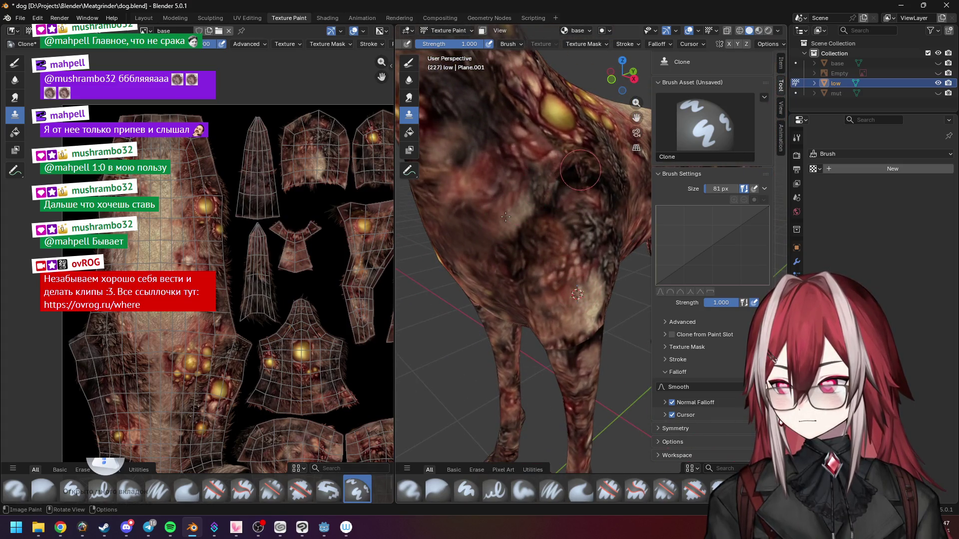
{"action": "middle_click_drag", "start_coordinate": [551, 159], "coordinate": [540, 205]}
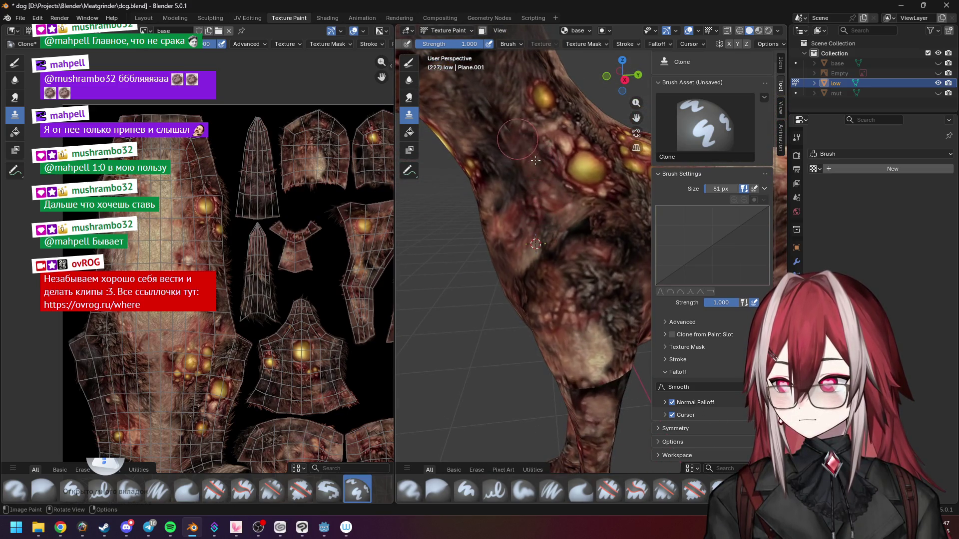
{"action": "scroll", "coordinate": [510, 150], "scroll_direction": "down", "scroll_amount": 2}
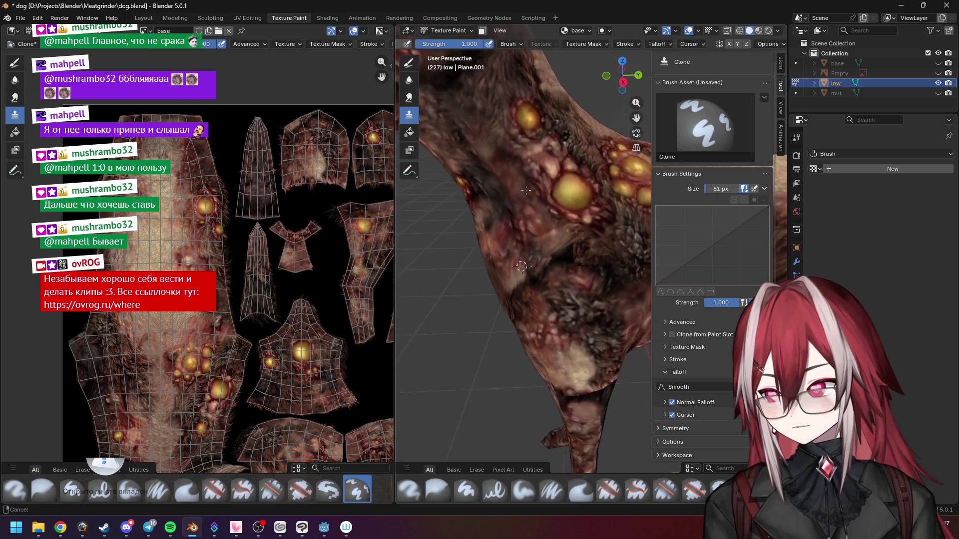
{"action": "scroll", "coordinate": [515, 191], "scroll_direction": "down", "scroll_amount": 2}
{"action": "scroll", "coordinate": [507, 202], "scroll_direction": "up", "scroll_amount": 5}
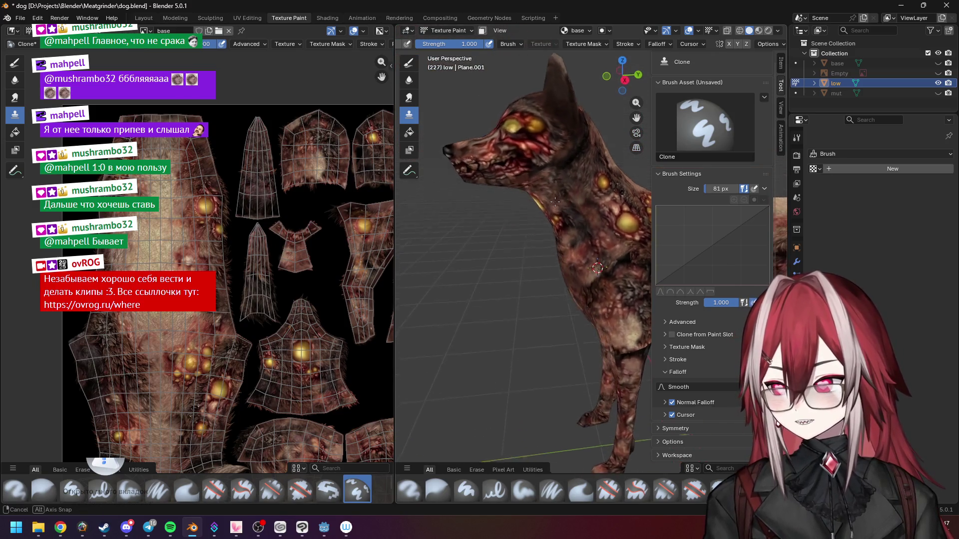
Step: Move the clone source from the chest onto the front leg, then higher up the body
{"action": "mouse_move", "coordinate": [559, 171]}
{"action": "middle_mouse_down"}
{"action": "mouse_move", "coordinate": [551, 184]}
{"action": "mouse_move", "coordinate": [558, 258]}
{"action": "mouse_move", "coordinate": [553, 204]}
{"action": "mouse_move", "coordinate": [572, 206]}
{"action": "mouse_move", "coordinate": [564, 232]}
{"action": "mouse_move", "coordinate": [537, 184]}
{"action": "middle_mouse_up"}
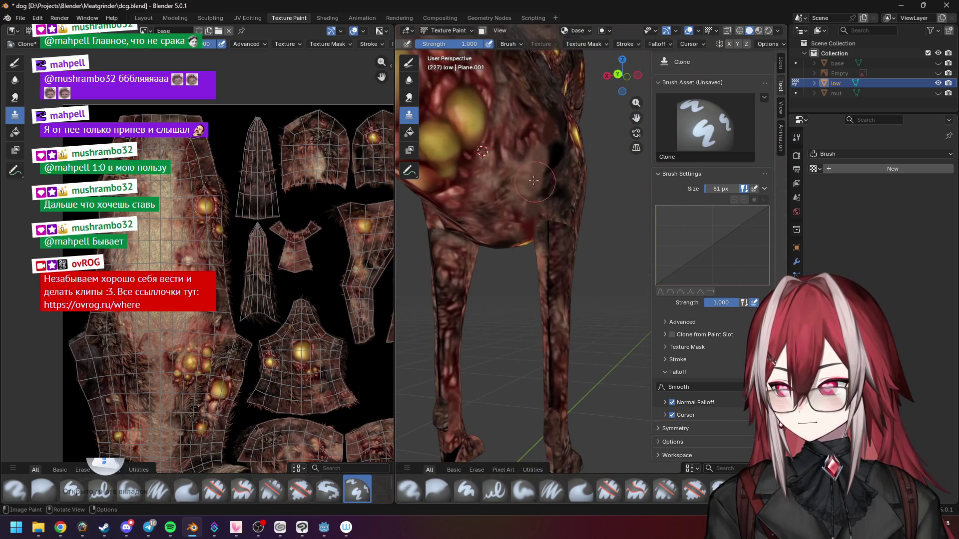
{"action": "left_click", "coordinate": [508, 147], "text": "ctrl"}
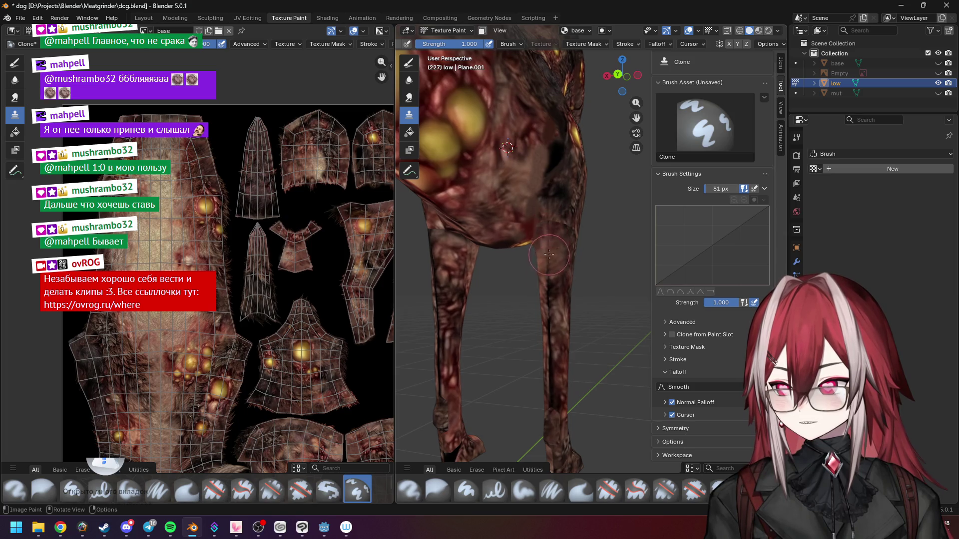
{"action": "left_click", "coordinate": [545, 151], "text": "ctrl"}
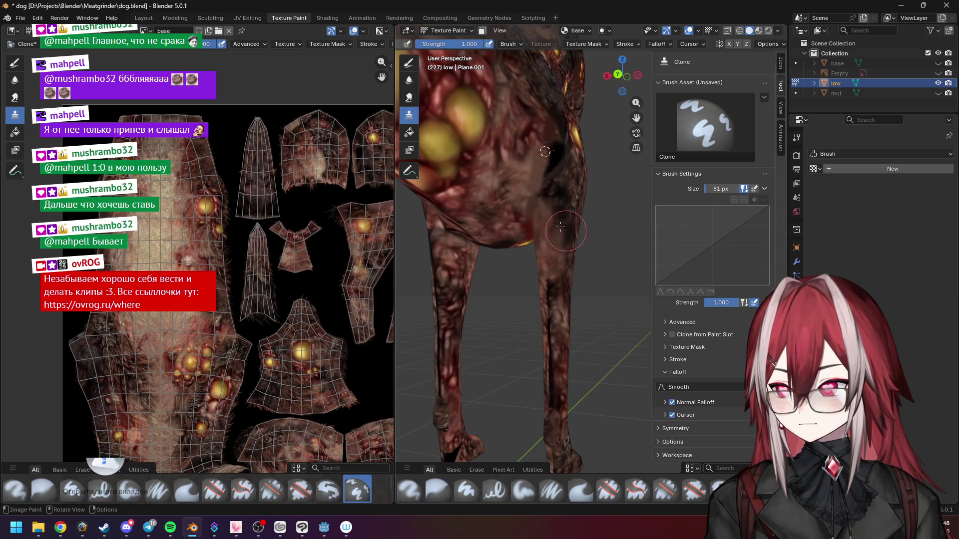
{"action": "middle_click_drag", "start_coordinate": [540, 269], "coordinate": [561, 340]}
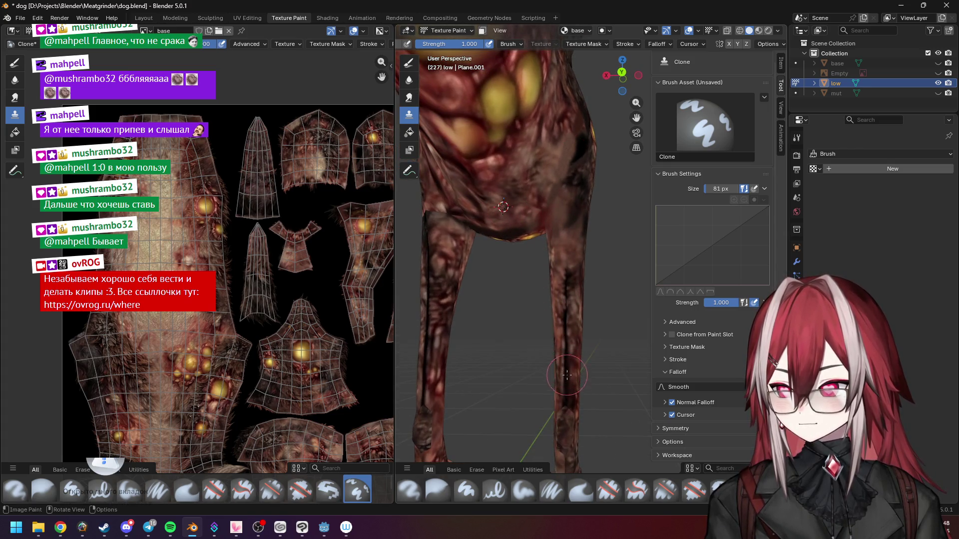
{"action": "left_click", "coordinate": [564, 229], "text": "ctrl"}
{"action": "mouse_move", "coordinate": [568, 260]}
{"action": "middle_mouse_down"}
{"action": "mouse_move", "coordinate": [535, 266]}
{"action": "mouse_move", "coordinate": [540, 275]}
{"action": "middle_mouse_up"}
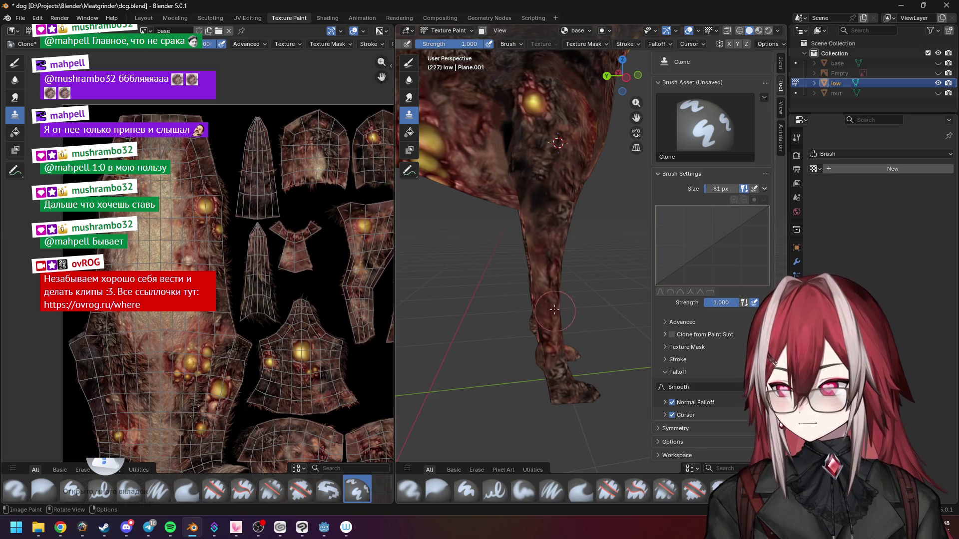
{"action": "mouse_move", "coordinate": [546, 235]}
{"action": "middle_mouse_down"}
{"action": "mouse_move", "coordinate": [553, 335]}
{"action": "mouse_move", "coordinate": [540, 135]}
{"action": "middle_mouse_up"}
{"action": "left_click", "coordinate": [530, 73], "text": "ctrl"}
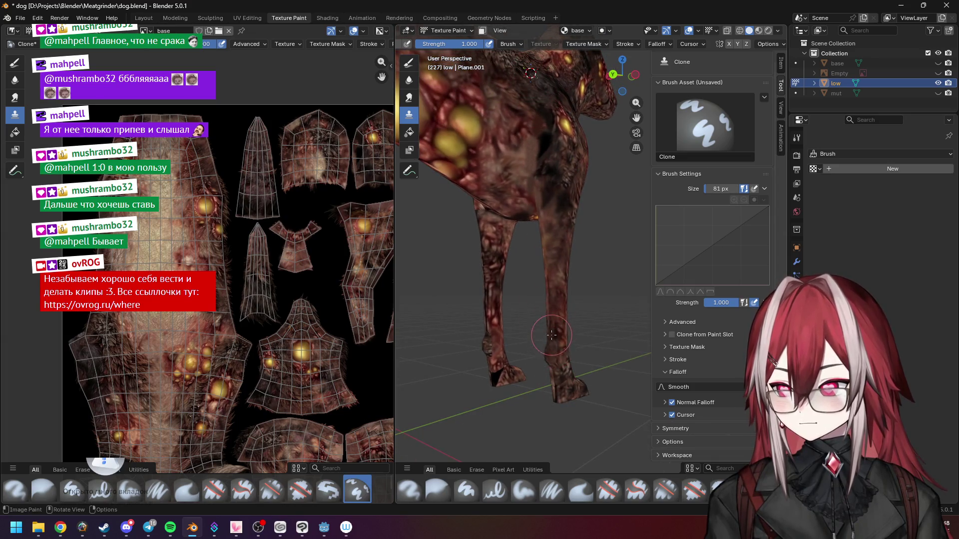